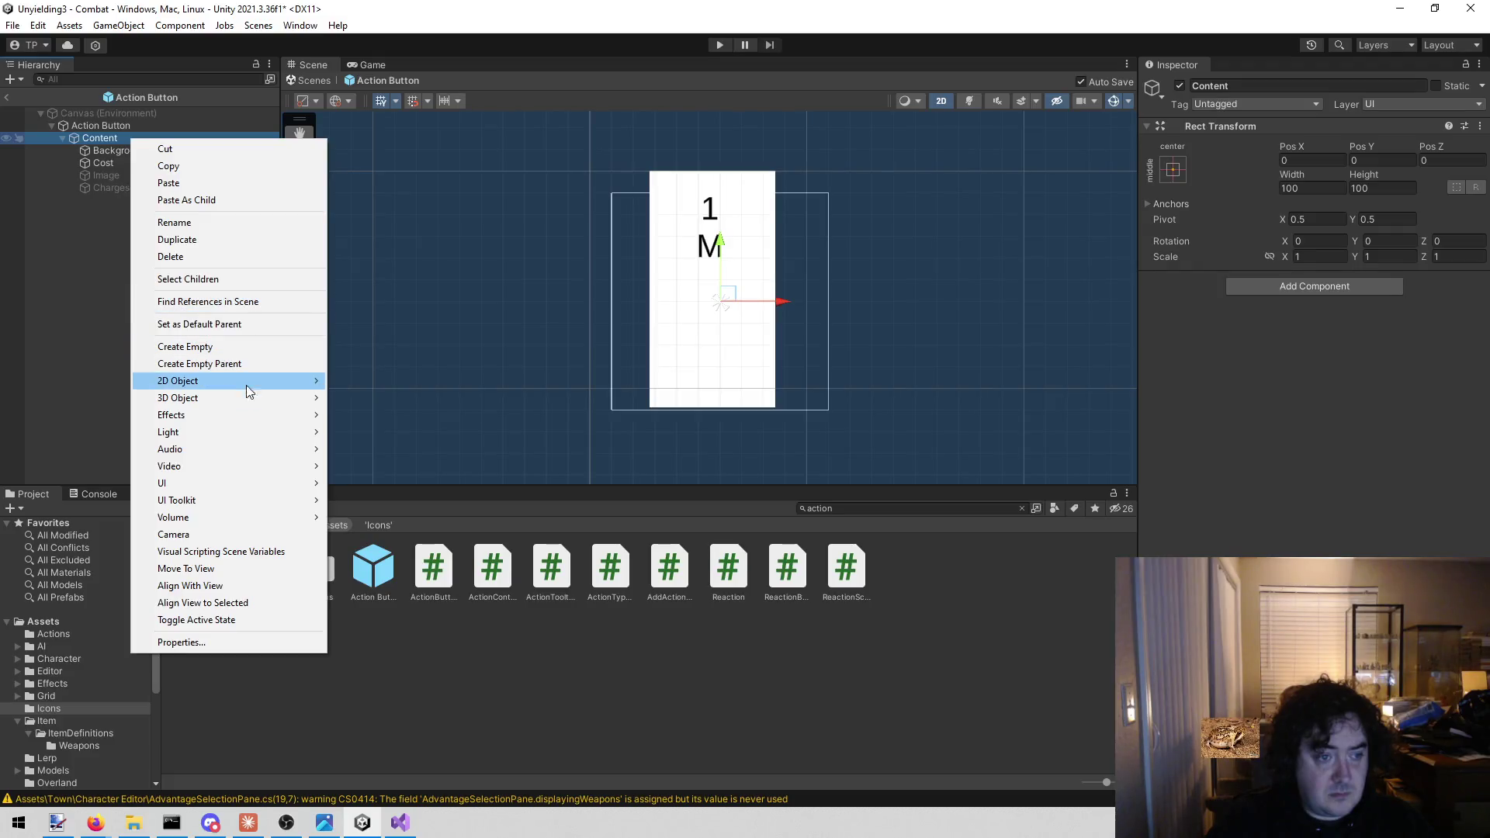
Add a UI Image under the Action Button's Content and colour it dark grey
mouse_move(237, 478)
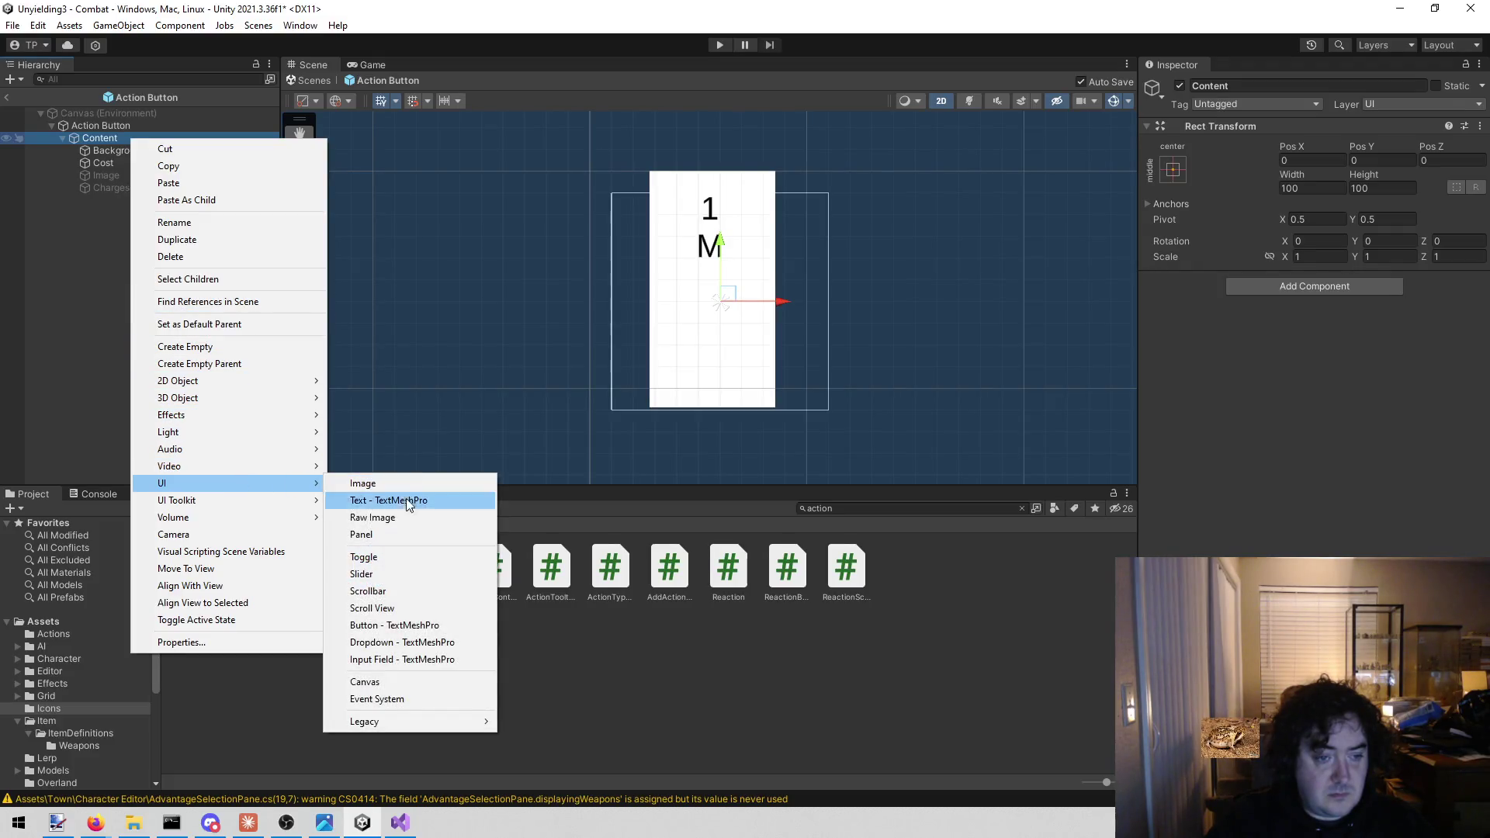
click(386, 484)
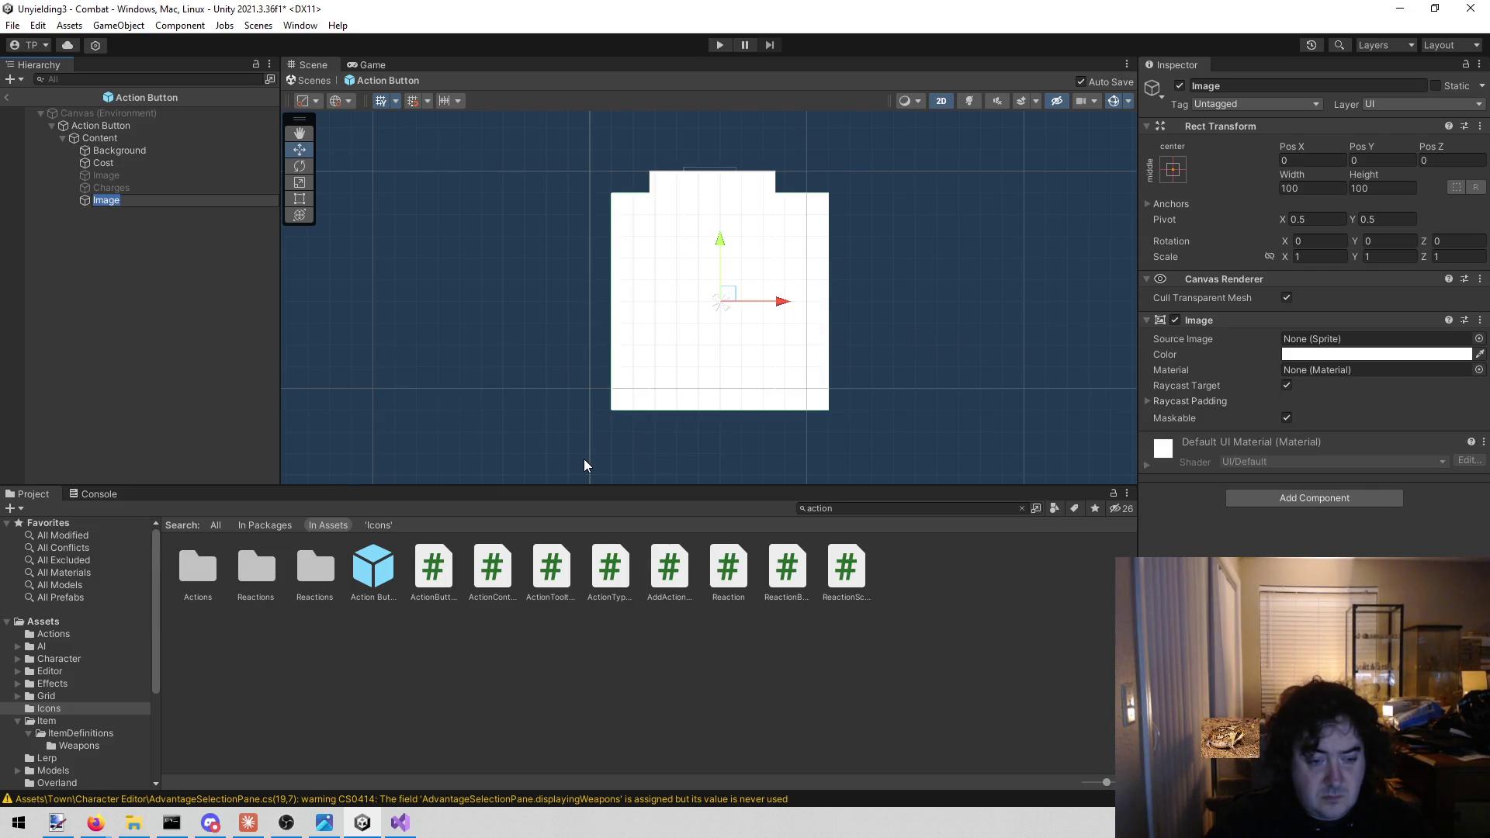
click(1291, 357)
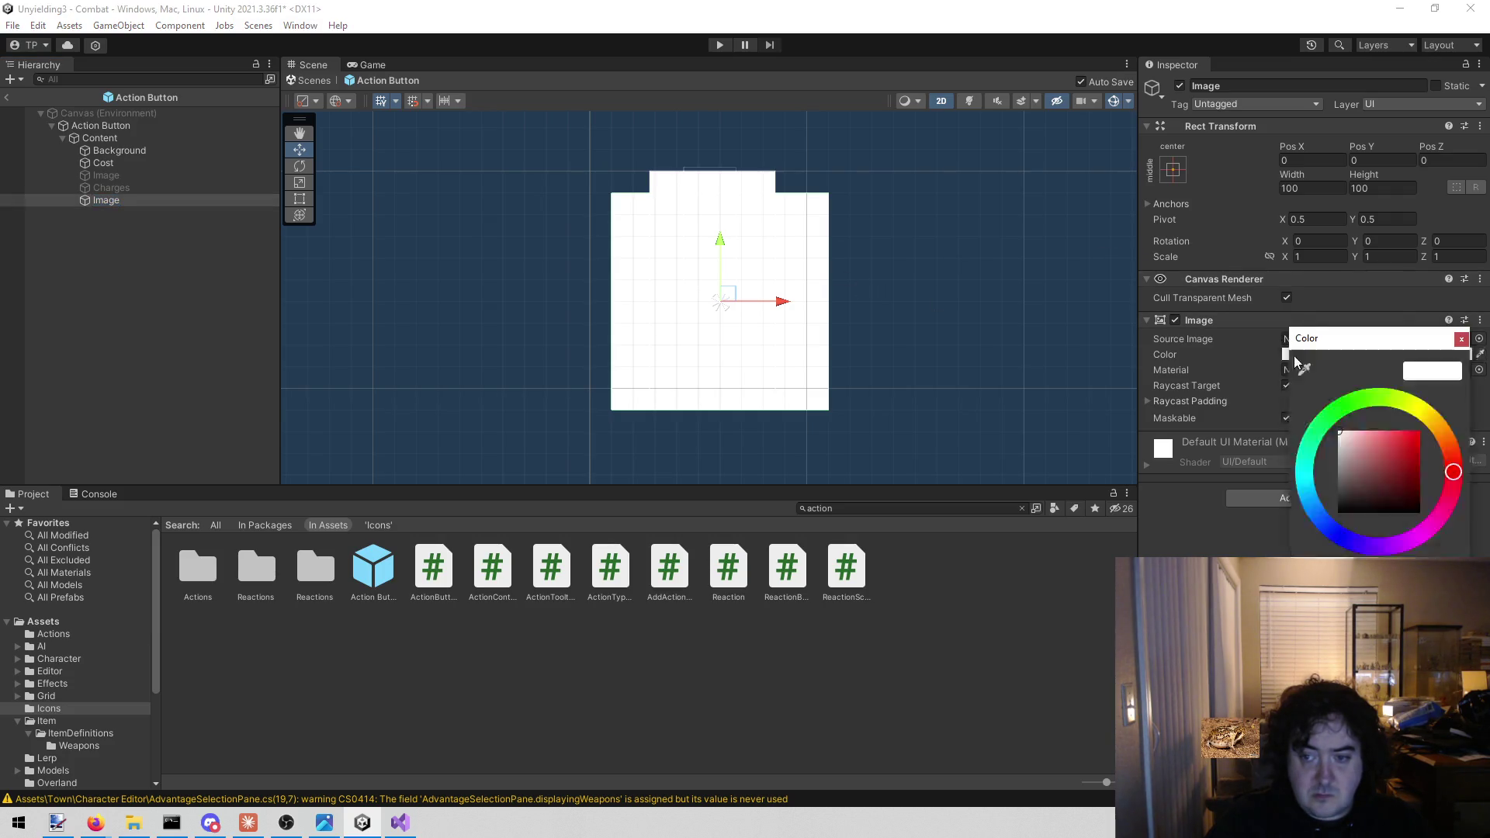
drag(1344, 450, 1315, 487)
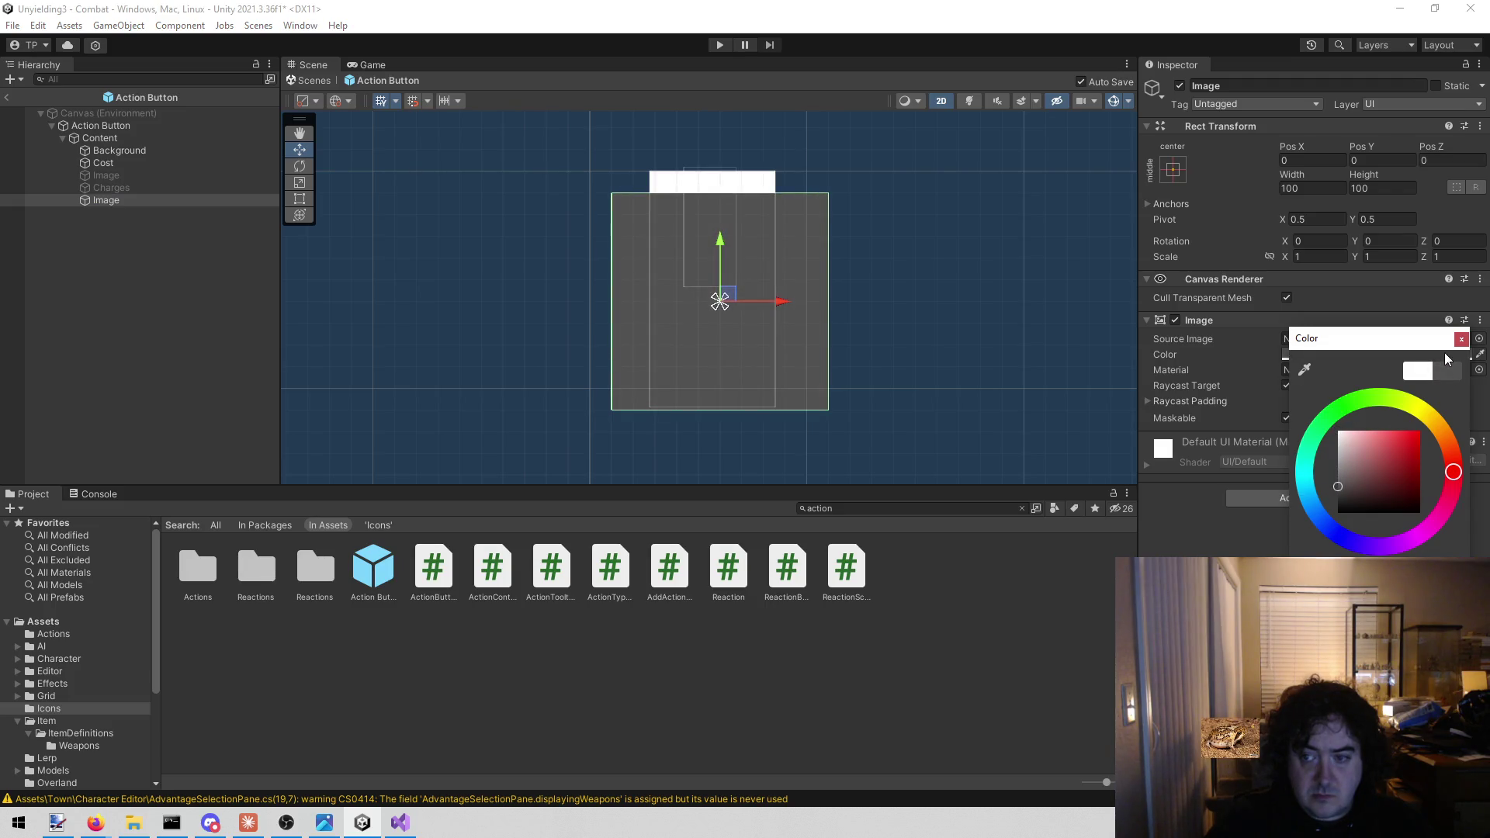
click(1462, 340)
With the Rect tool, shrink the grey image to about 42×42
scroll(877, 285, up, 2)
key(e)
key(r)
key(t)
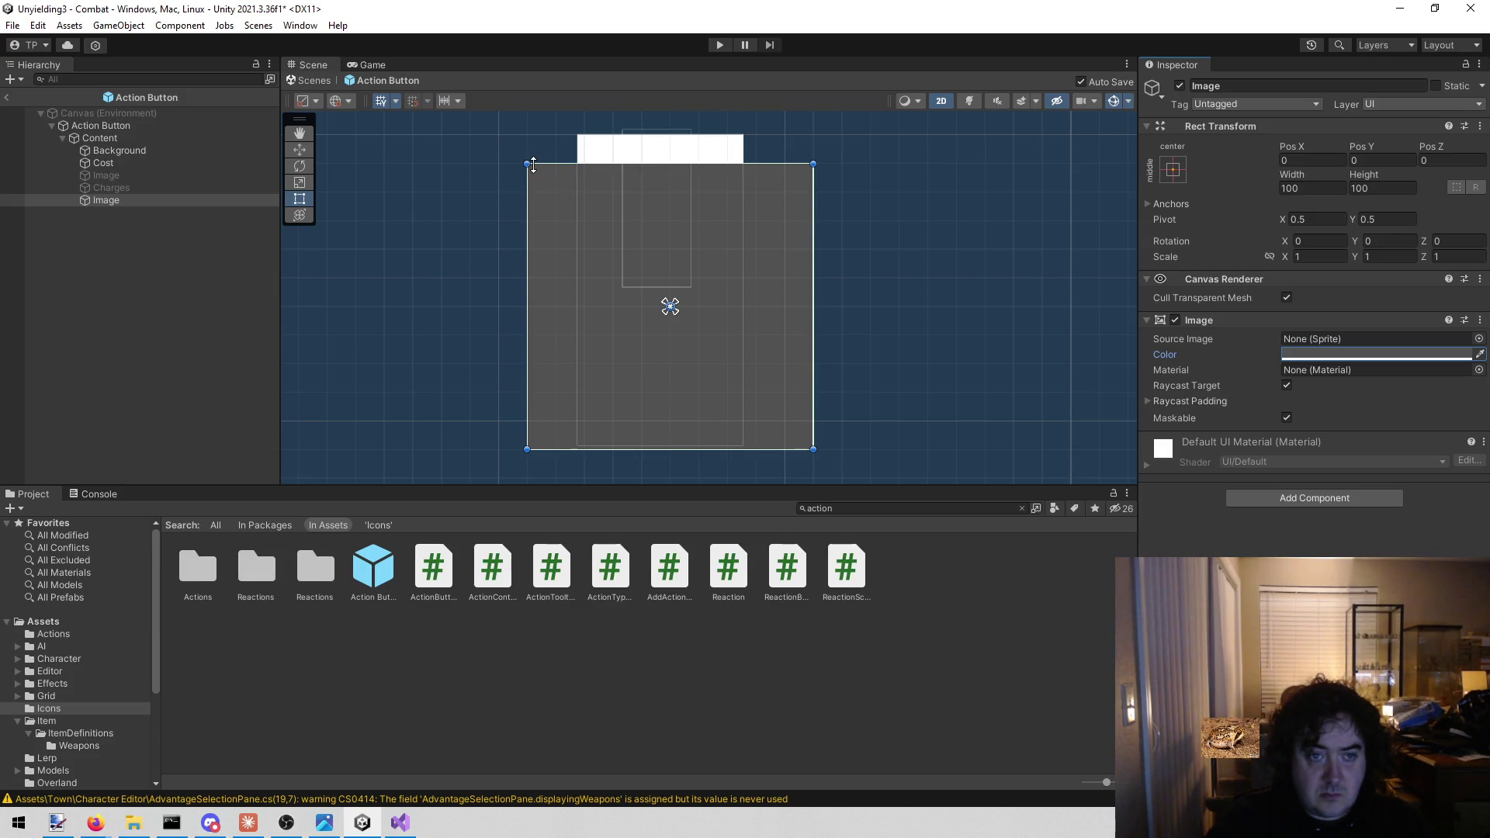
drag(527, 163, 690, 330)
Move the grey image up onto the card and size it 50 by 50
key(w)
mouse_move(771, 380)
mouse_down()
mouse_move(691, 354)
mouse_move(674, 318)
mouse_up()
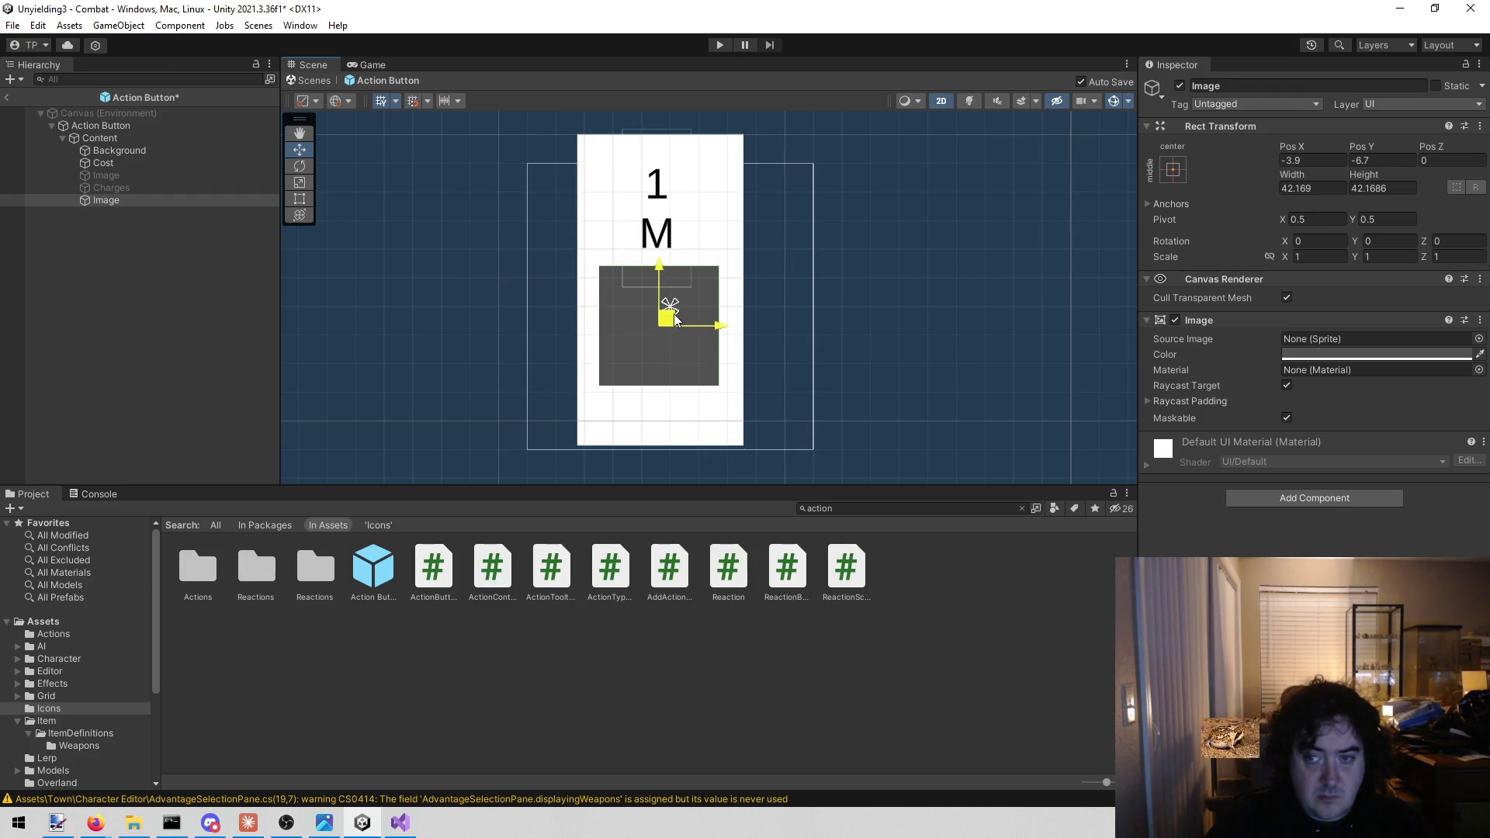
click(1322, 188)
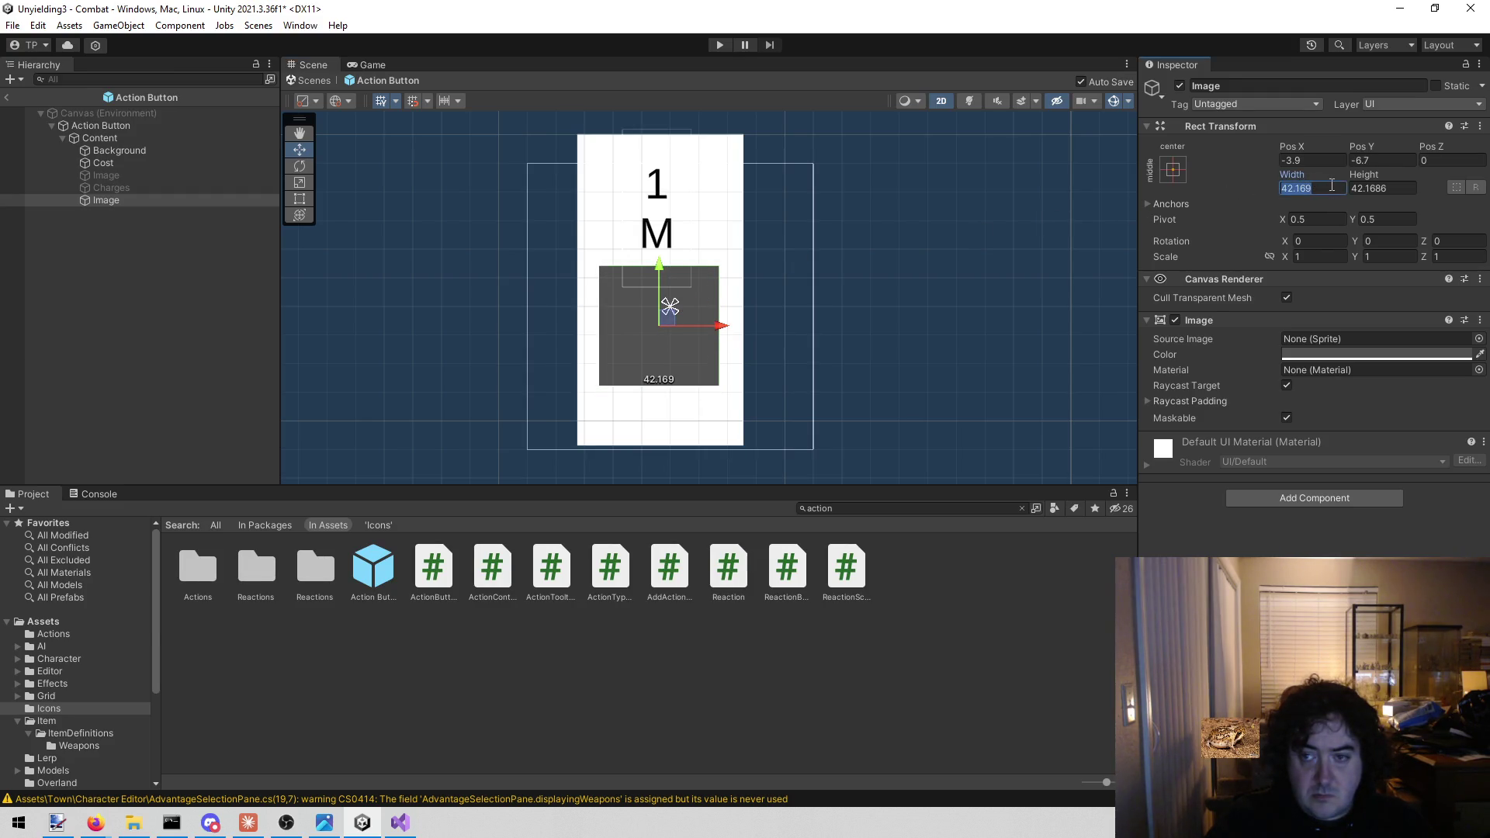
text(50)
key(Tab)
text(50)
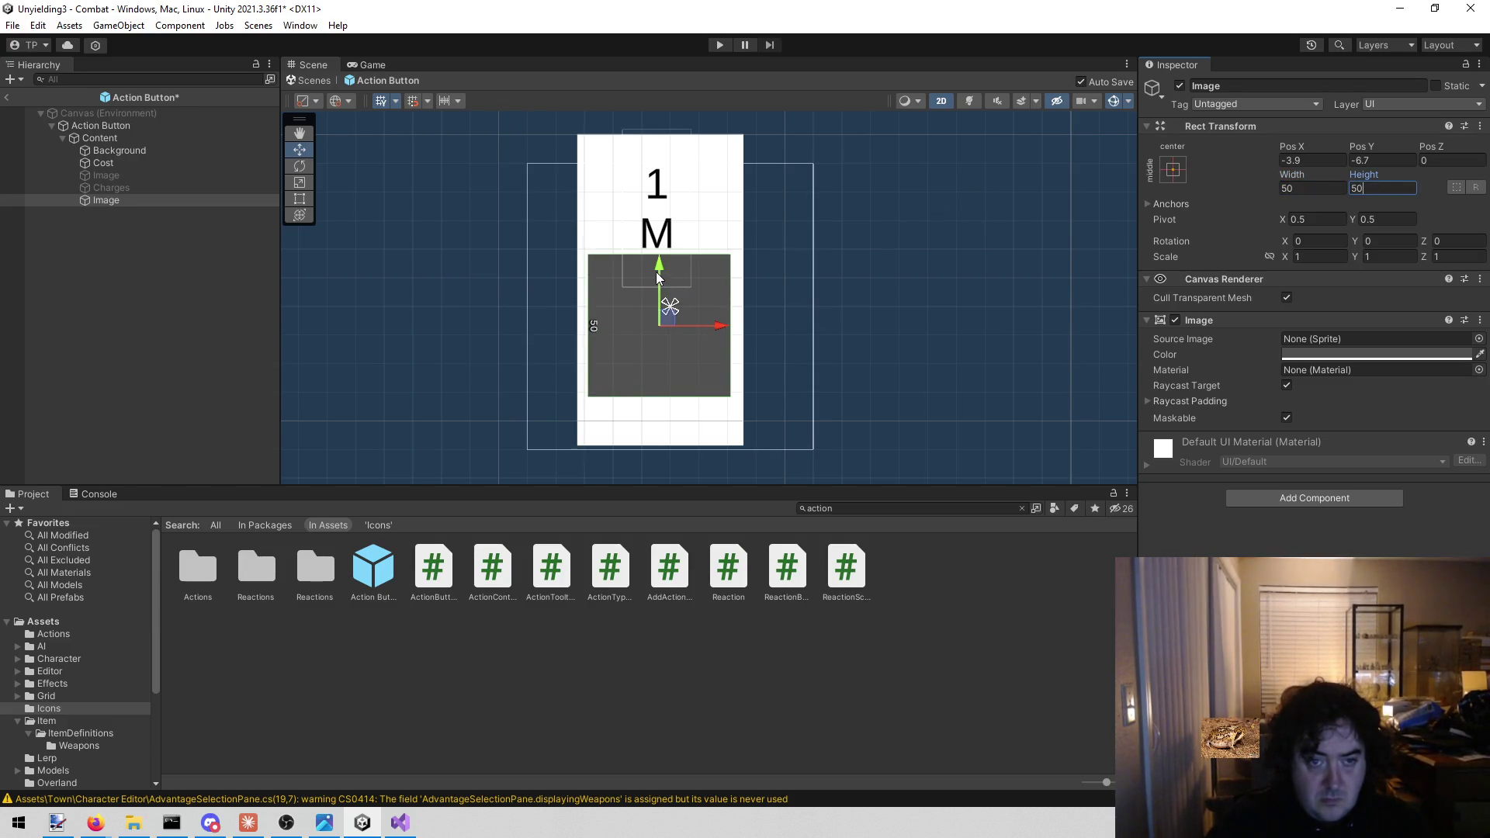
Nudge the image slightly lower and resize it to 55 by 55
drag(659, 265, 655, 276)
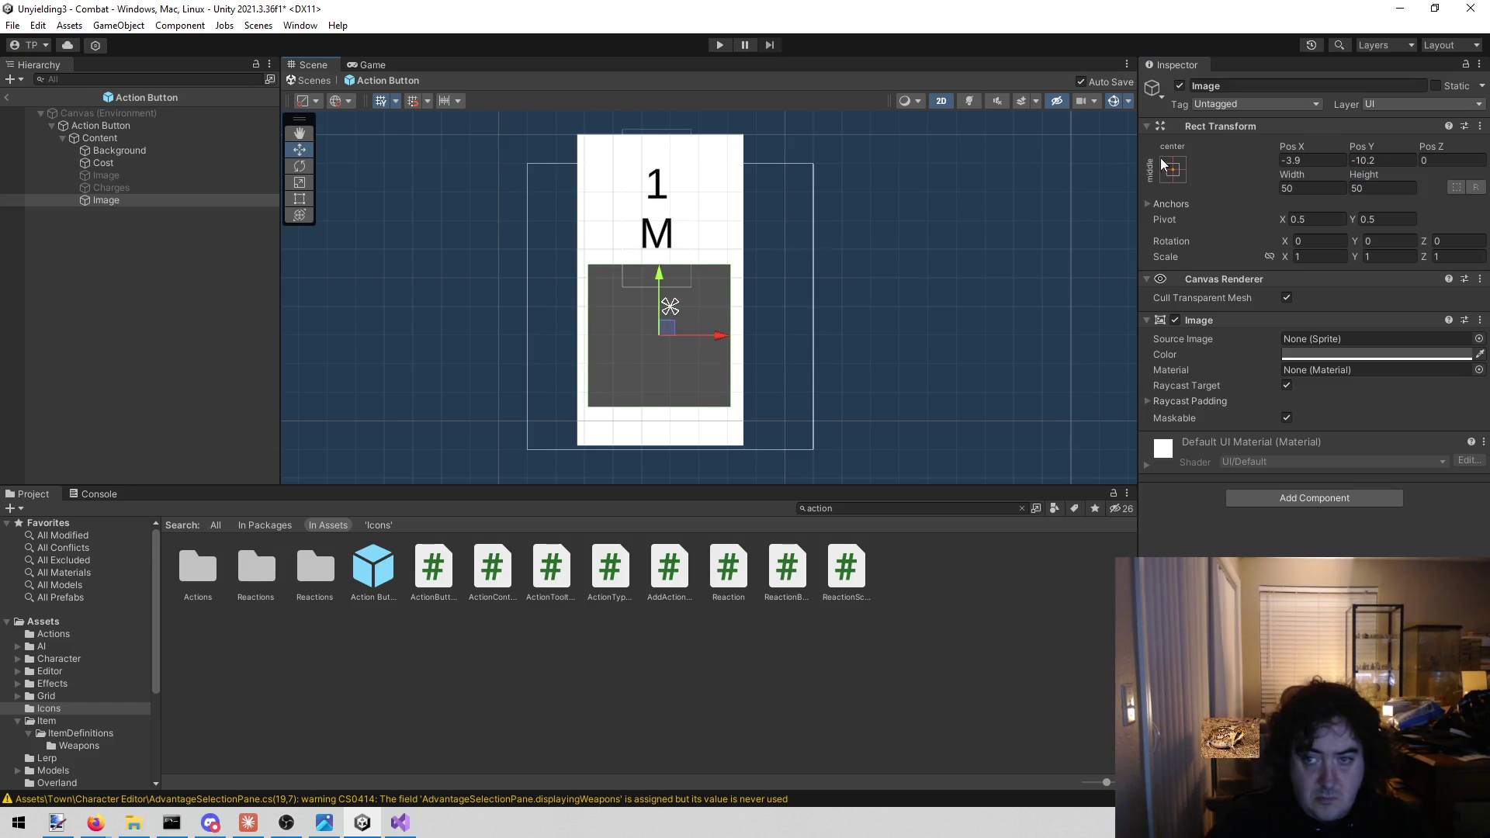
click(1312, 183)
text(55)
key(Tab)
text(55)
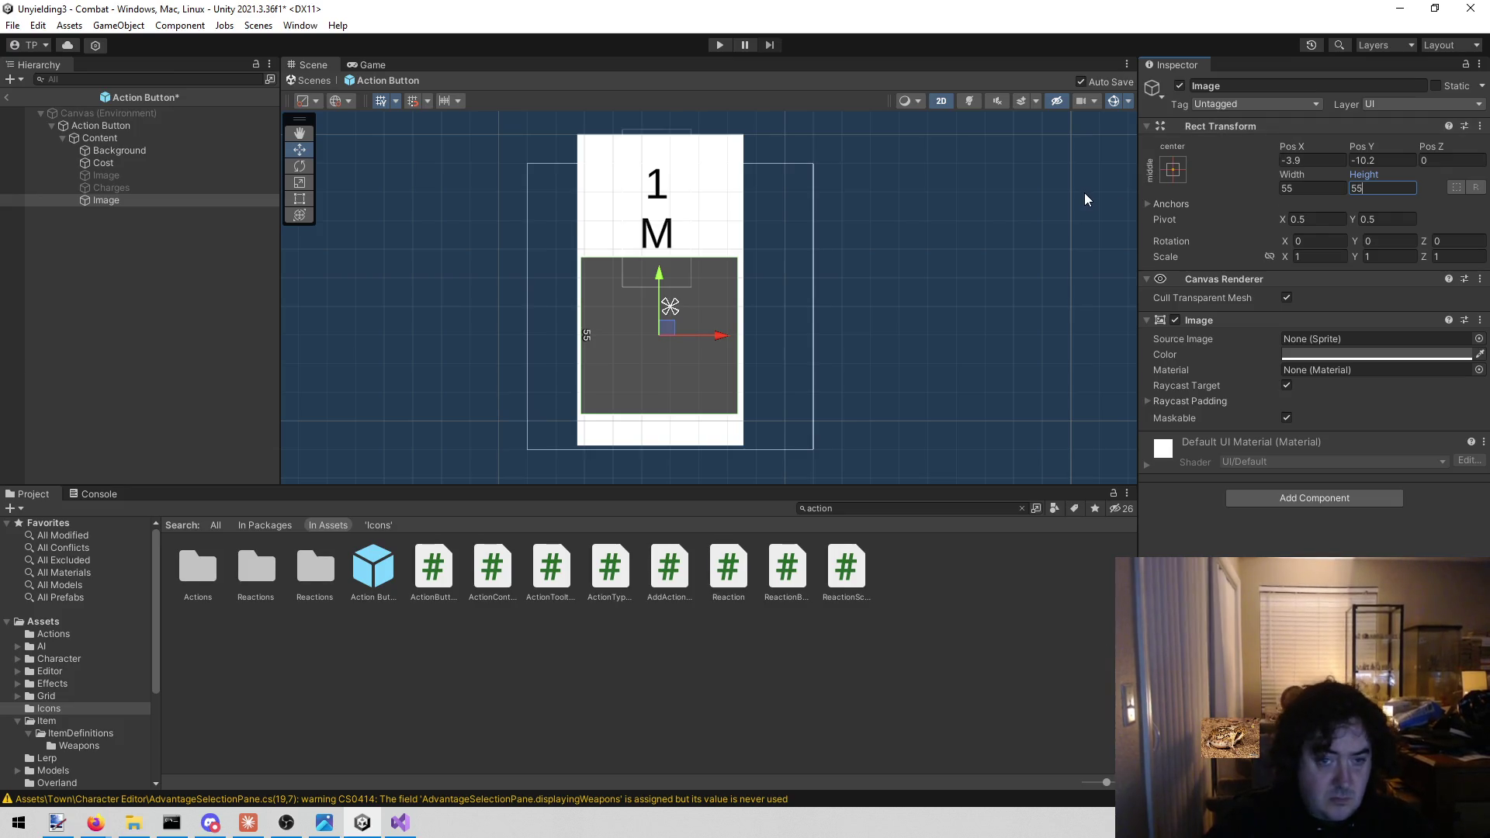
click(720, 337)
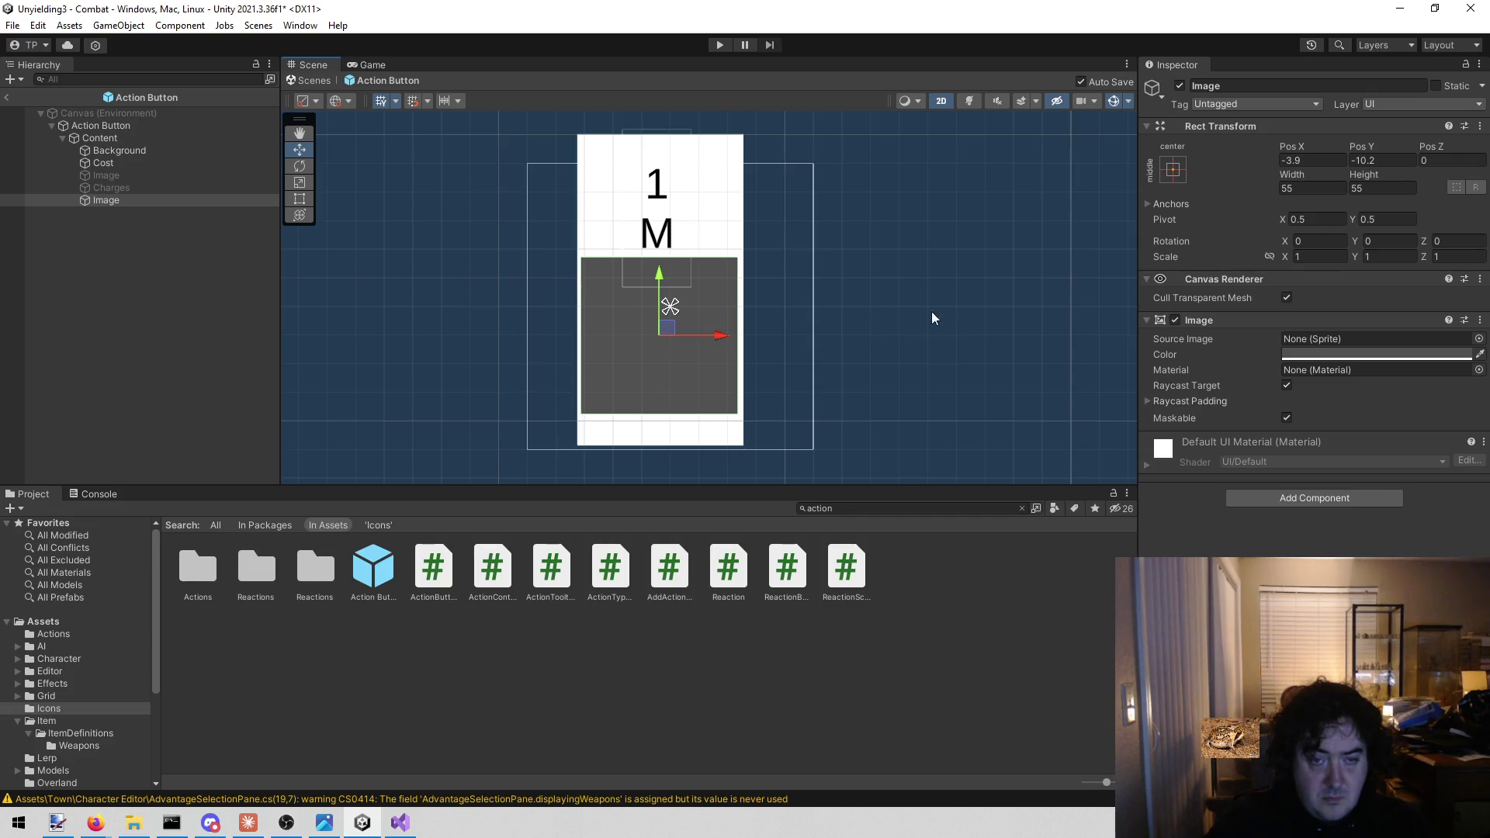
click(176, 219)
click(170, 200)
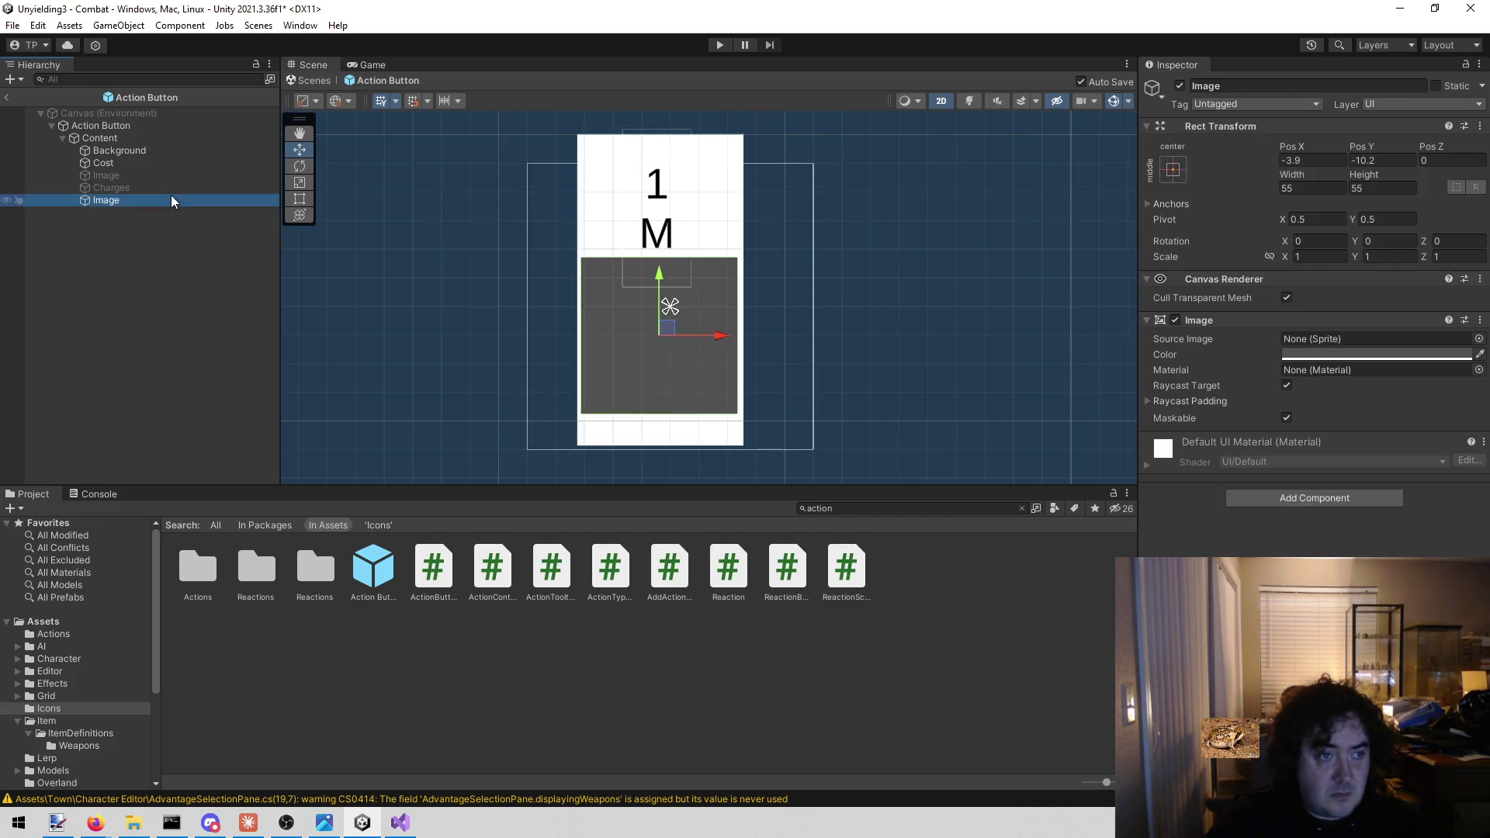
Rename the Image to Icon and assign it to the Action Button Display's Icon field
click(1285, 85)
key(BackSpace)
text(Icon)
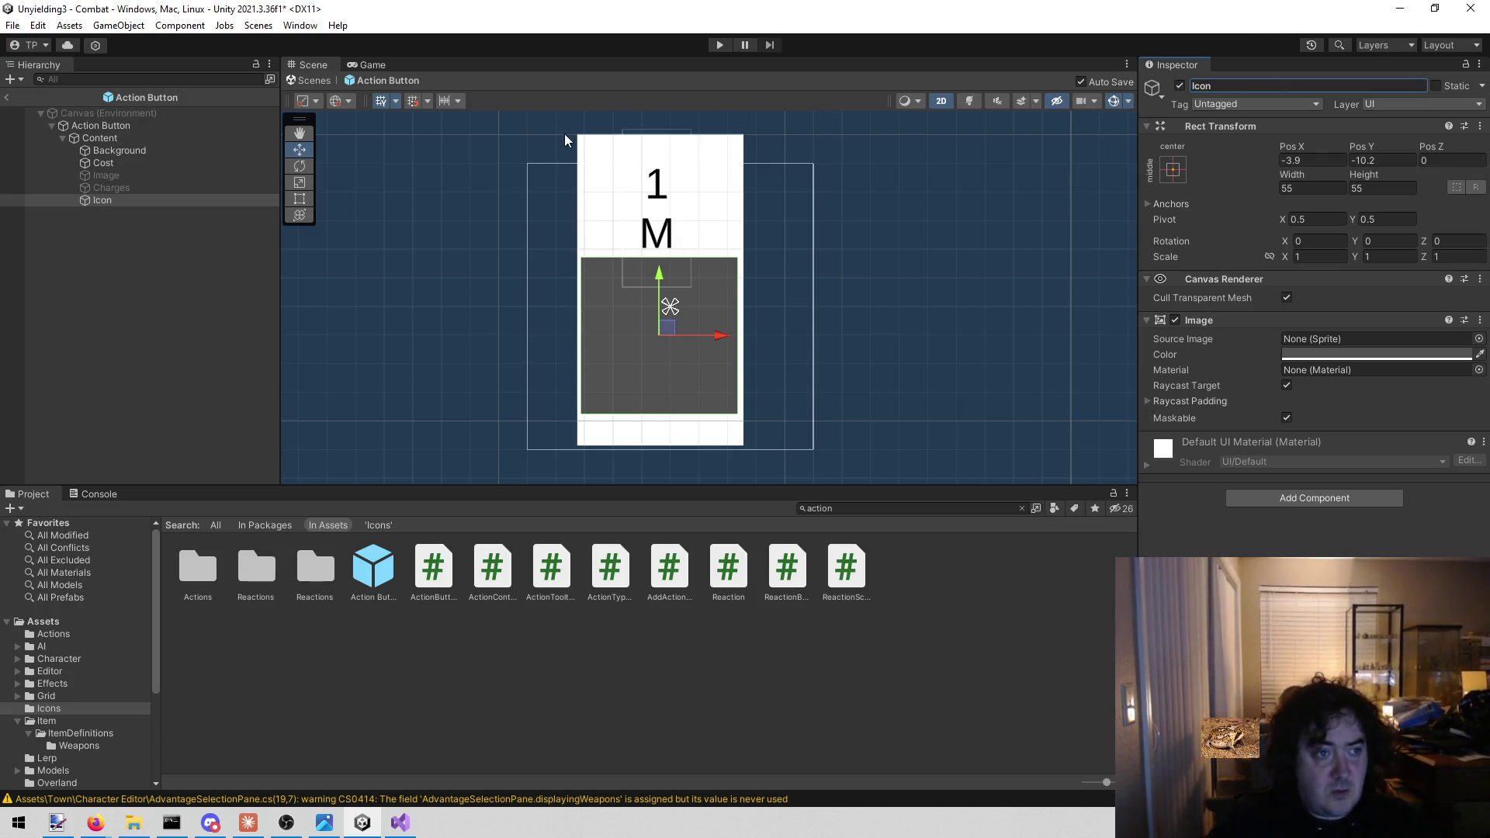
click(211, 124)
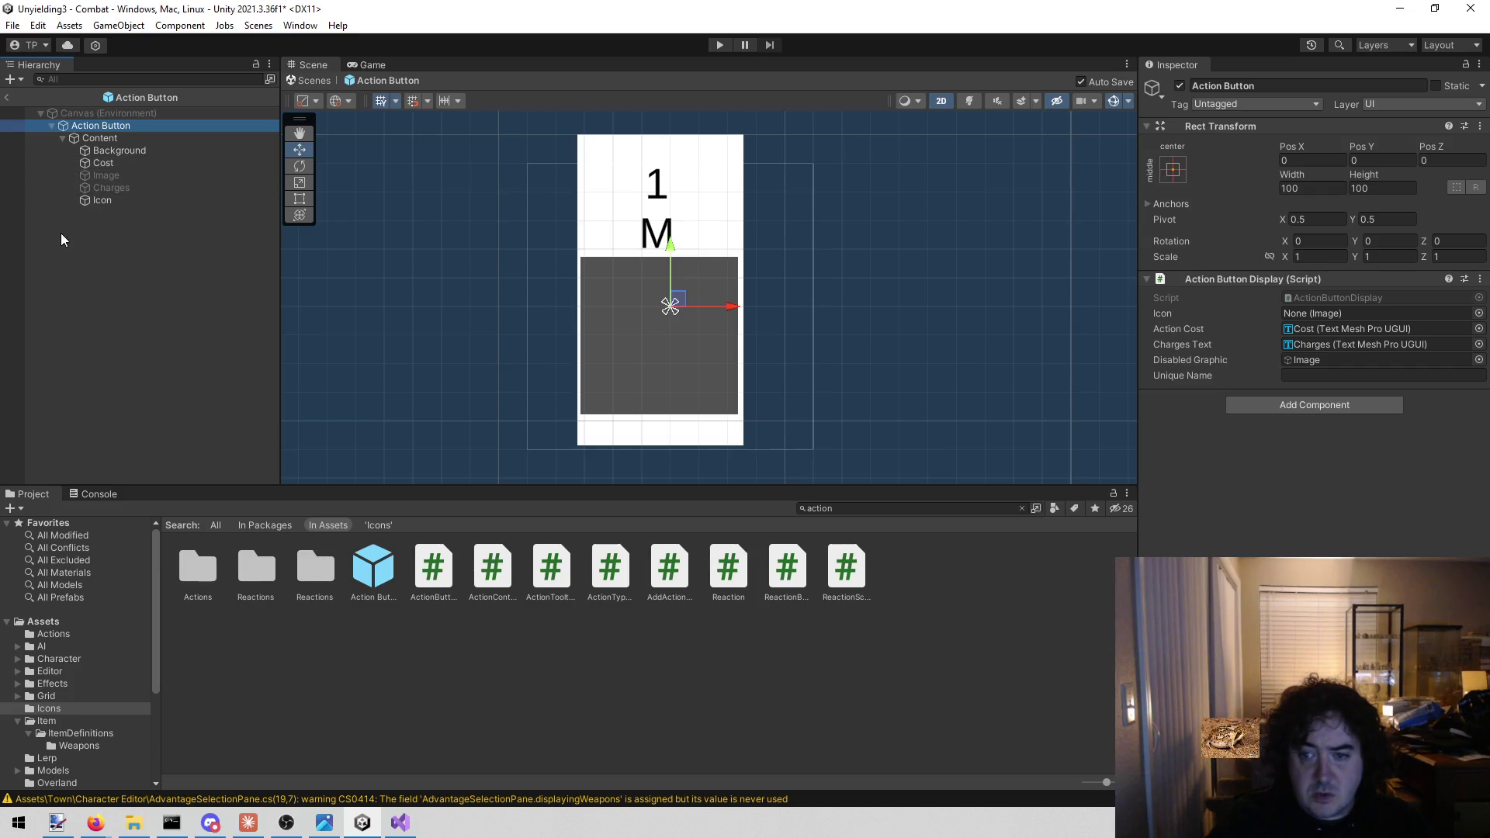
mouse_move(95, 202)
mouse_down()
mouse_move(1122, 332)
mouse_move(1335, 313)
mouse_up()
Reorder Icon in the Hierarchy so it sits just below Background
drag(126, 204, 132, 166)
click(138, 249)
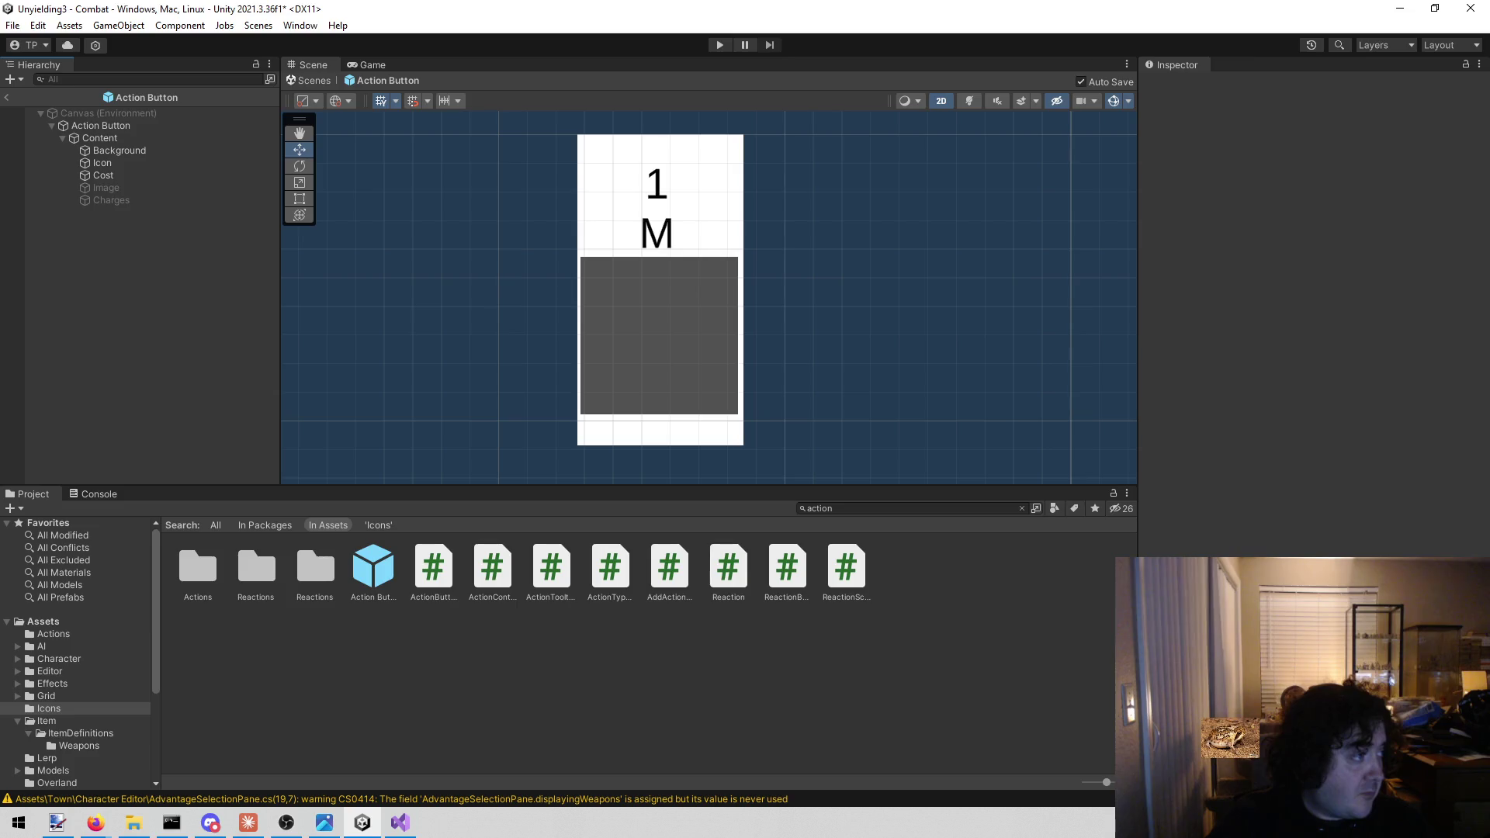
click(399, 824)
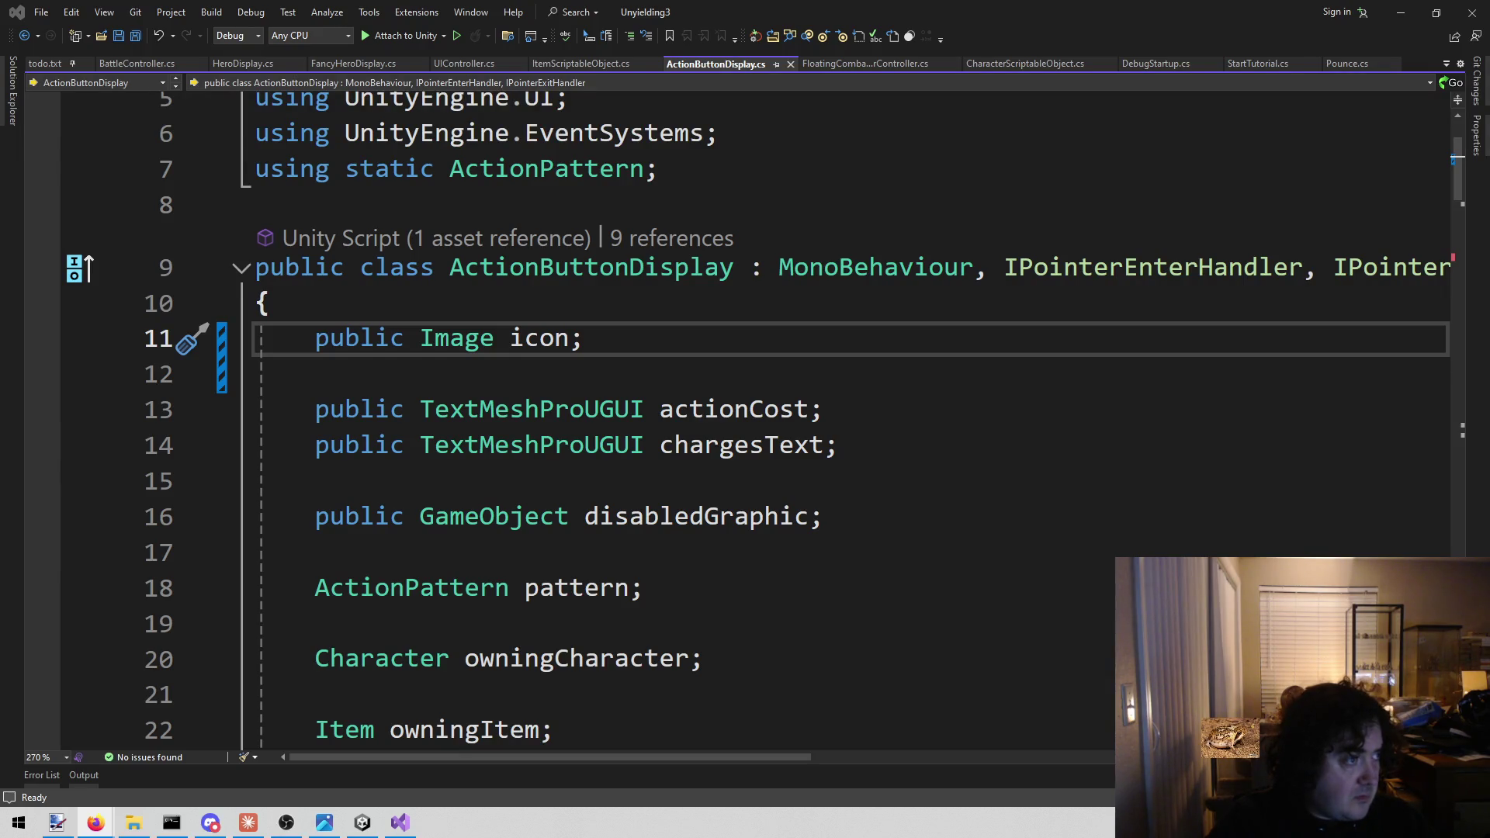
Check the icon field's references in ActionButtonDisplay.cs and scroll to the Set method
click(718, 359)
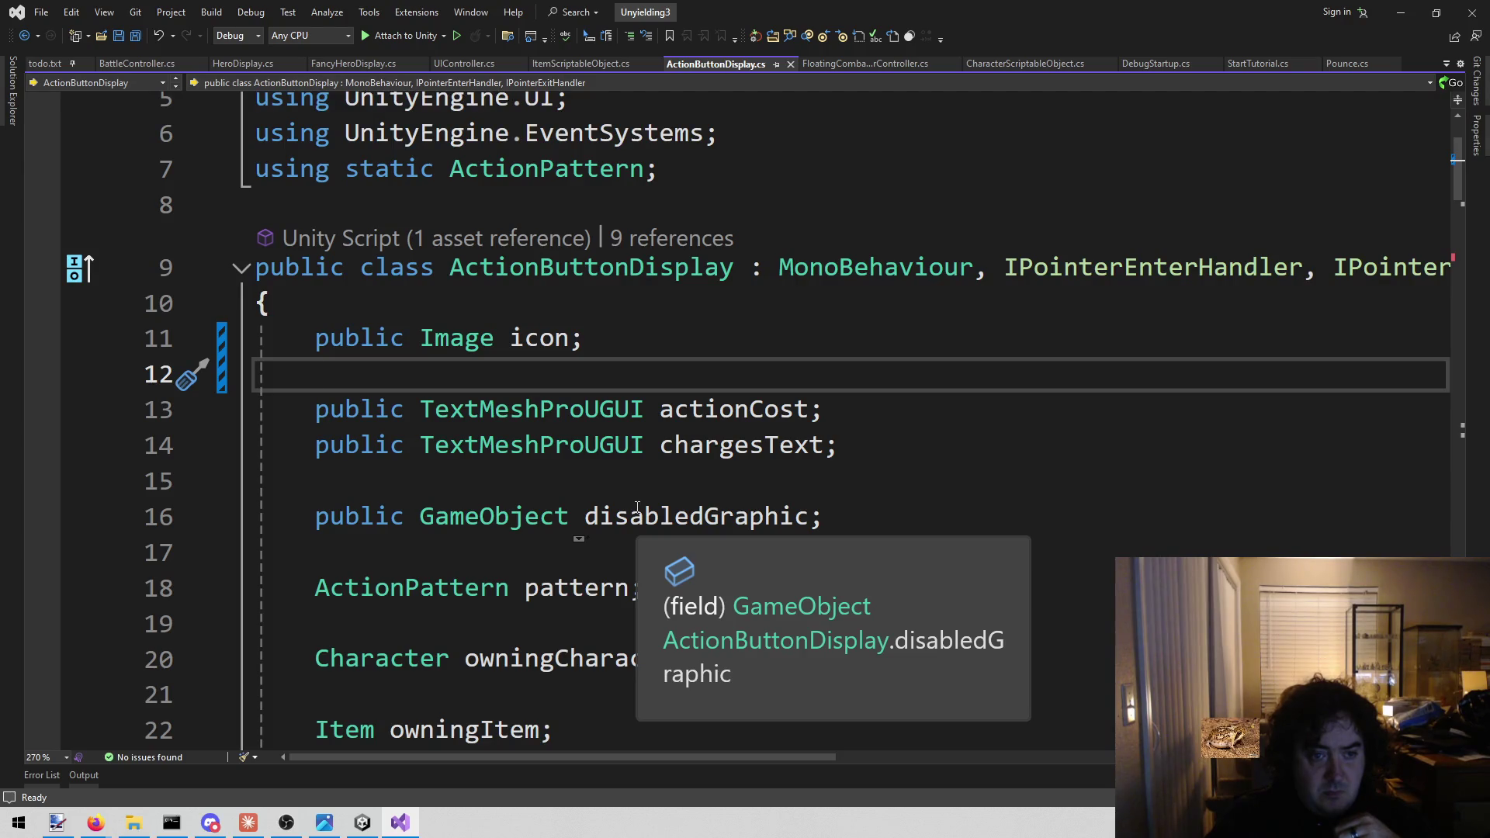
click(516, 336)
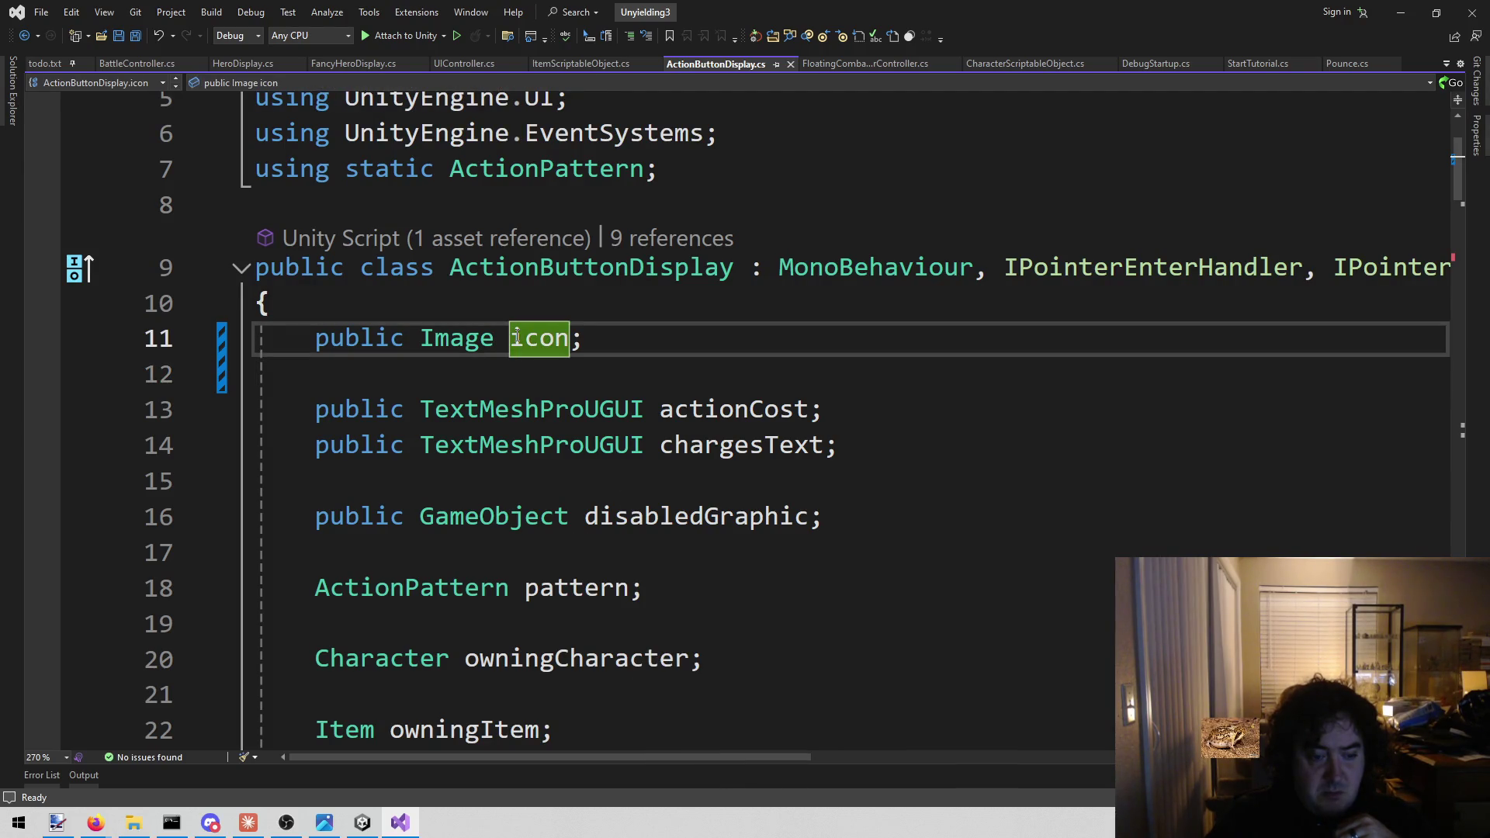
right_click(516, 336)
key(Escape)
drag(510, 337, 572, 344)
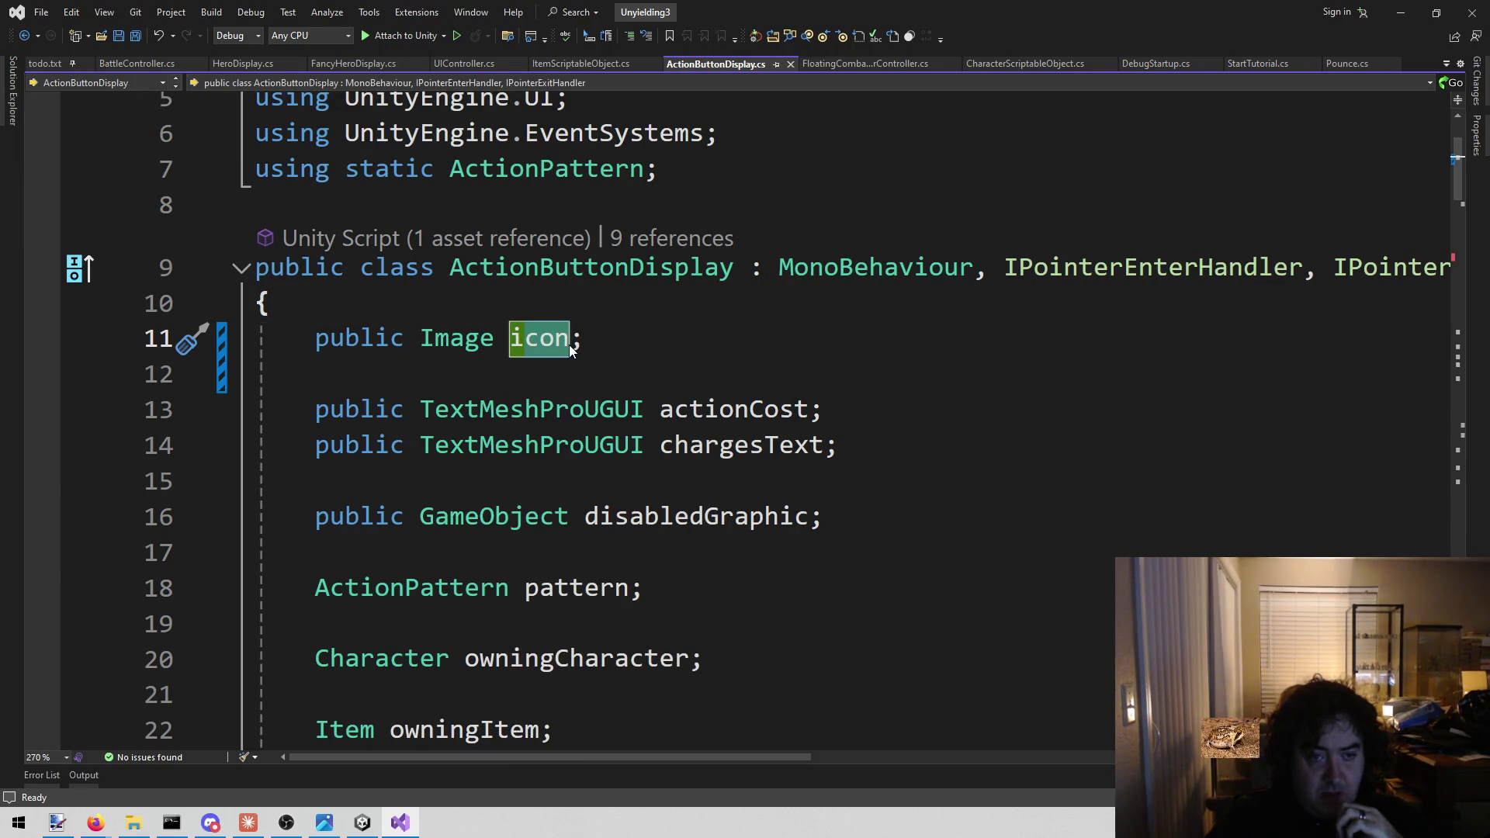
scroll(645, 489, down, 5)
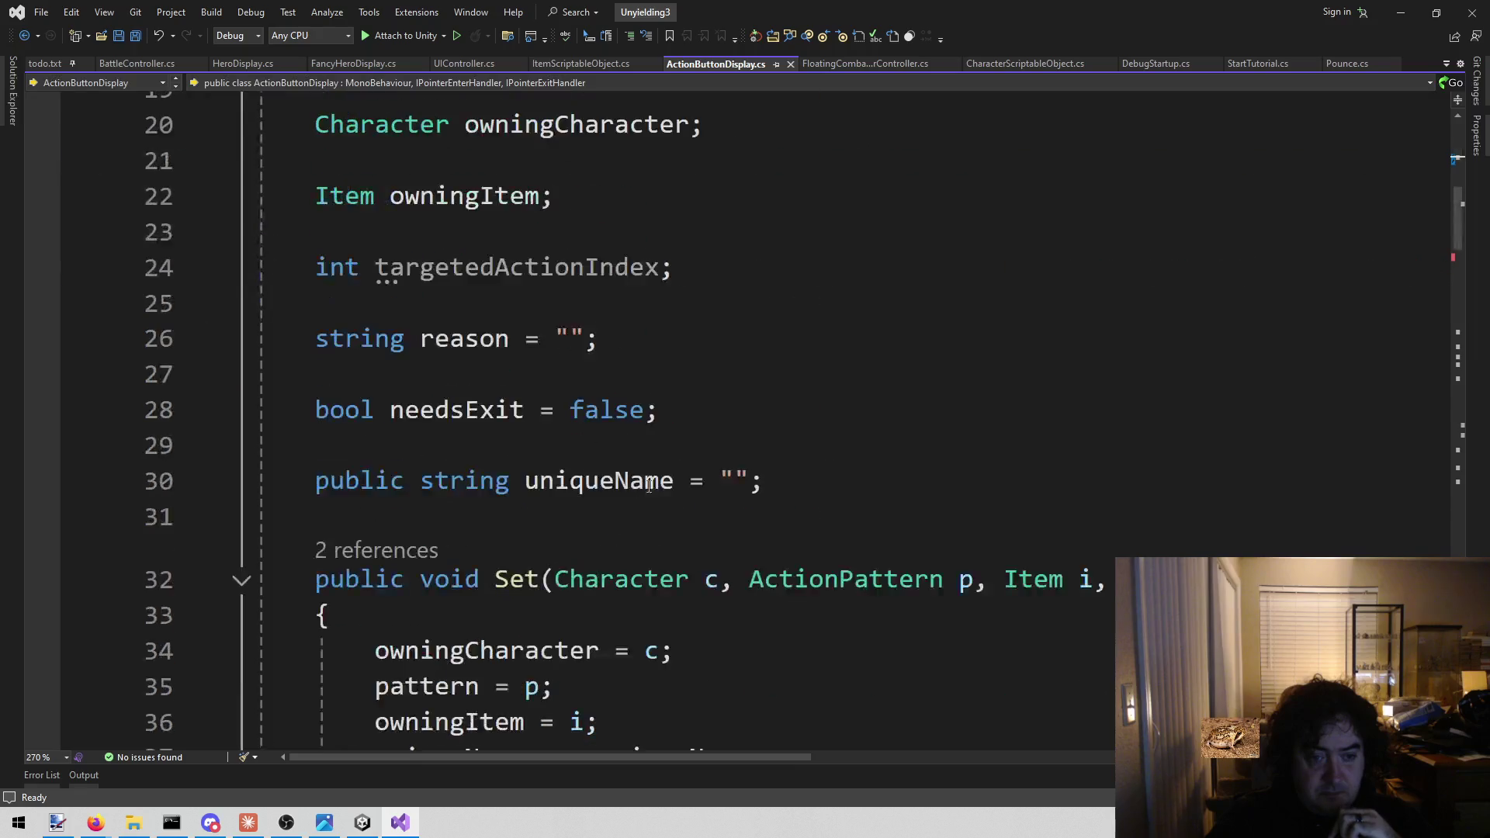
scroll(645, 489, down, 5)
scroll(686, 467, up, 1)
Add a line after the action cost assignment starting icon.sprite = ItemRepository.Instance.GetSprite(
click(1310, 388)
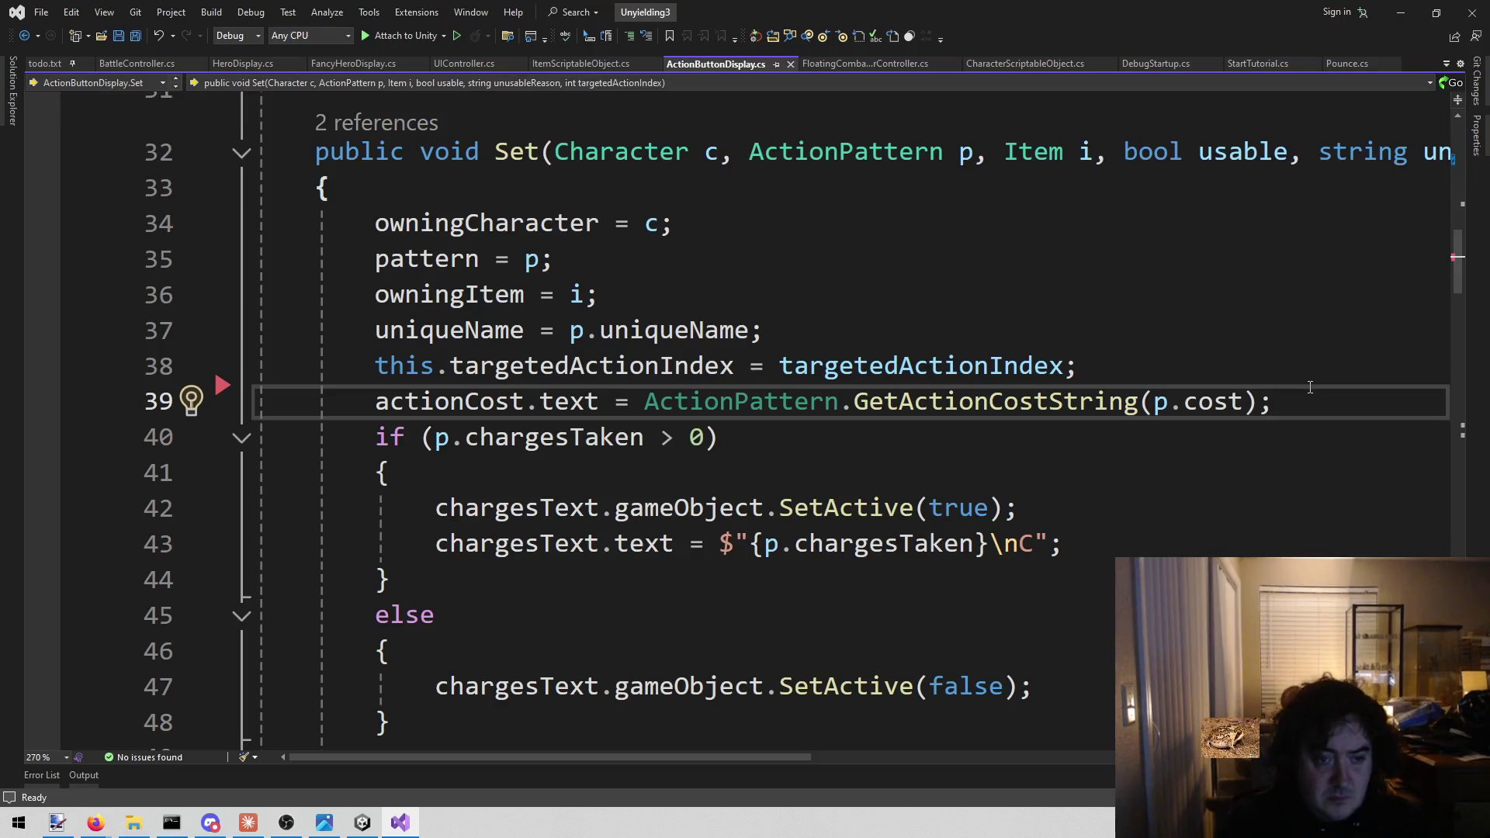
key(Return)
text(icon.sp)
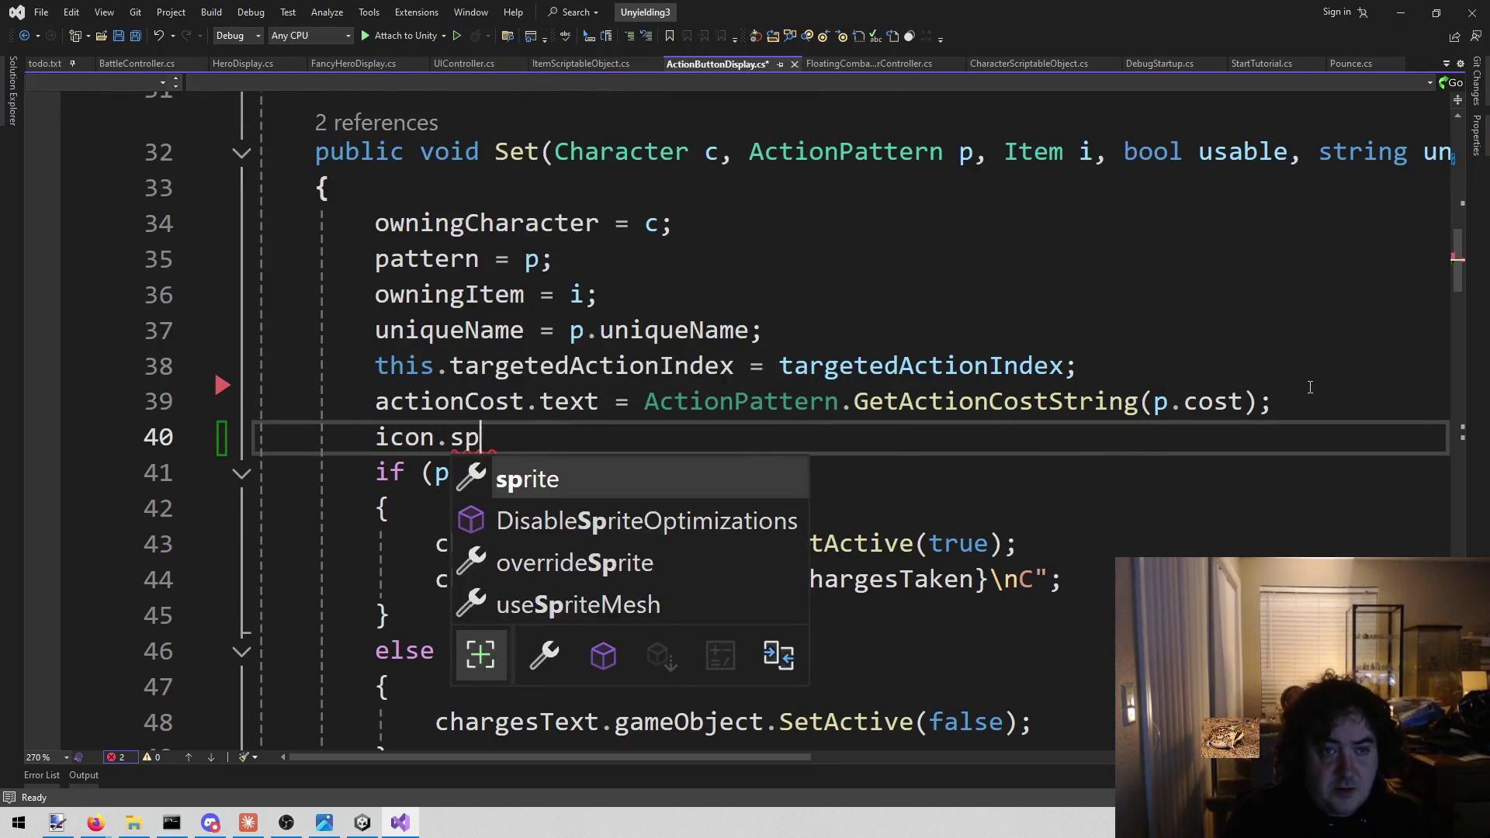
text(rite = Item)
key(Down)
key(Down)
key(Tab)
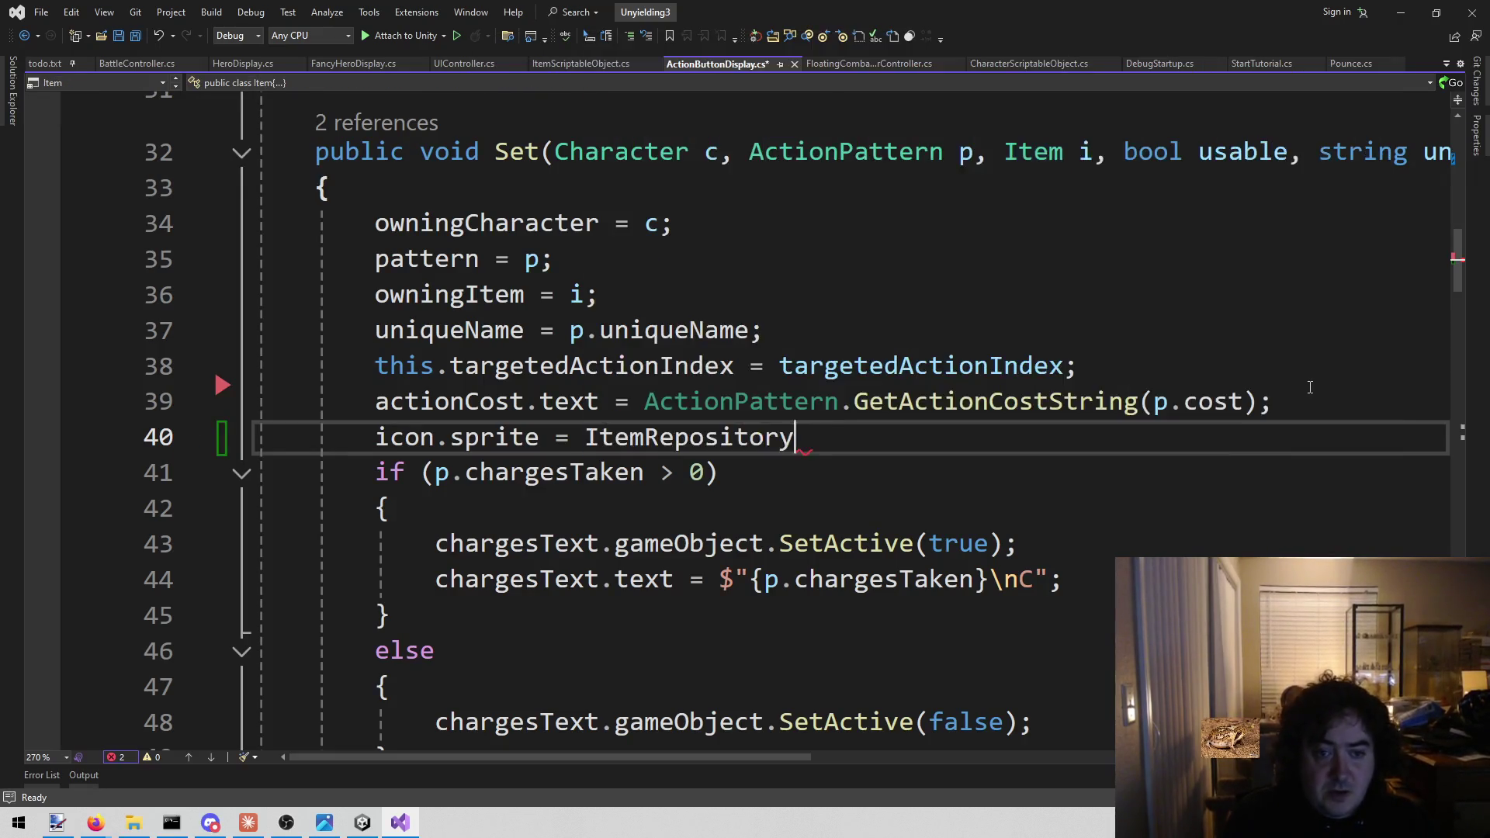
text(.)
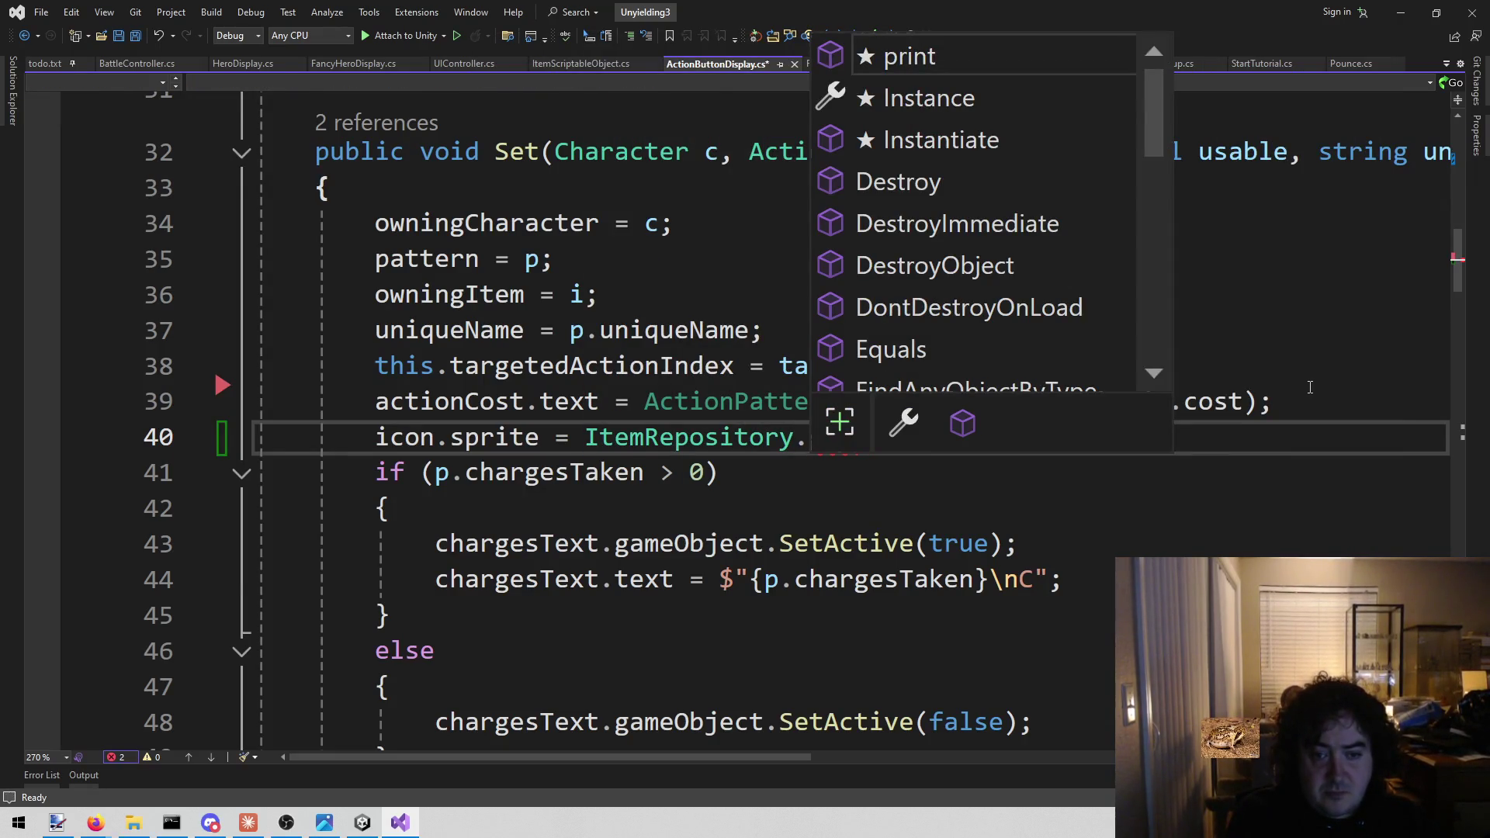
key(BackSpace)
text(.)
key(Down)
key(Tab)
text(.get()
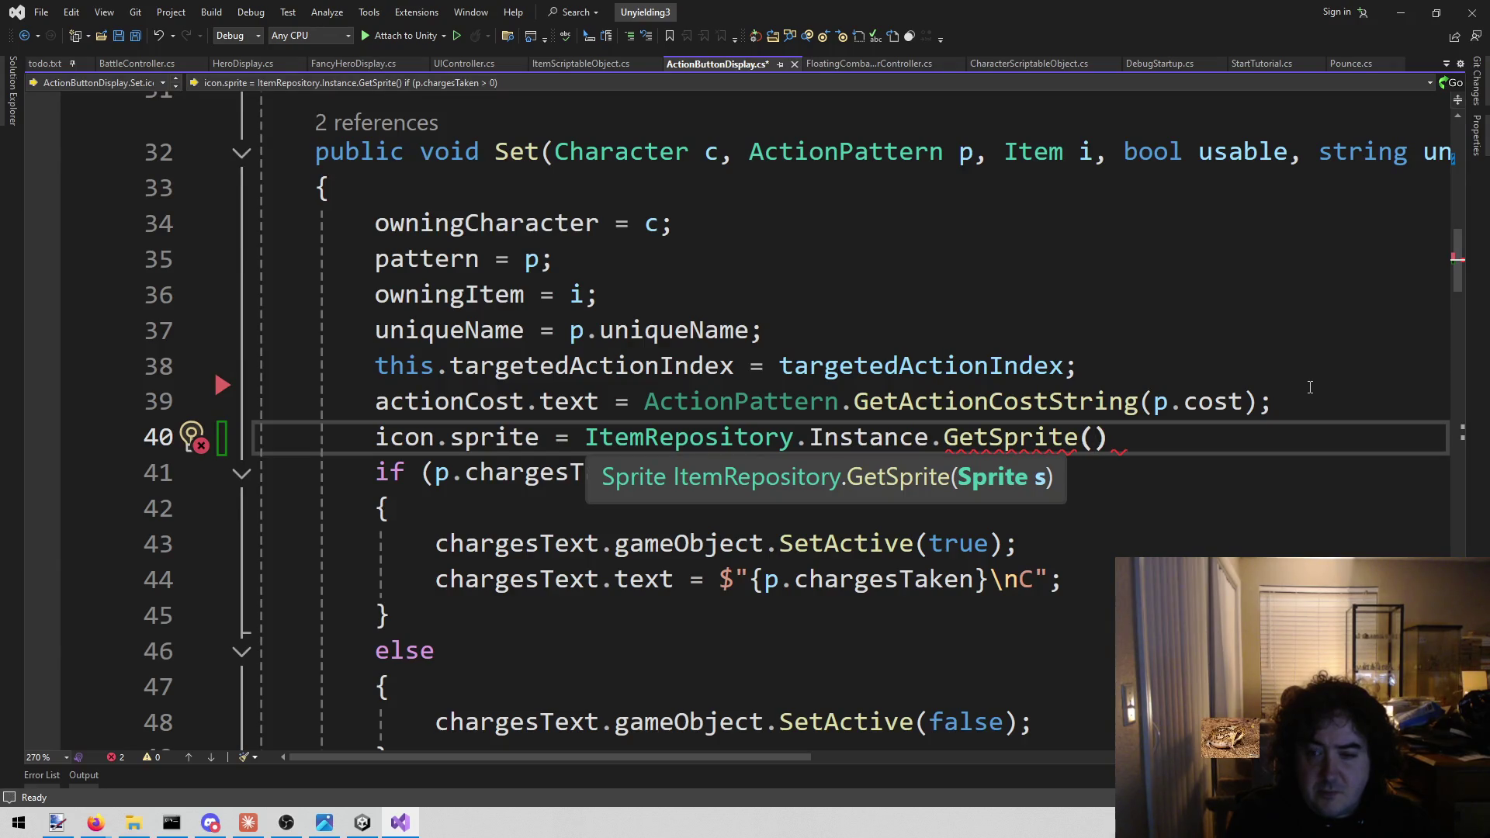
Pass i.itemDefinition.itemImage as the GetSprite argument and close the statement
text(object.)
key(BackSpace)
key(BackSpace)
key(BackSpace)
text(i,)
key(BackSpace)
text(.)
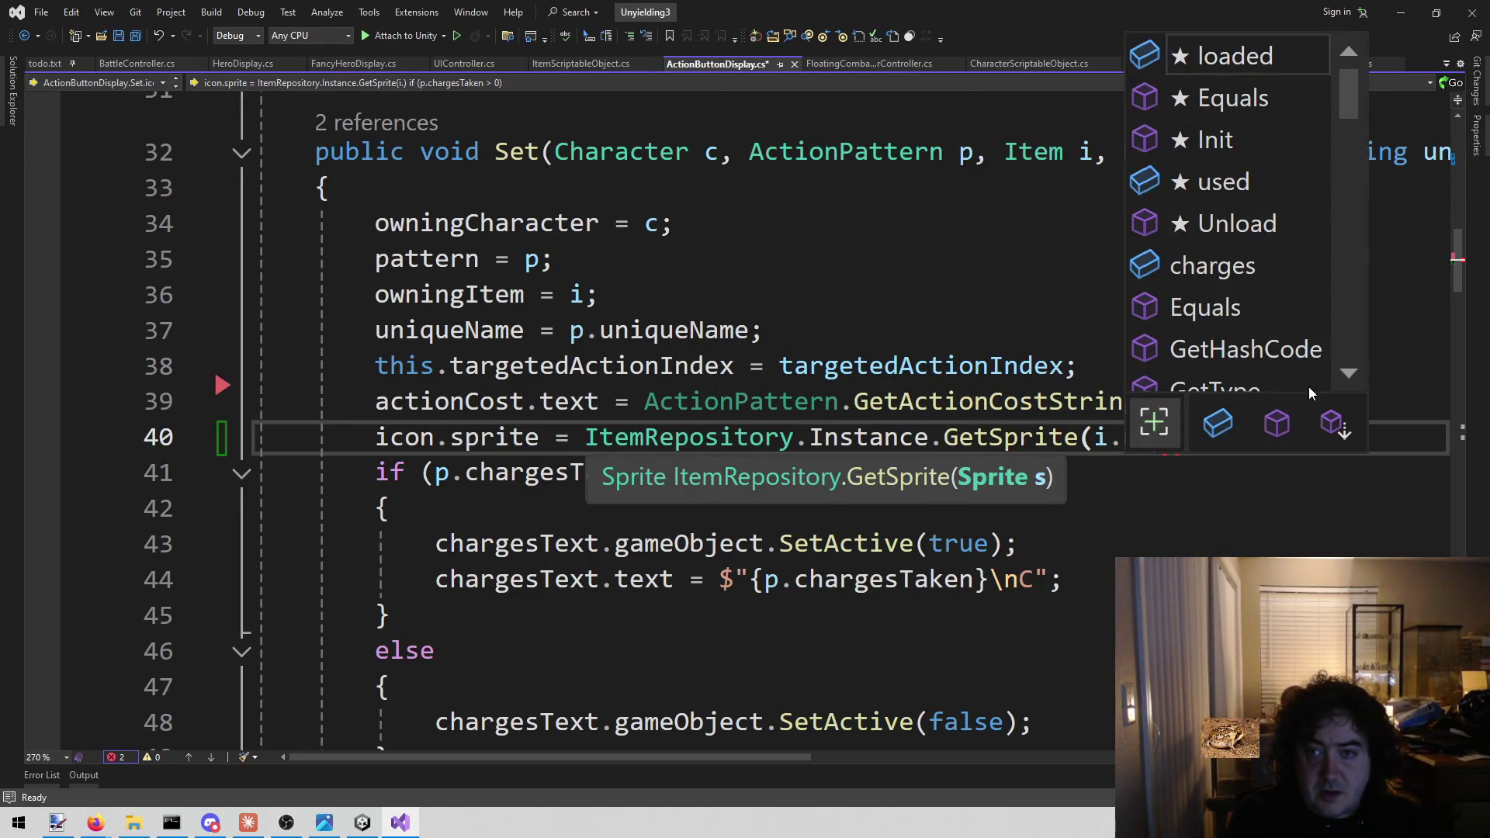
text(ic)
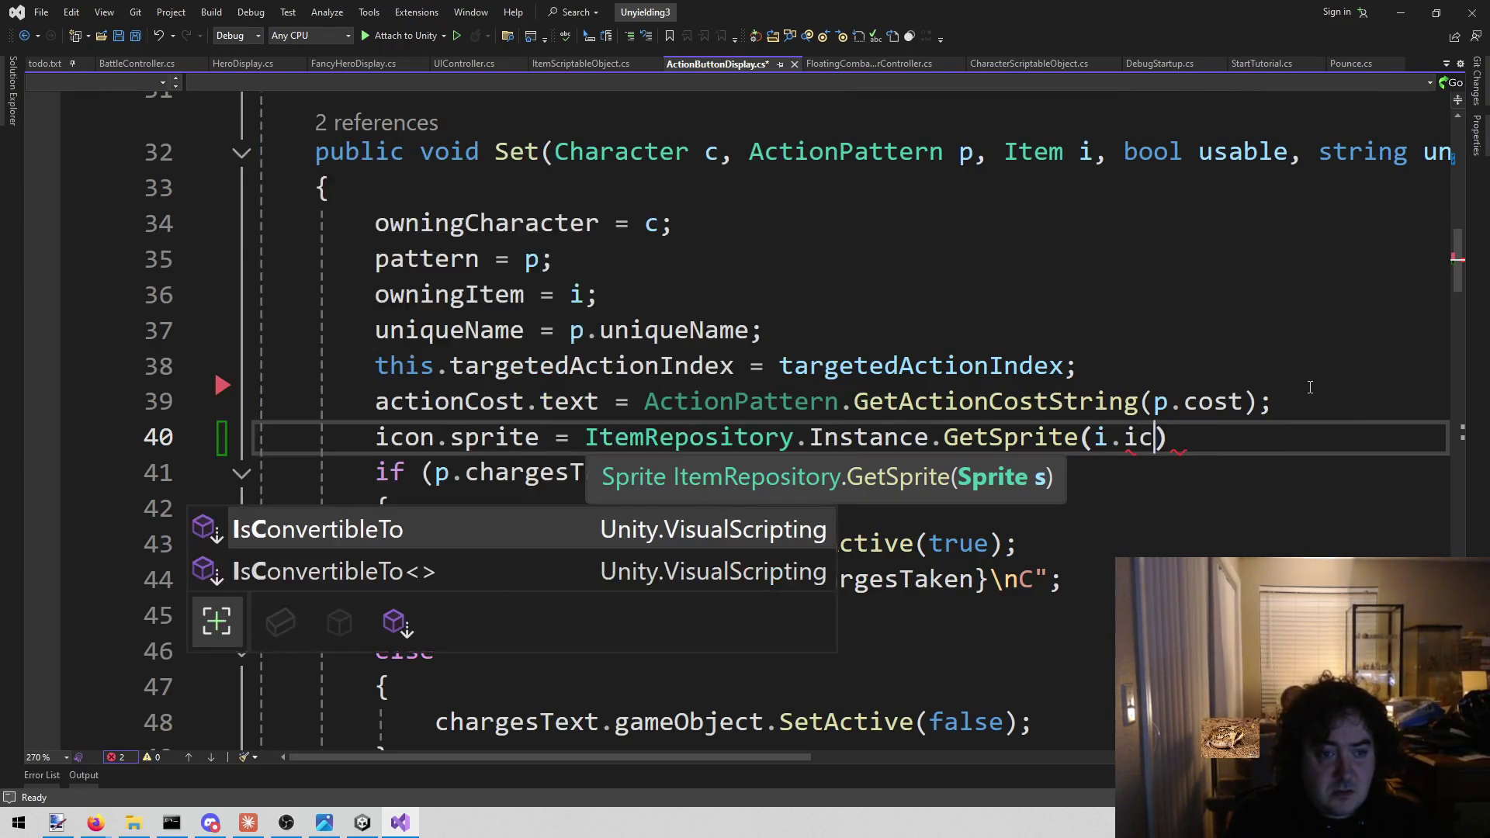
key(BackSpace)
key(BackSpace)
text(sp)
key(BackSpace)
key(BackSpace)
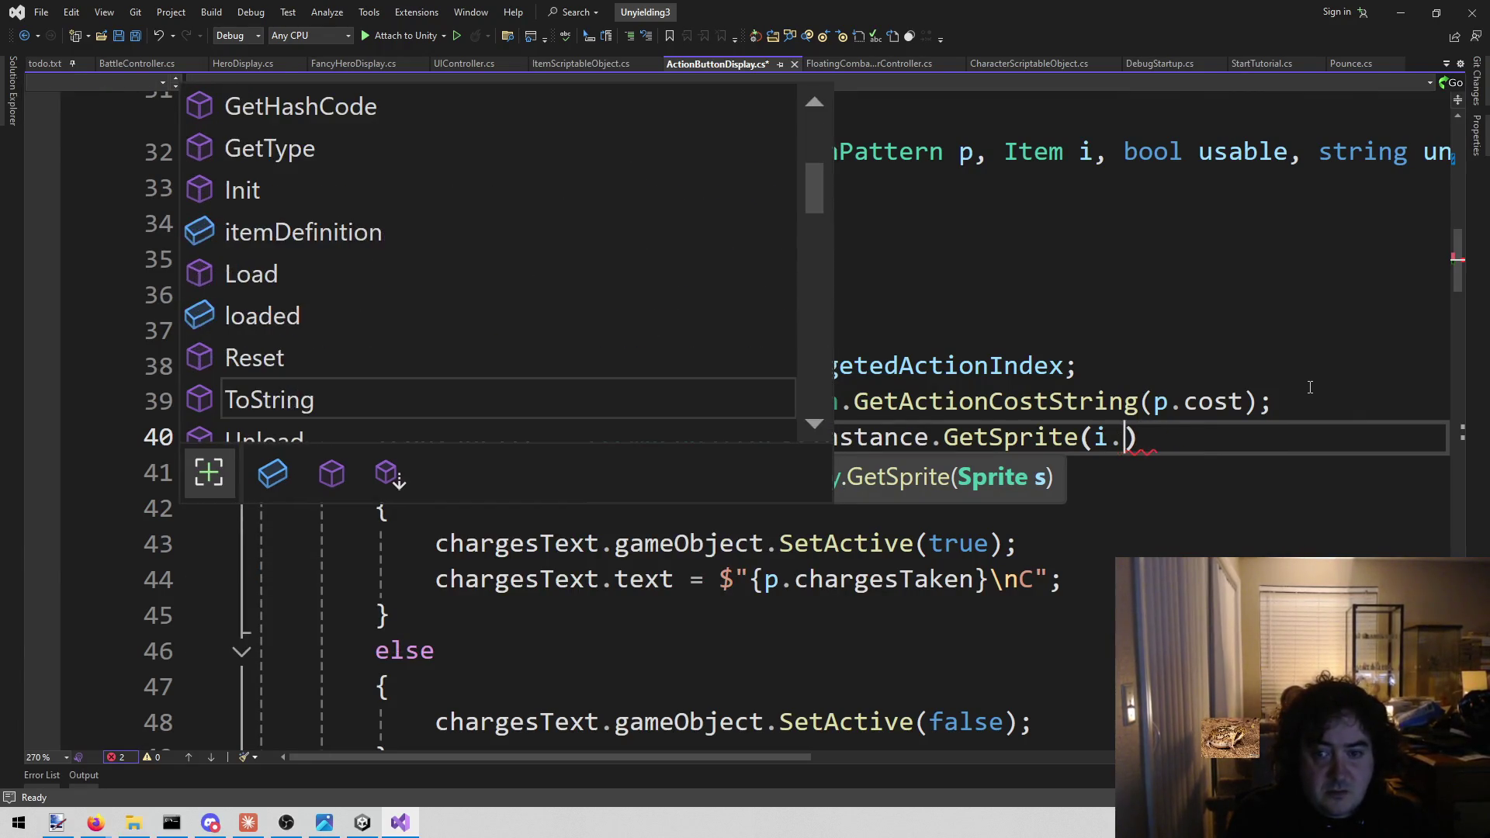
key(BackSpace)
text();)
key(BackSpace)
key(BackSpace)
text(.)
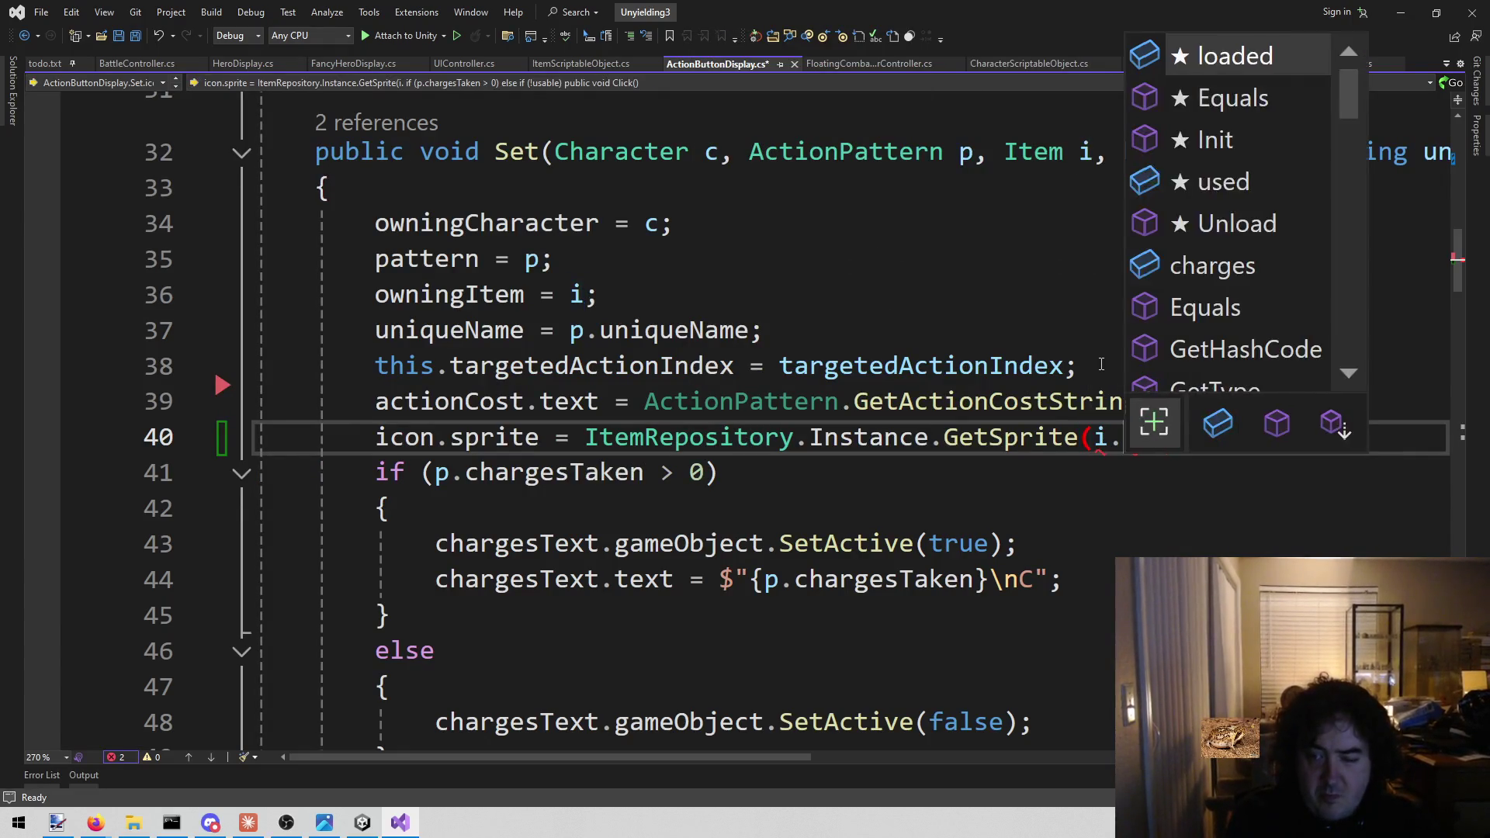
text(sc)
key(BackSpace)
key(BackSpace)
text(de)
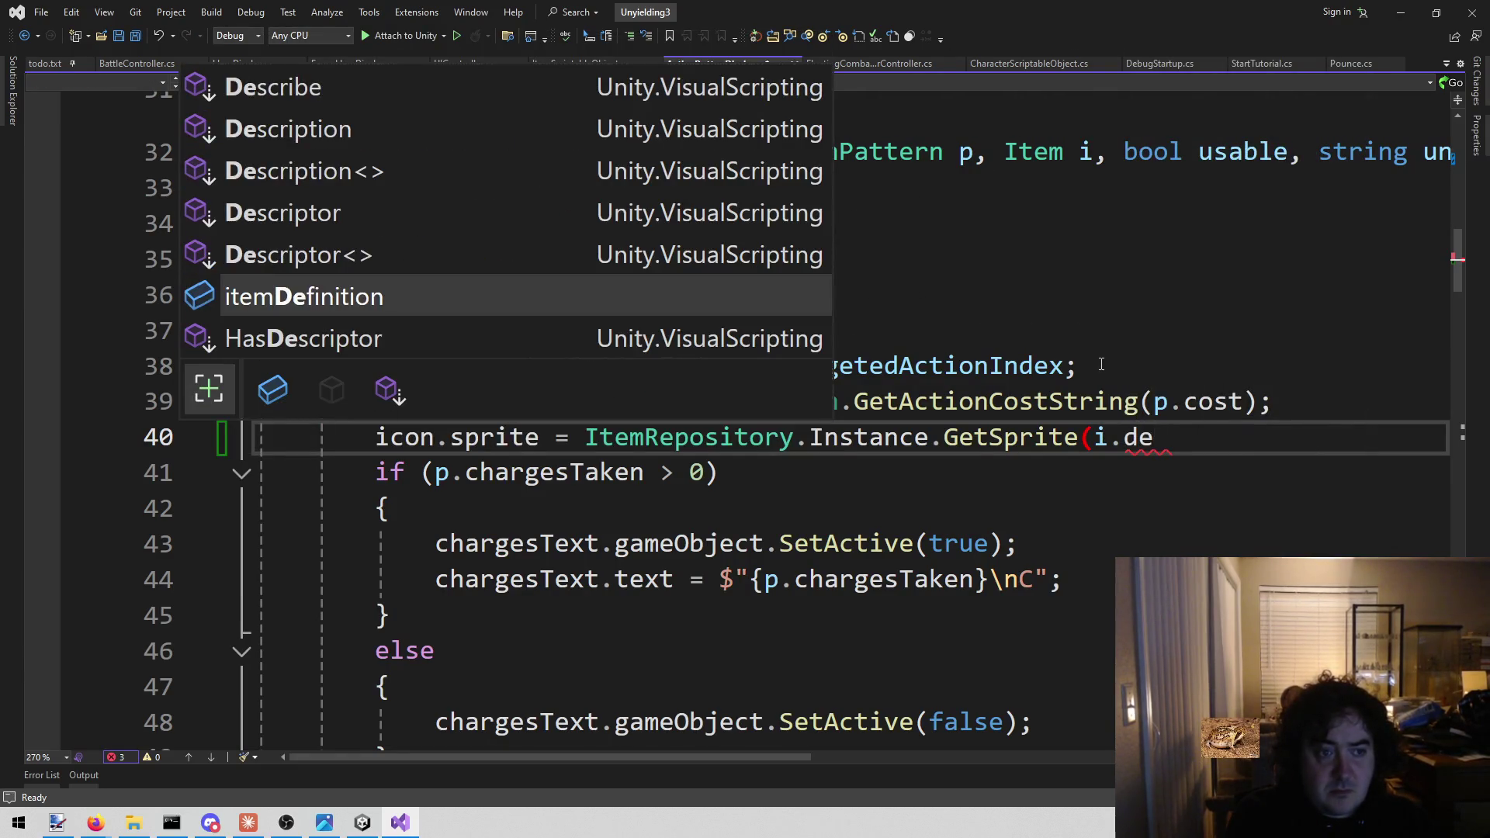
text(.ic)
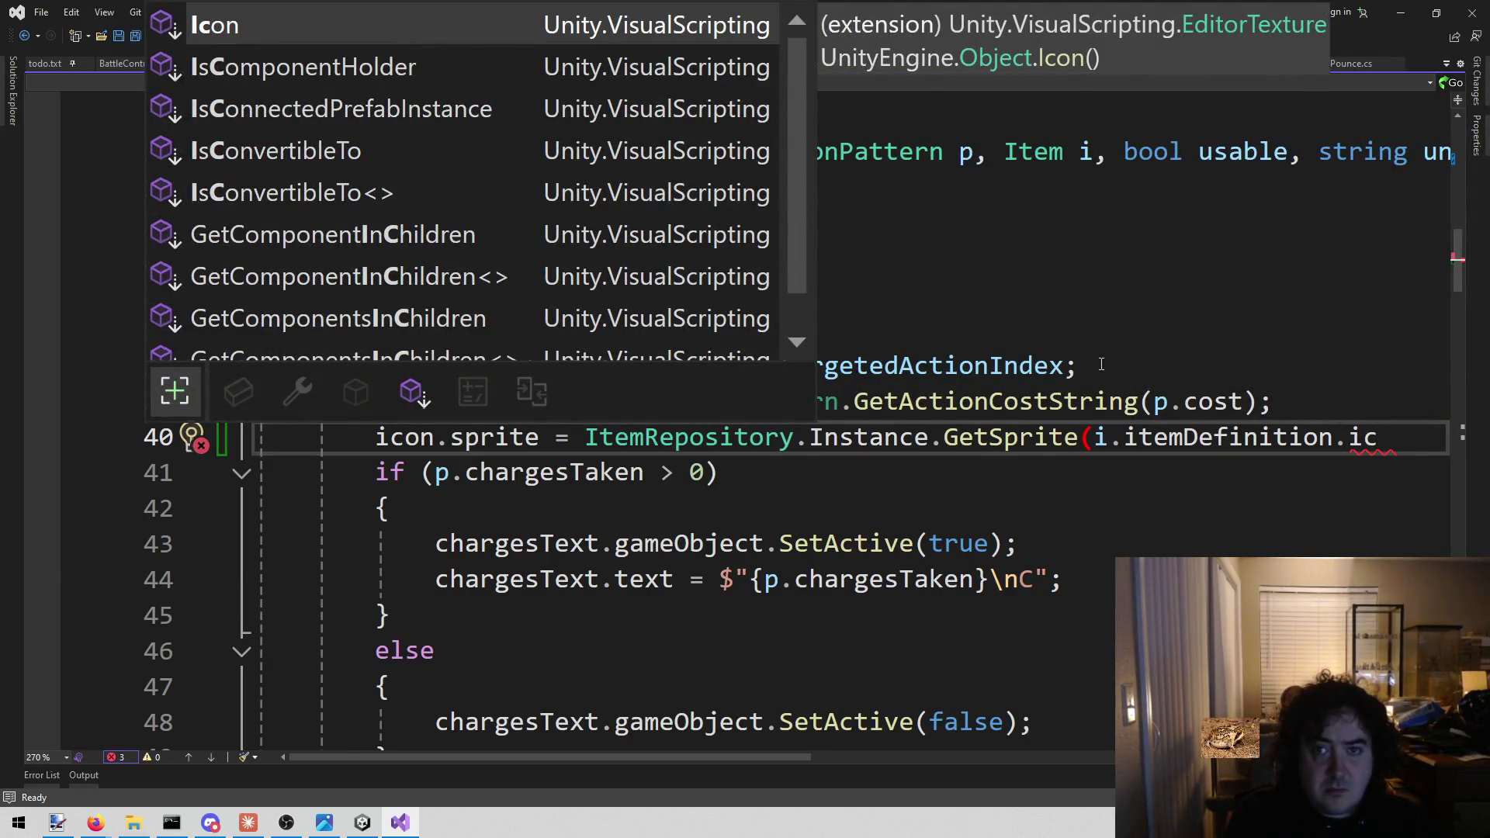
key(BackSpace)
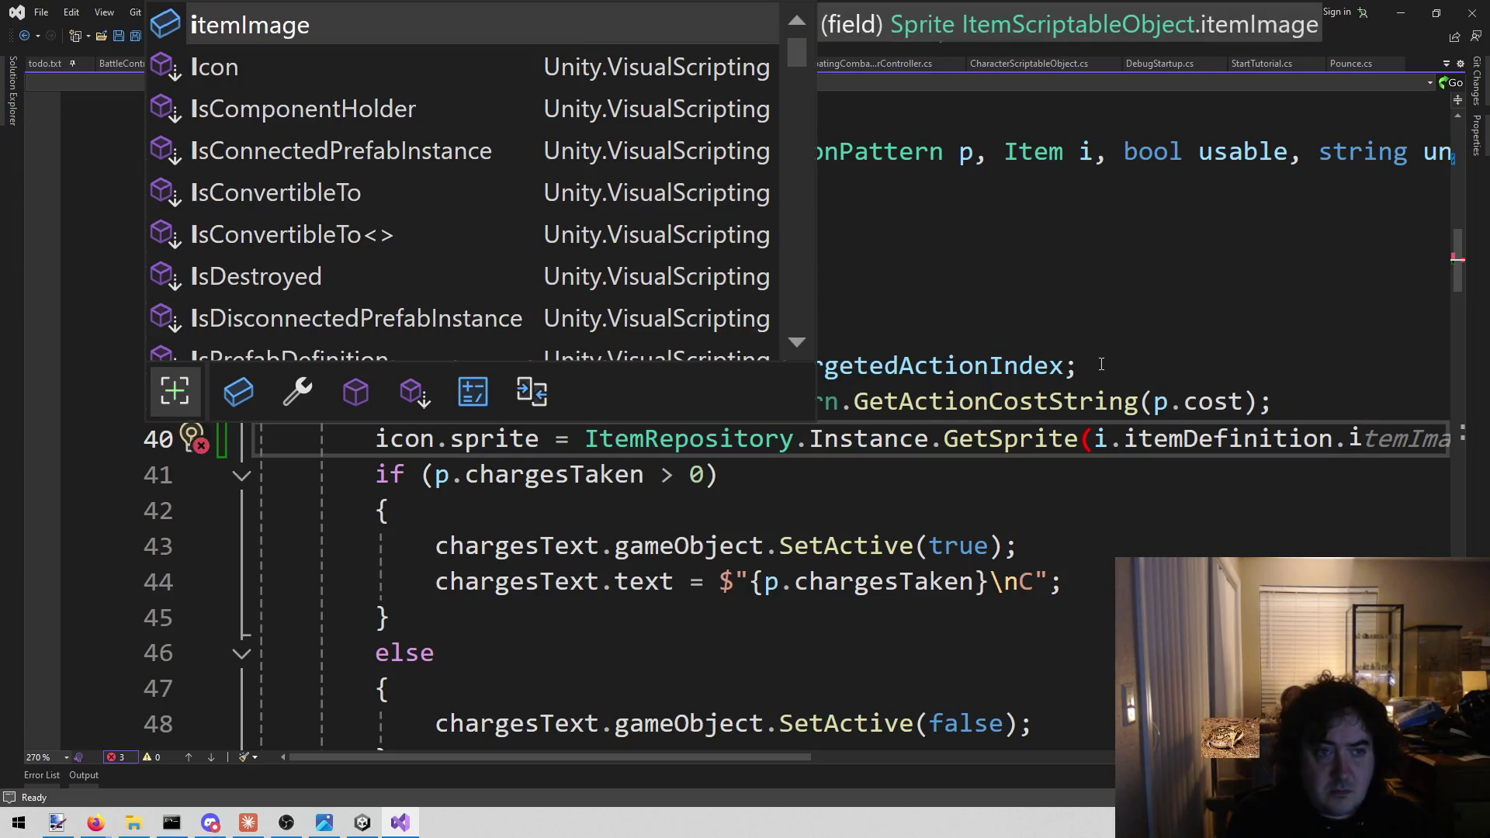
key(BackSpace)
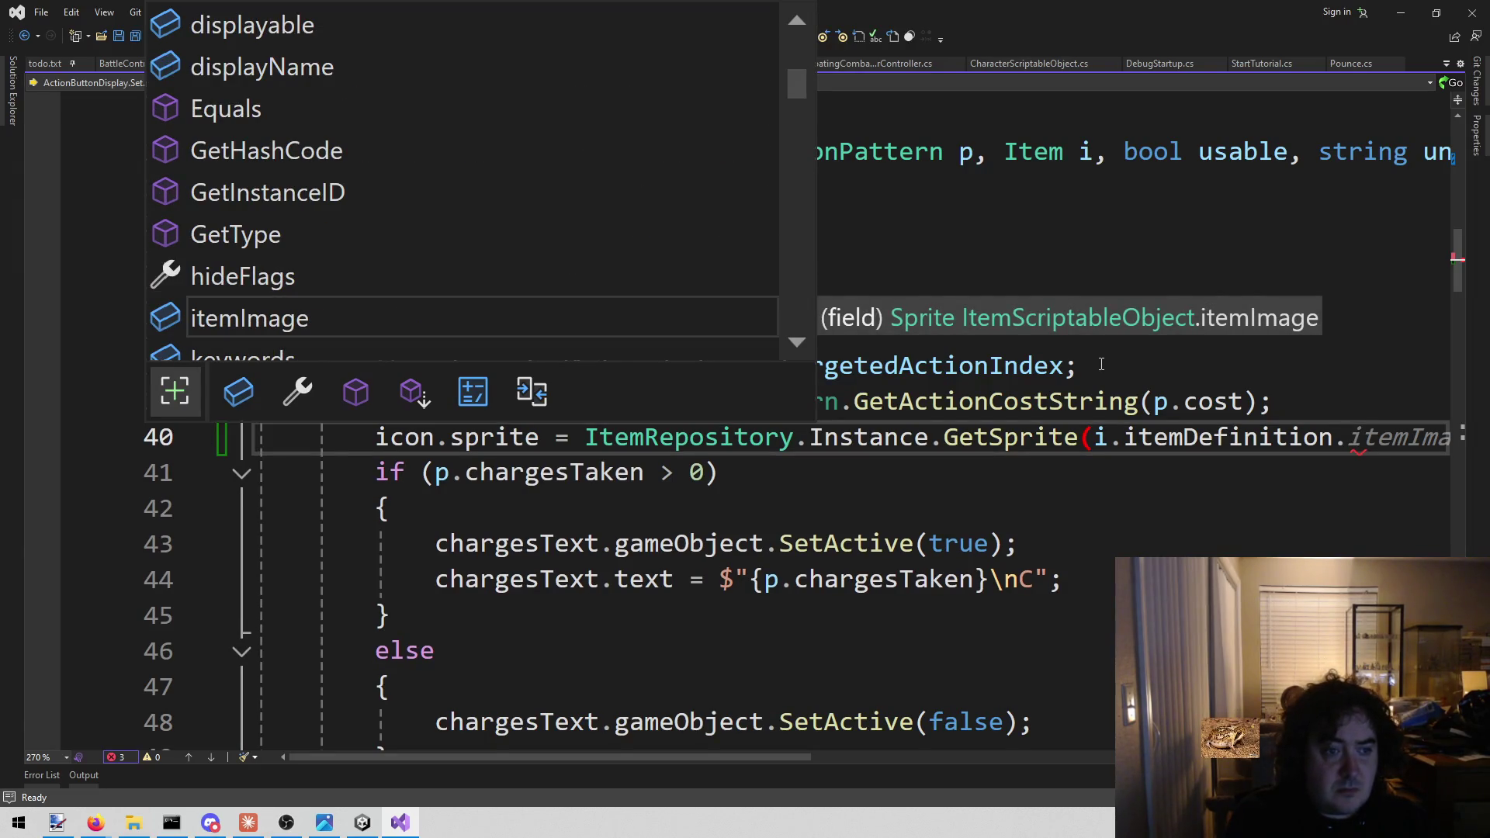
key(Tab)
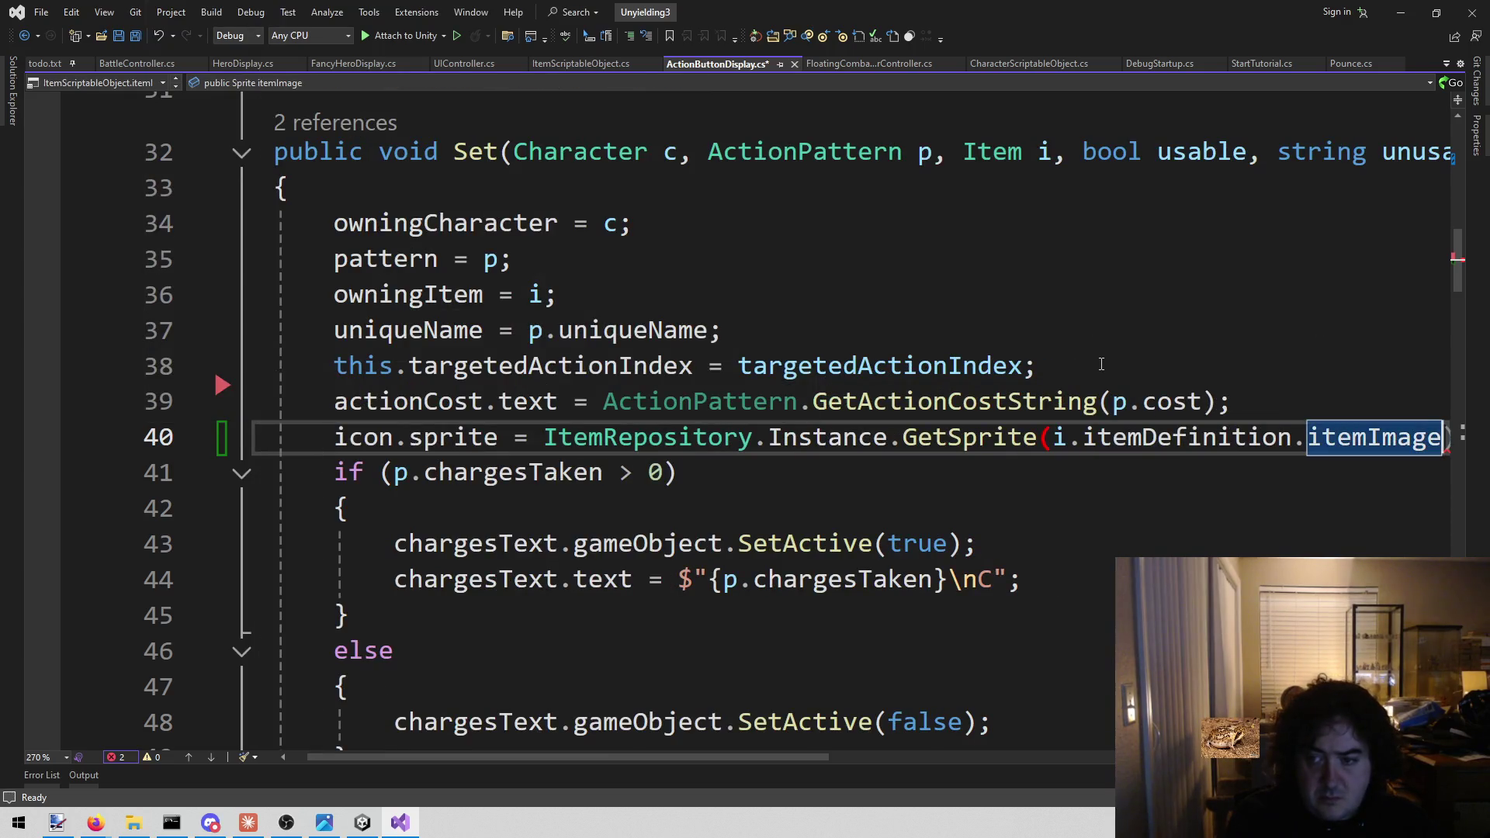
text();)
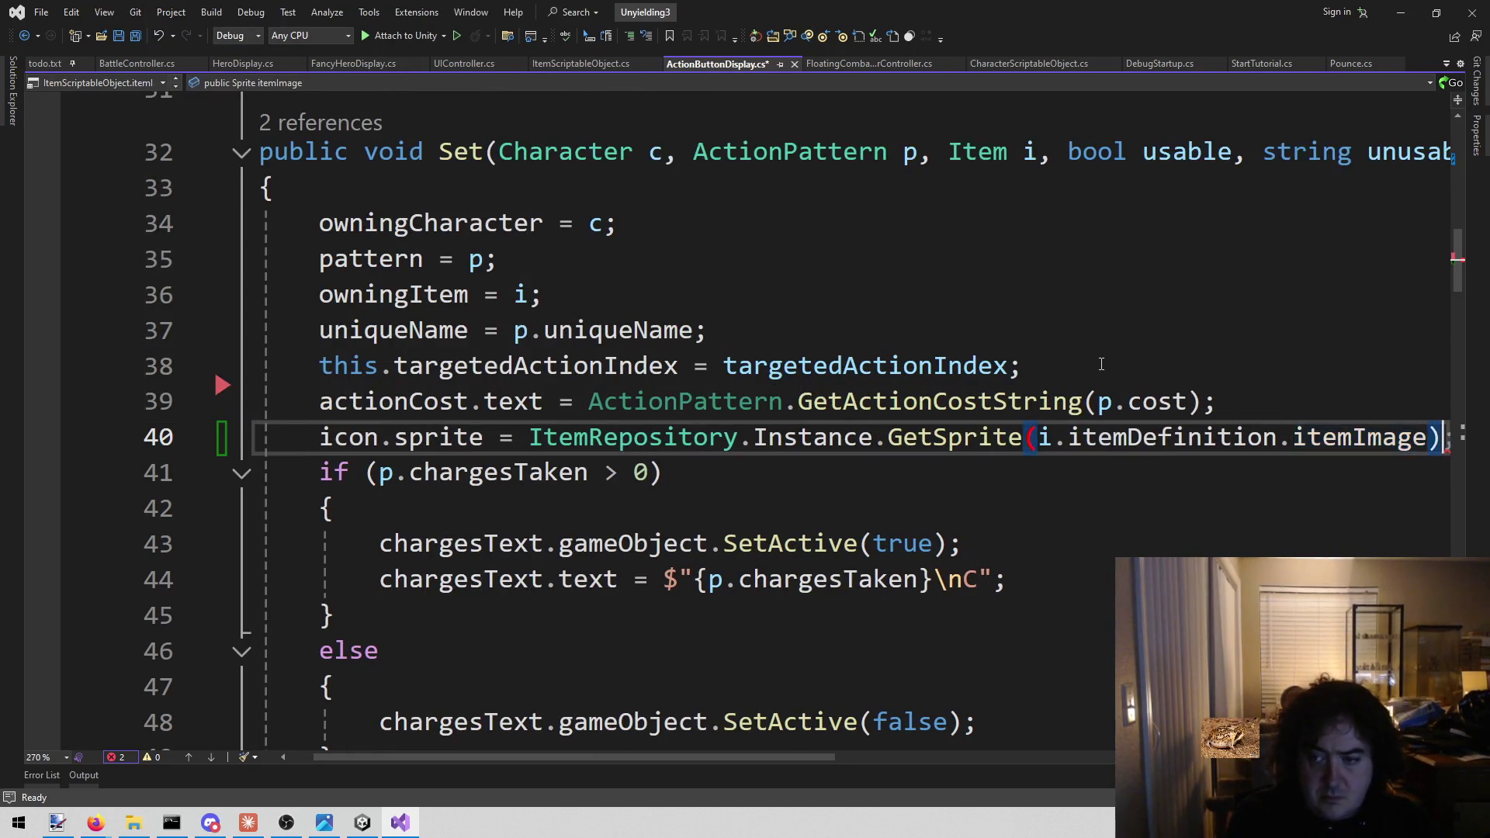
Save the script and return to the Action Button in Unity Editor
key(ctrl+s)
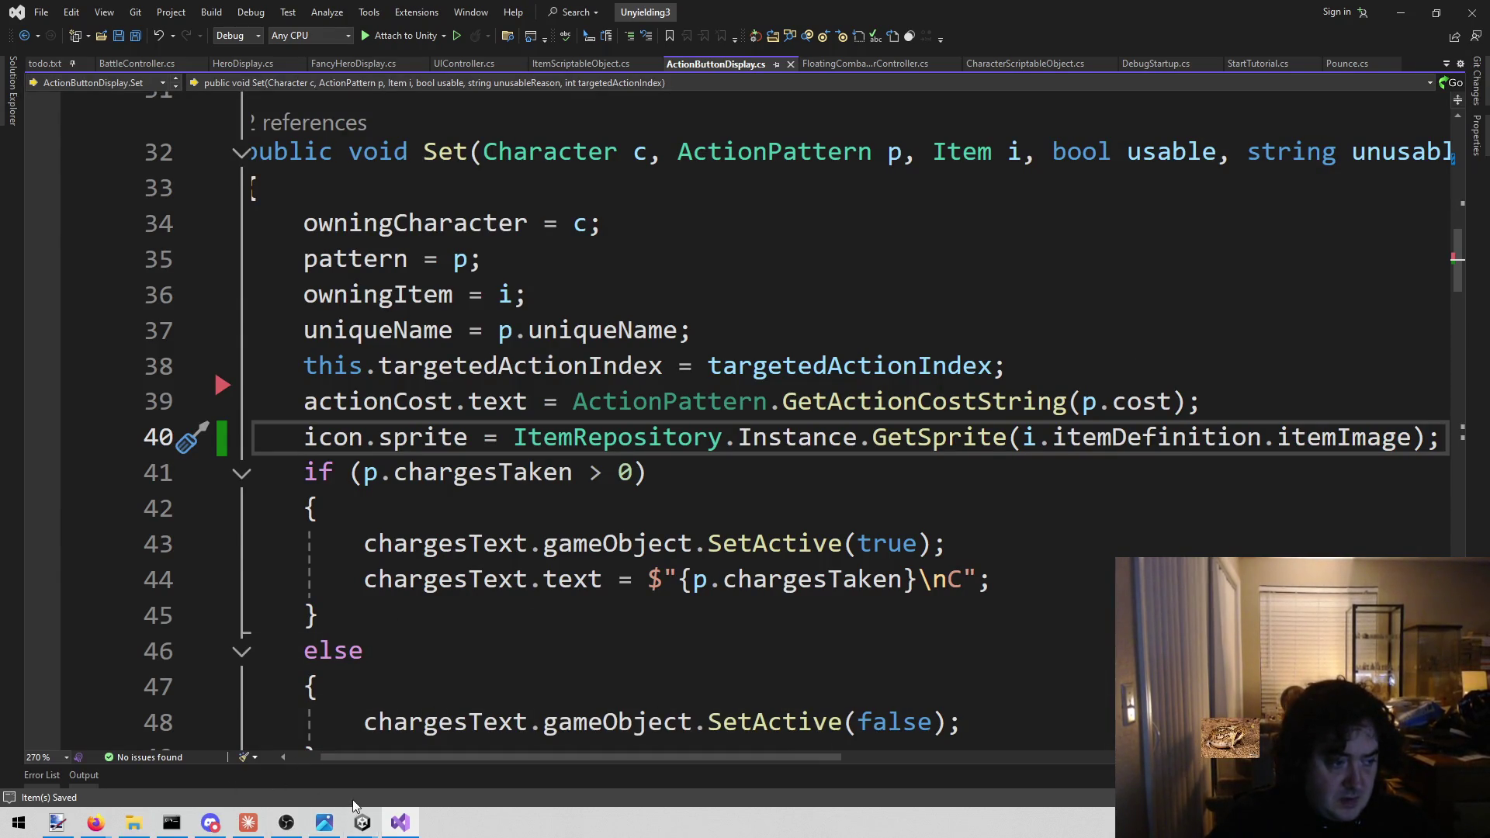
mouse_move(363, 823)
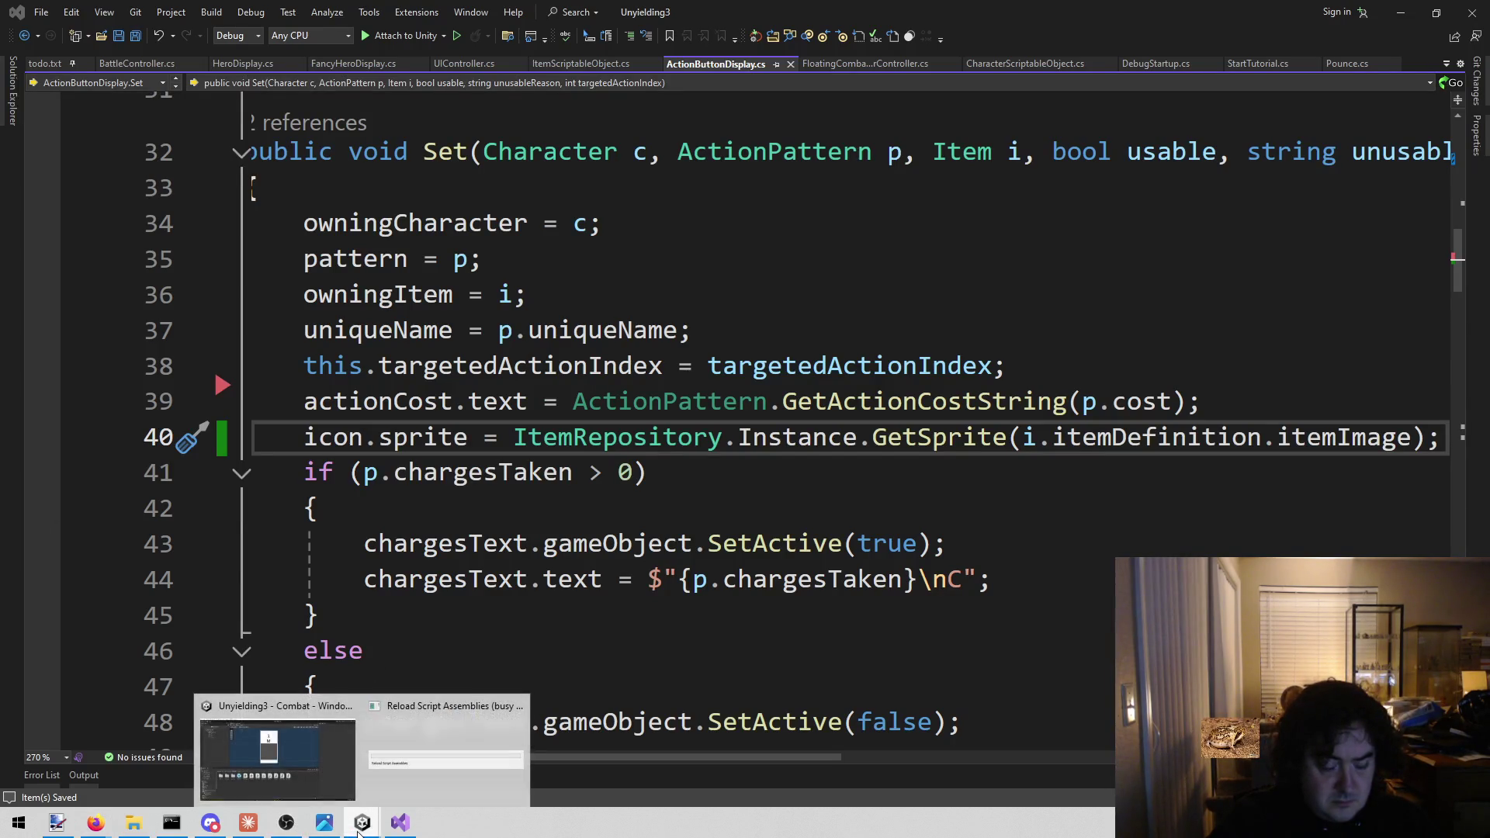
click(390, 778)
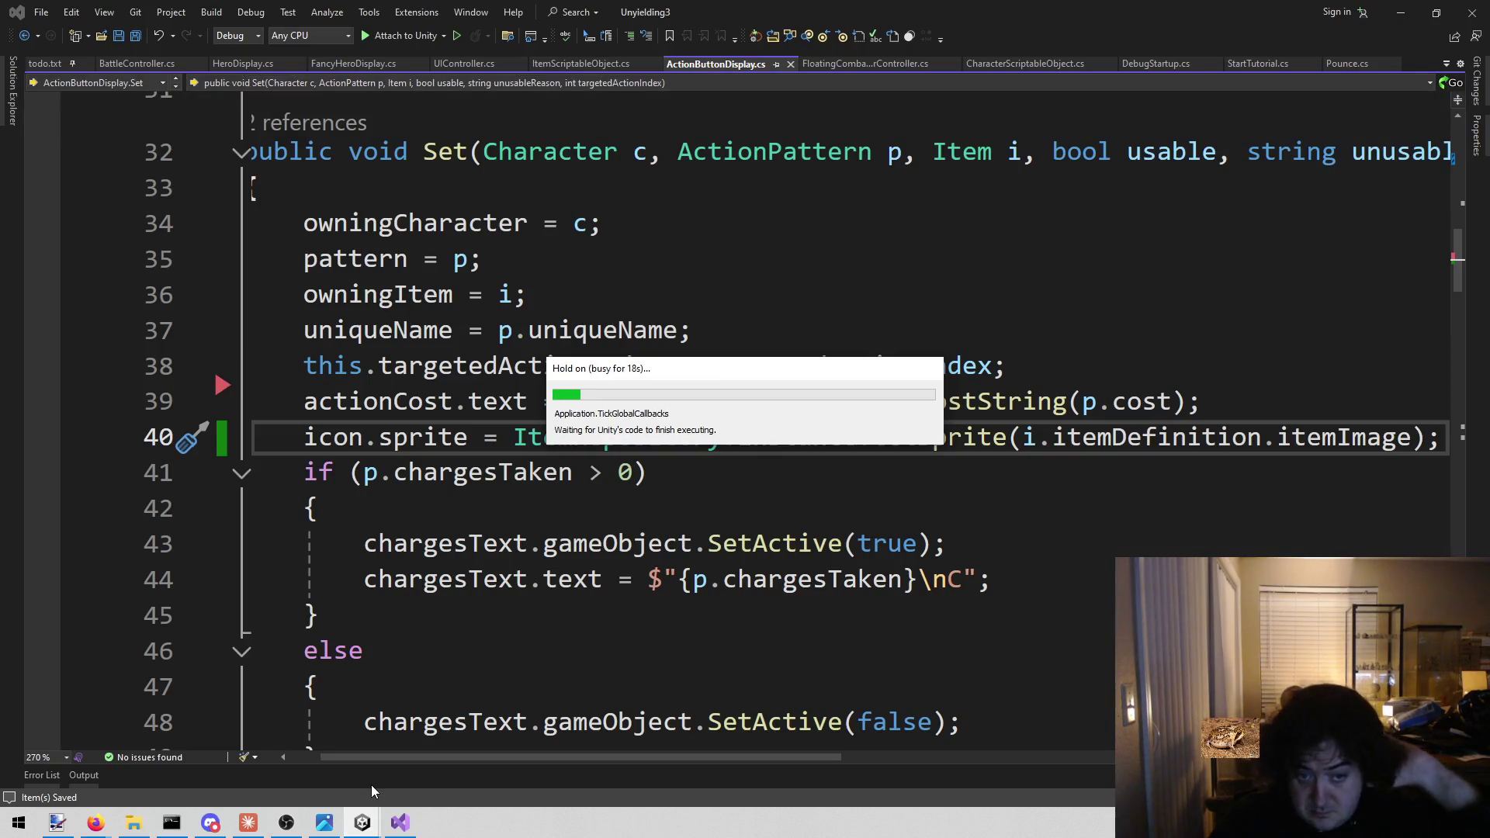
mouse_move(325, 823)
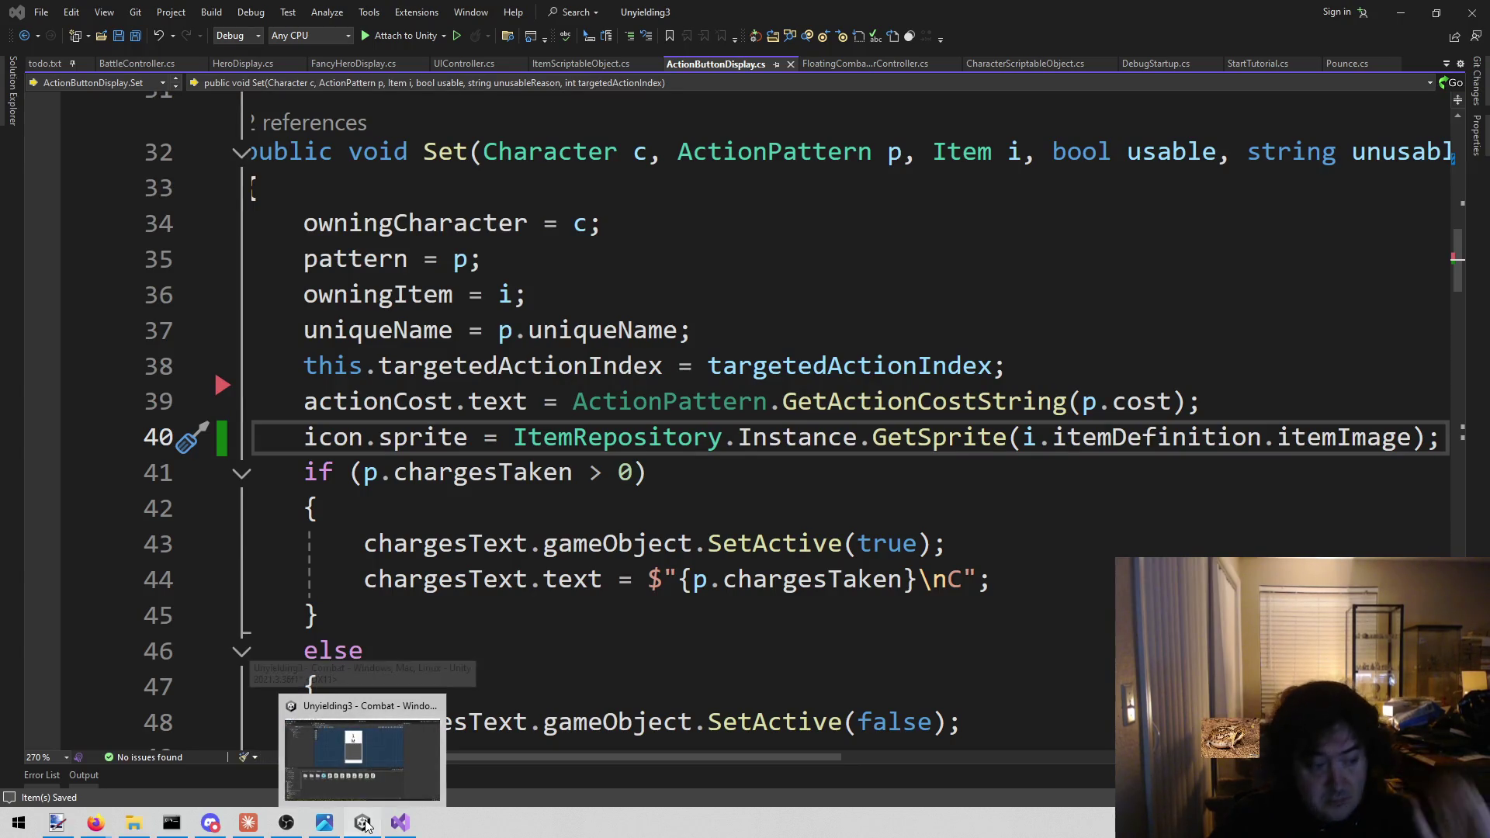
click(368, 800)
drag(644, 367, 621, 385)
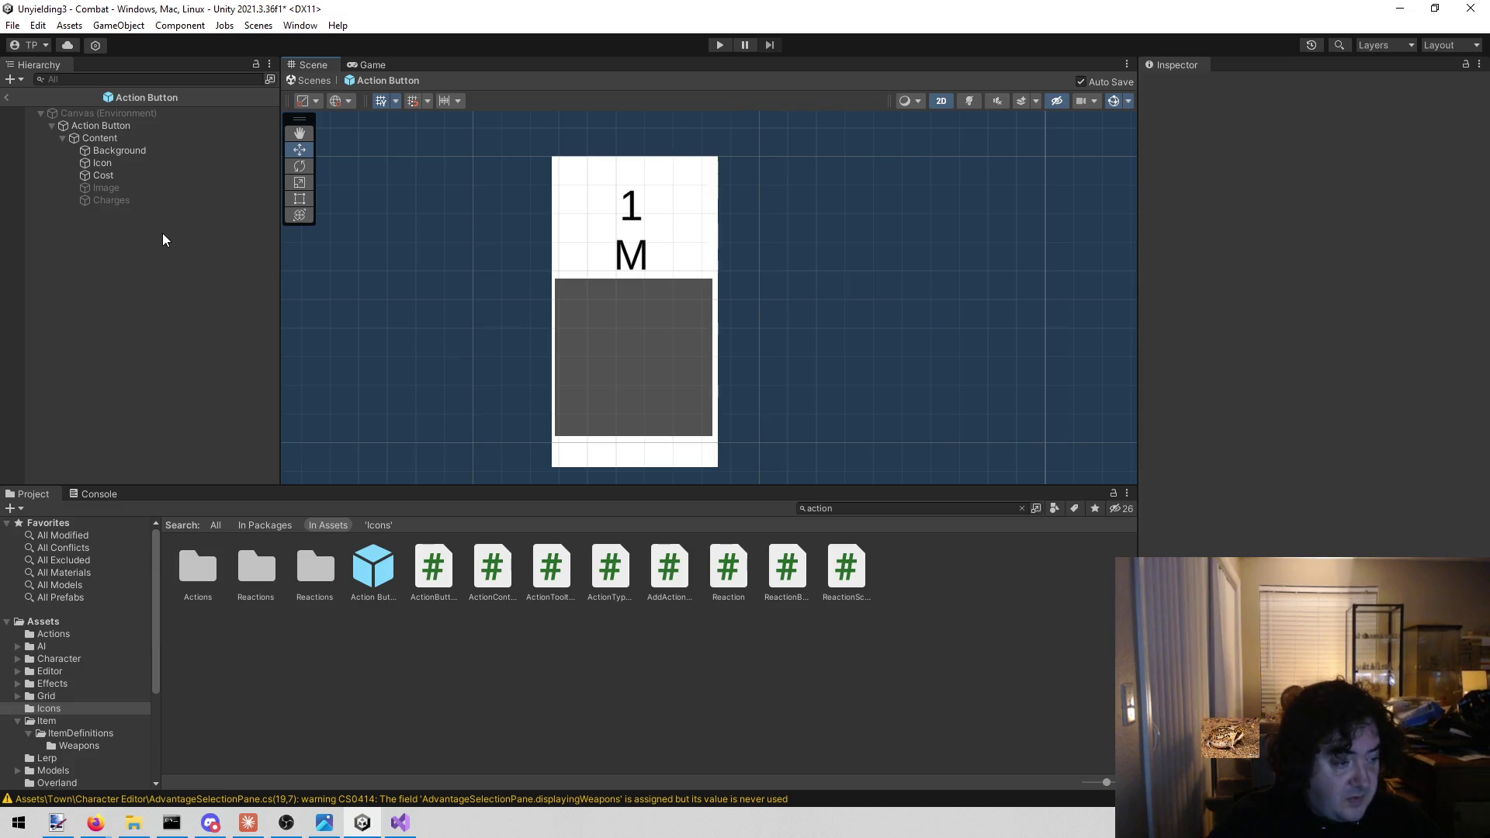
Select the Icon object and change its Image colour from dark grey to white
click(168, 188)
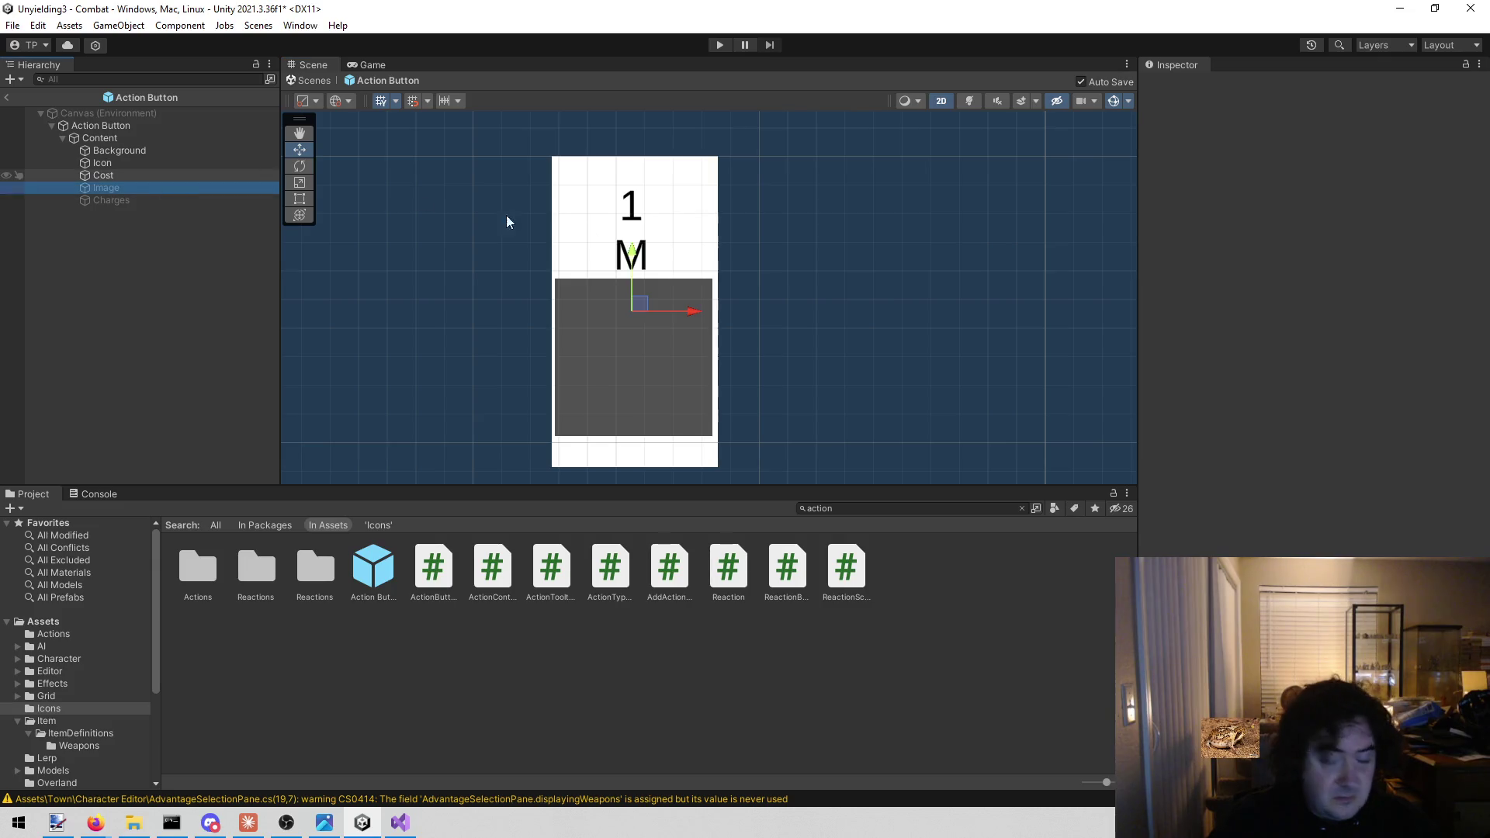
click(147, 158)
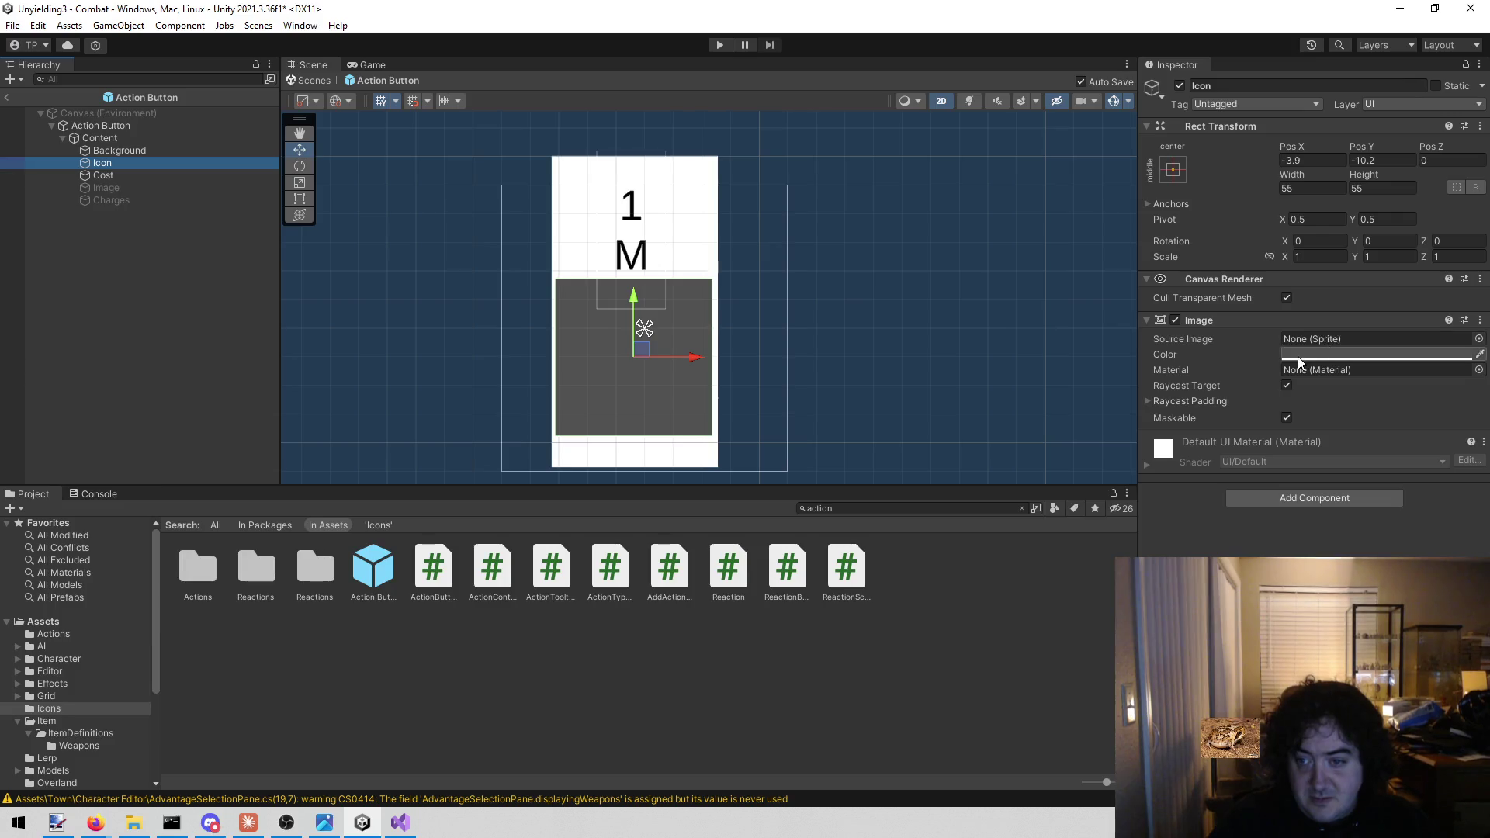
click(1366, 354)
click(1353, 488)
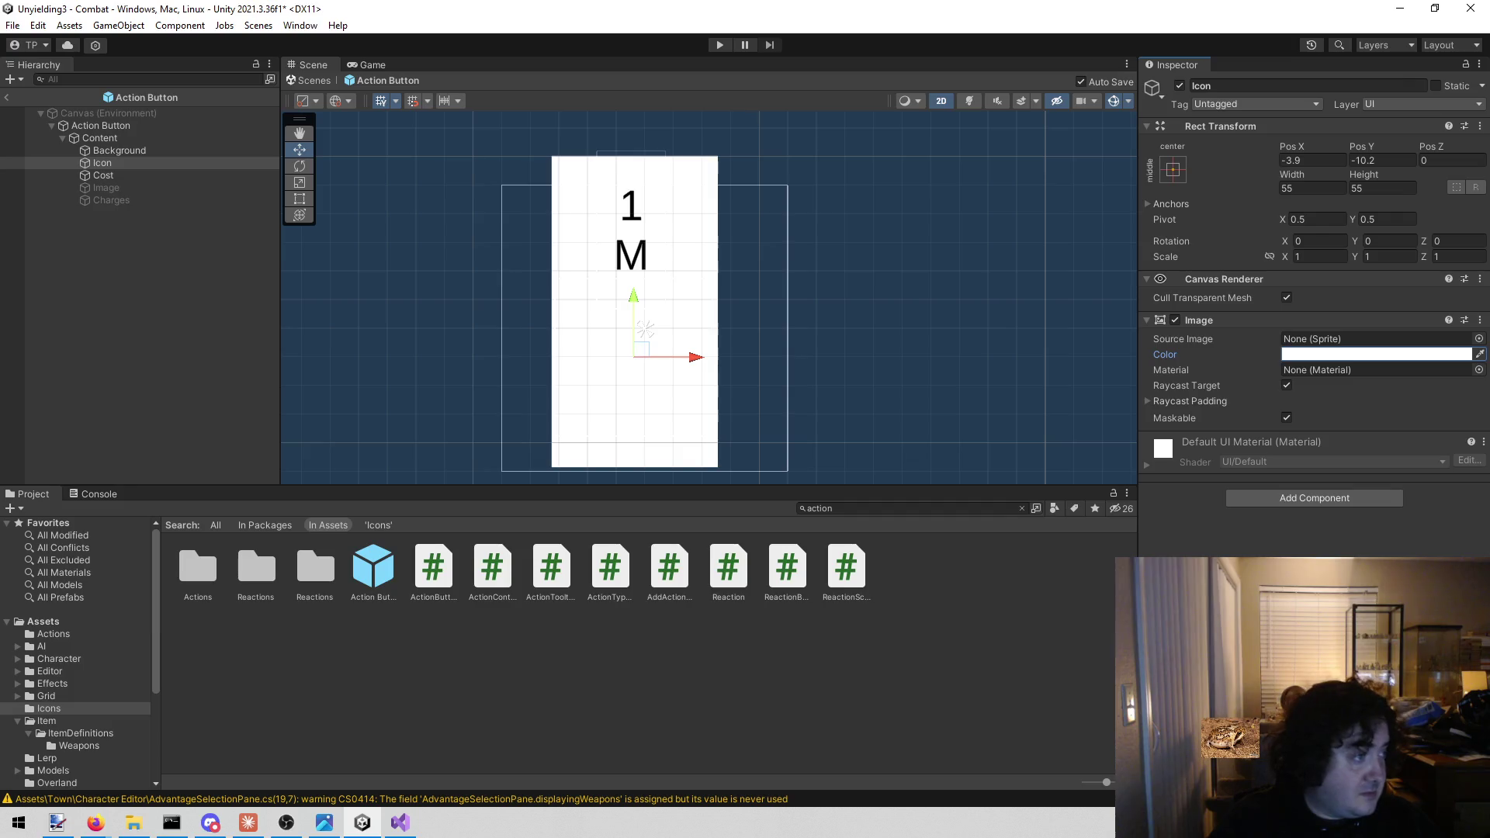
key(alt+Tab)
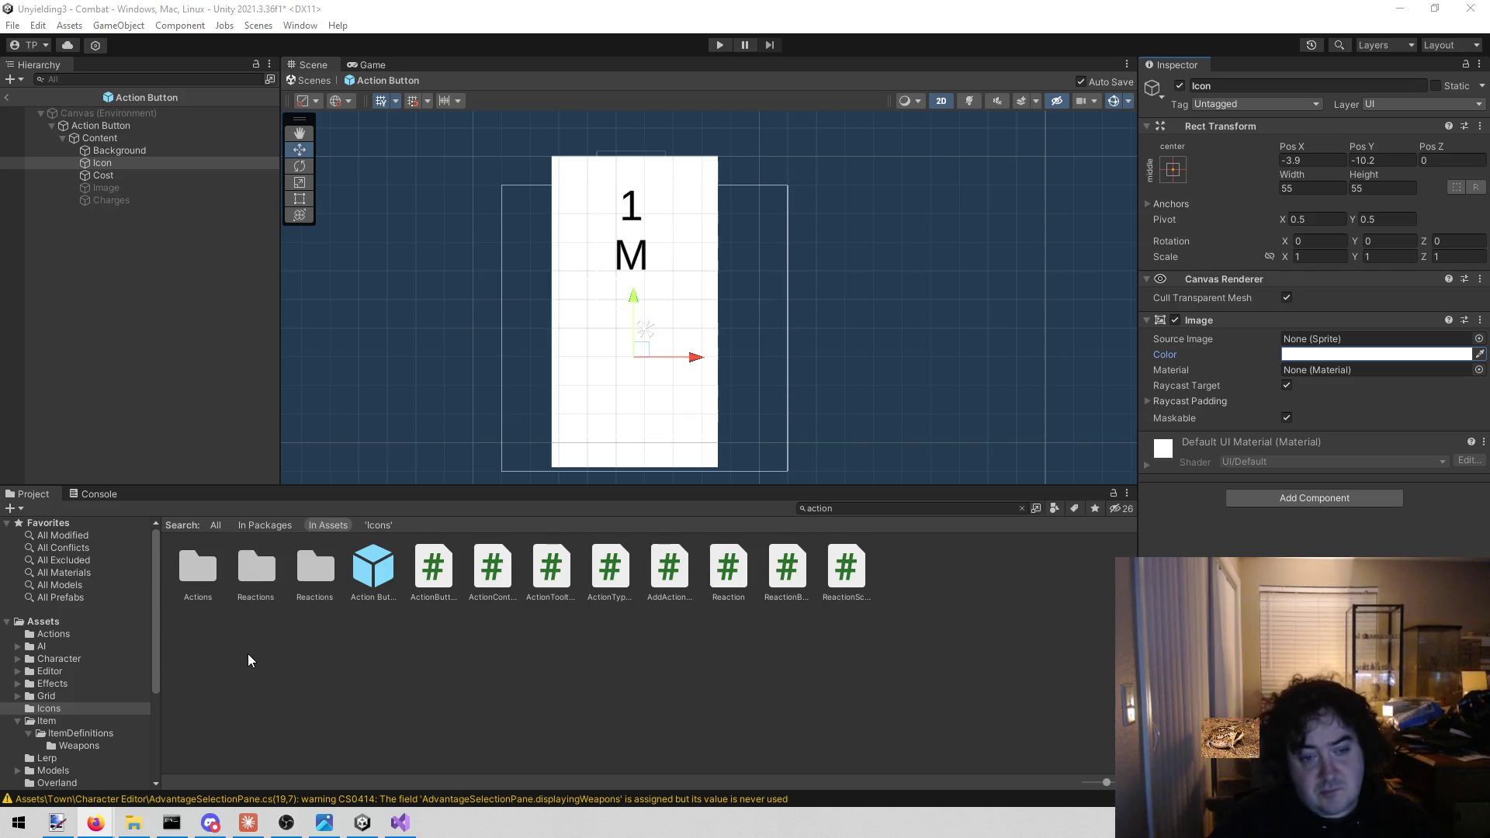
click(198, 394)
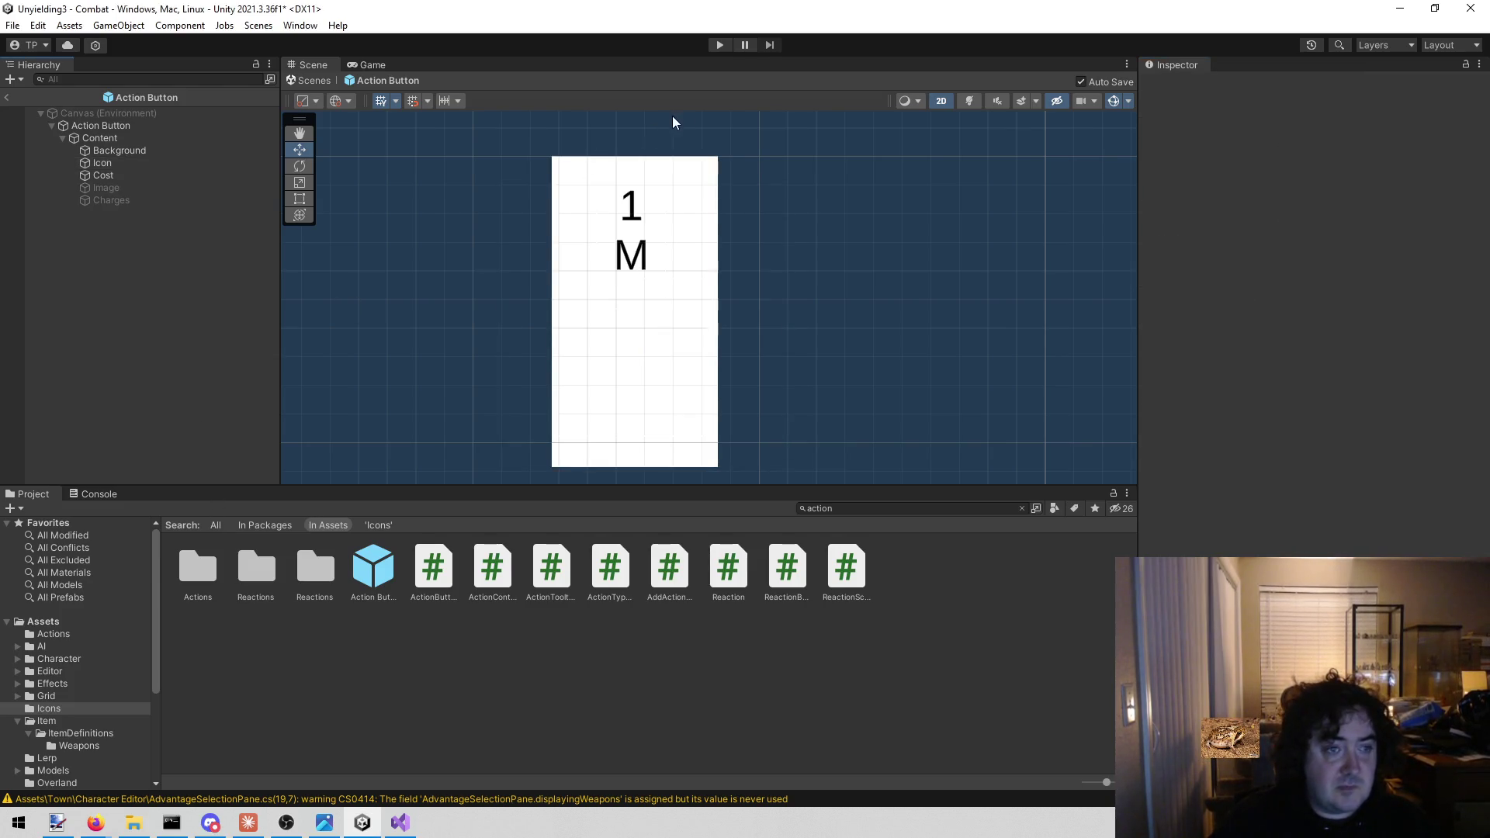
Play the Combat scene and verify the four action buttons display item icons
click(720, 45)
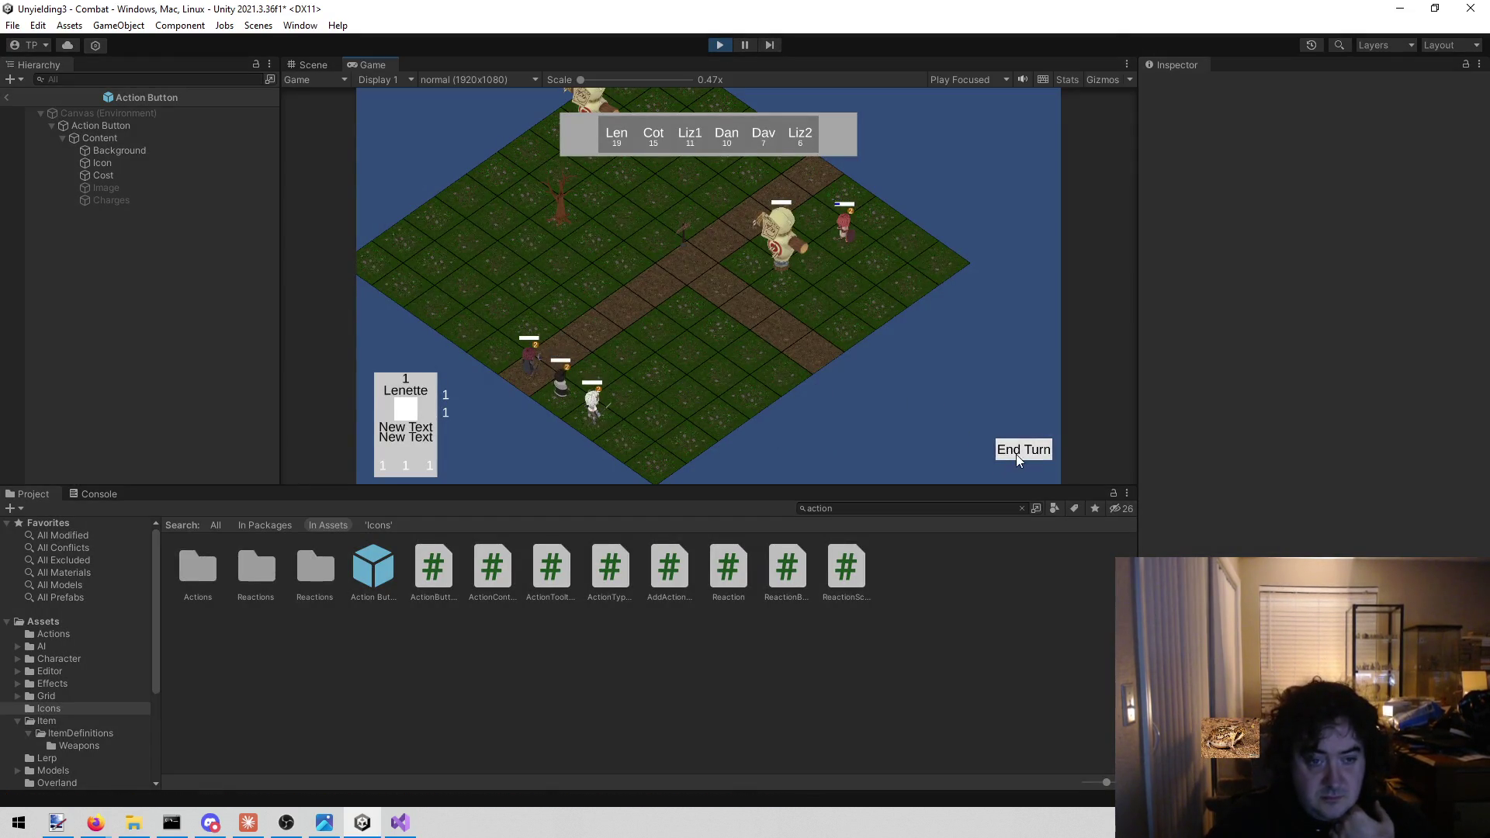
mouse_move(470, 444)
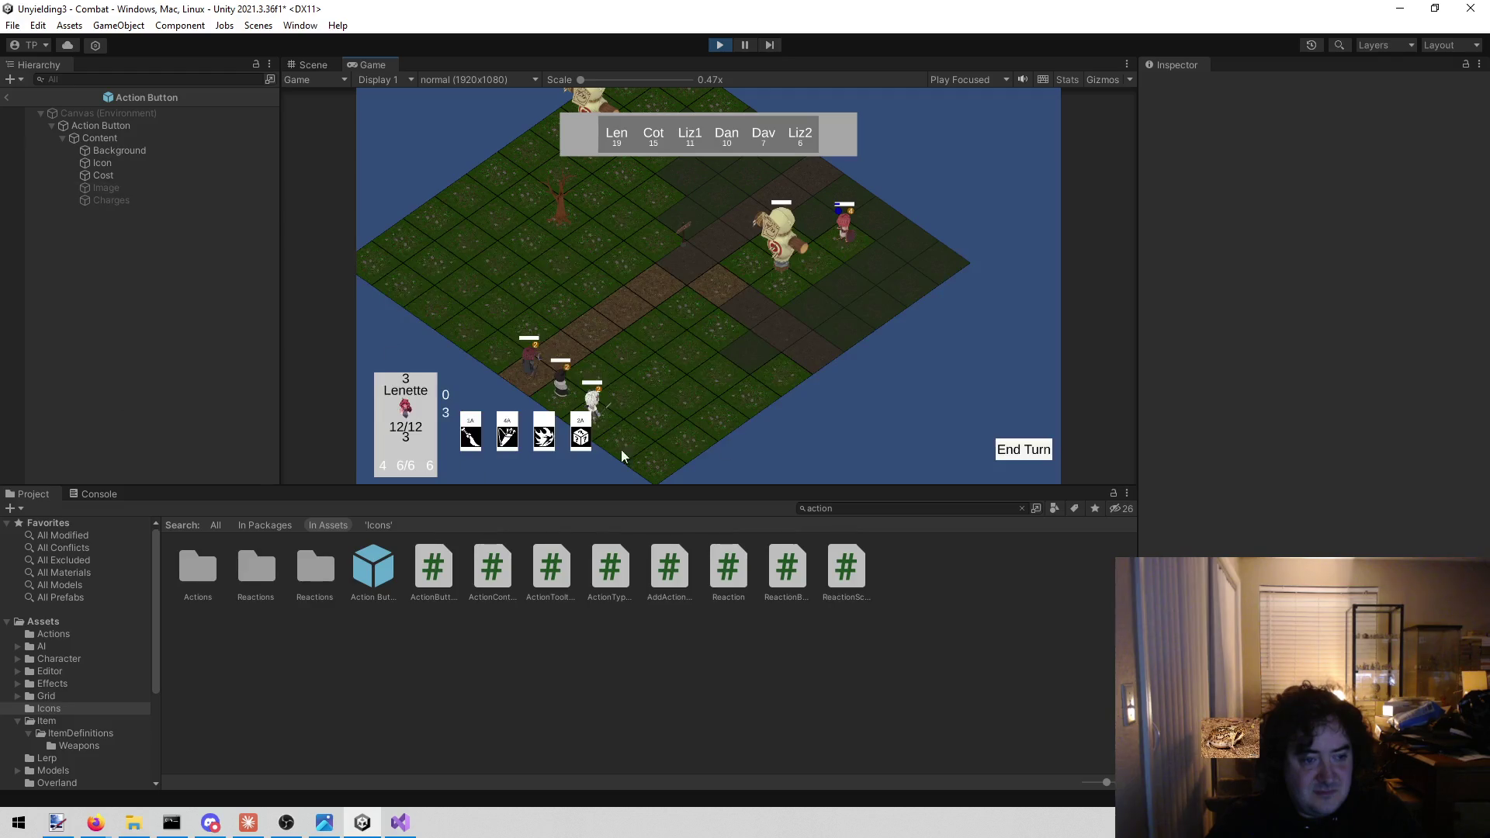
click(860, 504)
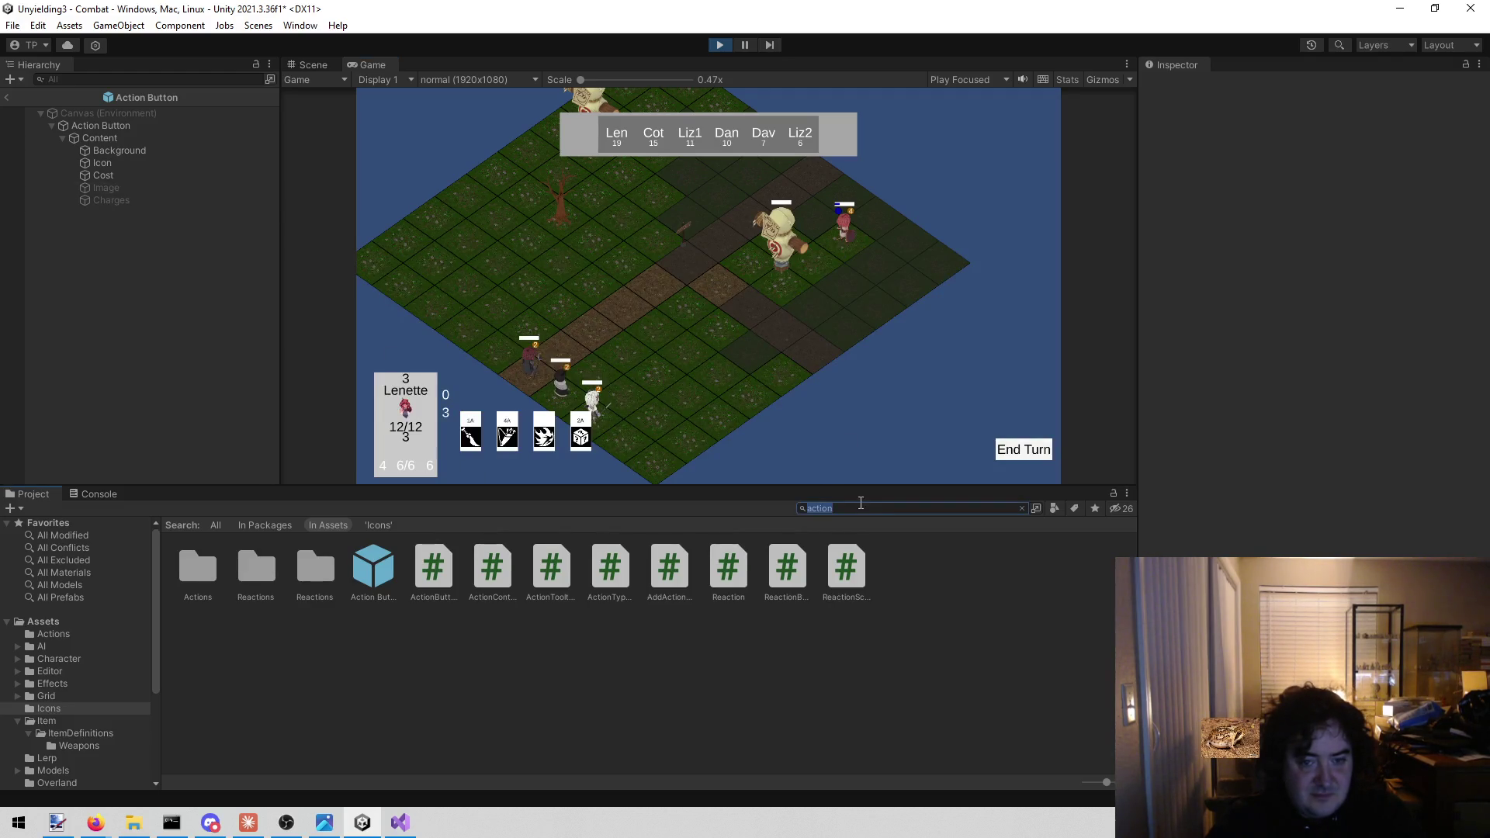
Search the Project for 'lenette', select Lenette.asset, and exit prefab mode to the Combat scene
text(le)
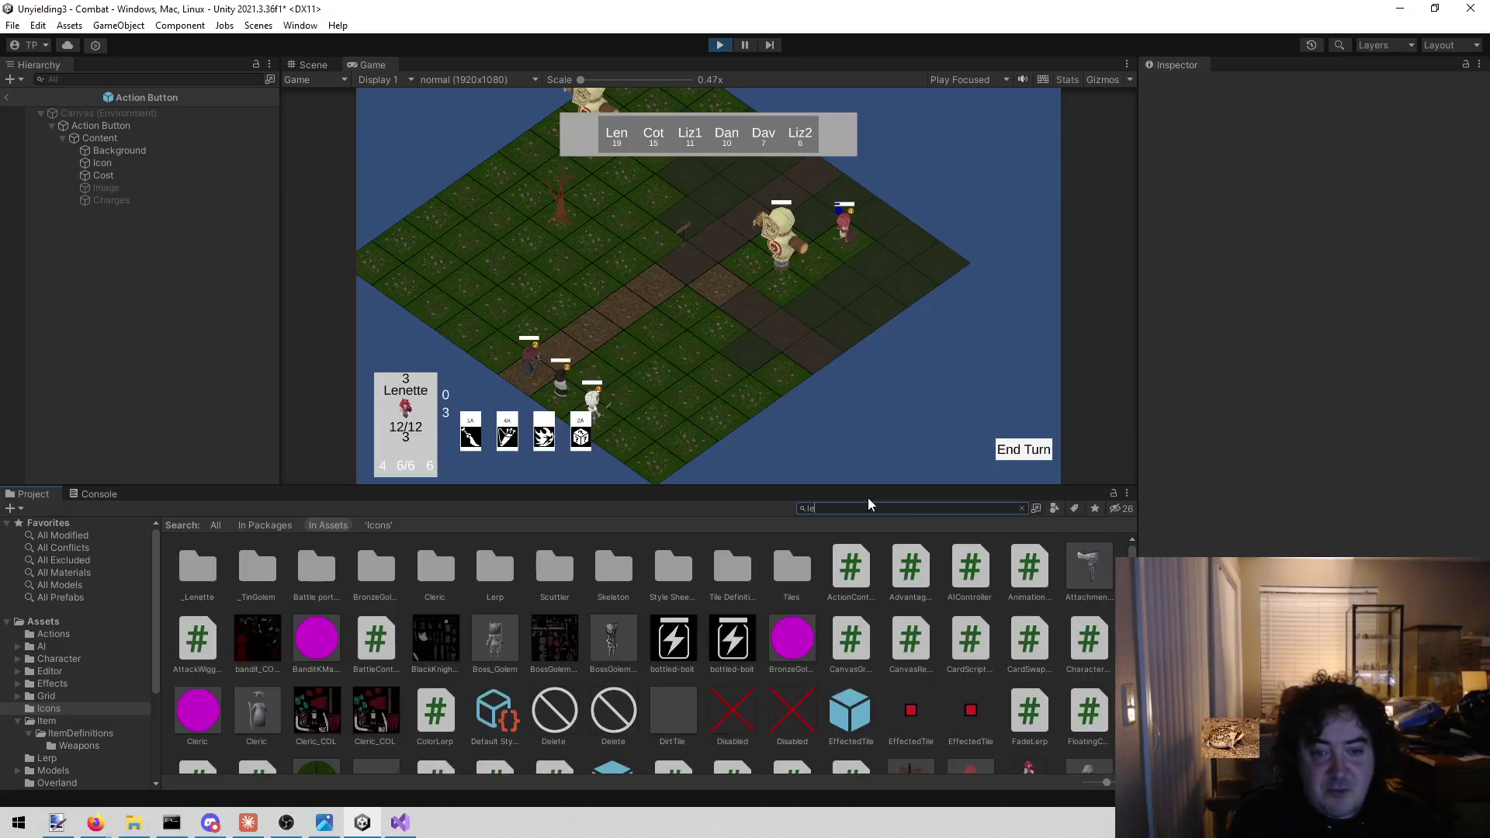
text(nette)
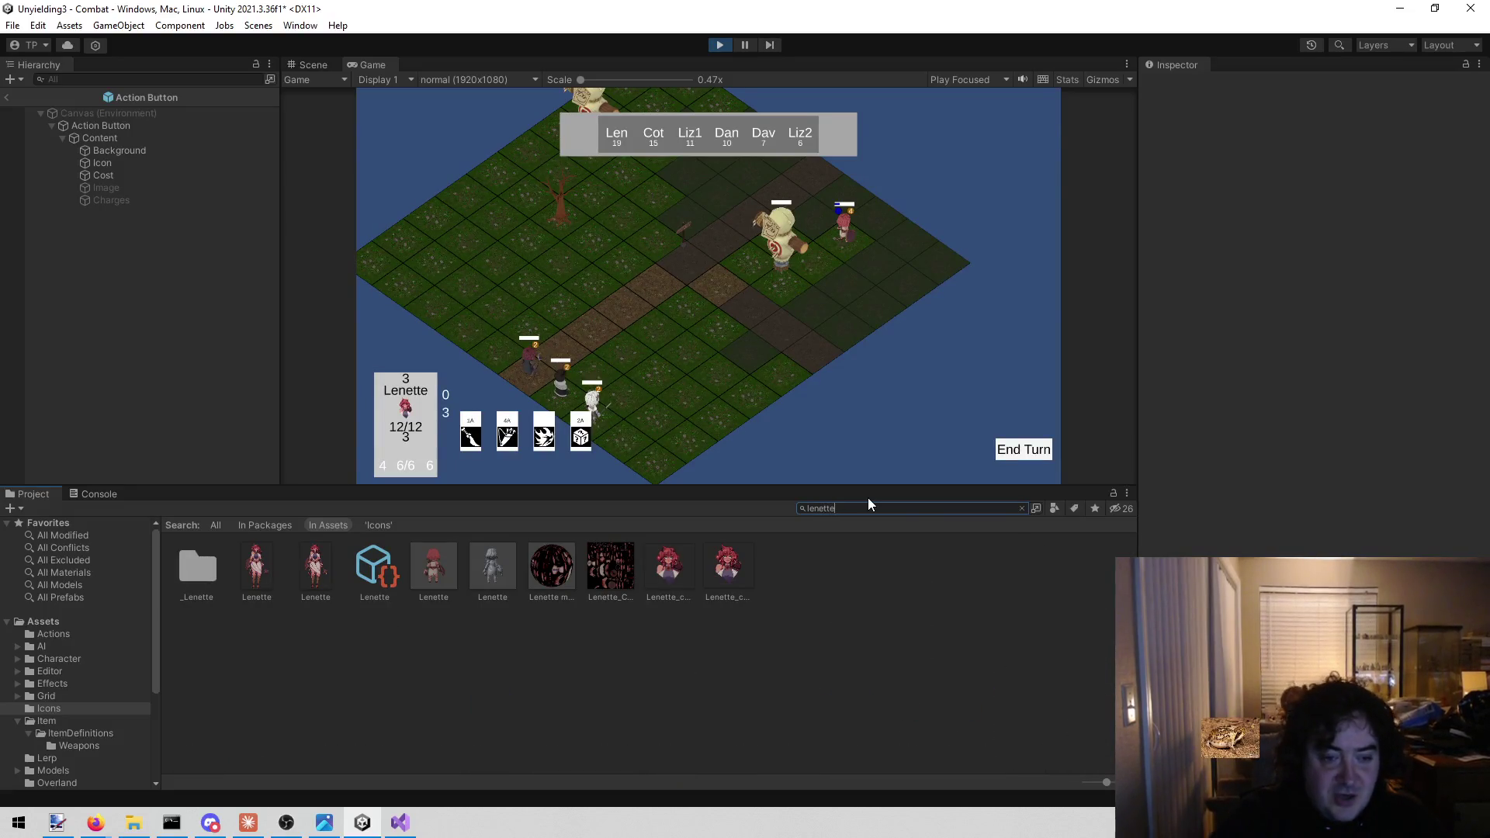
click(365, 567)
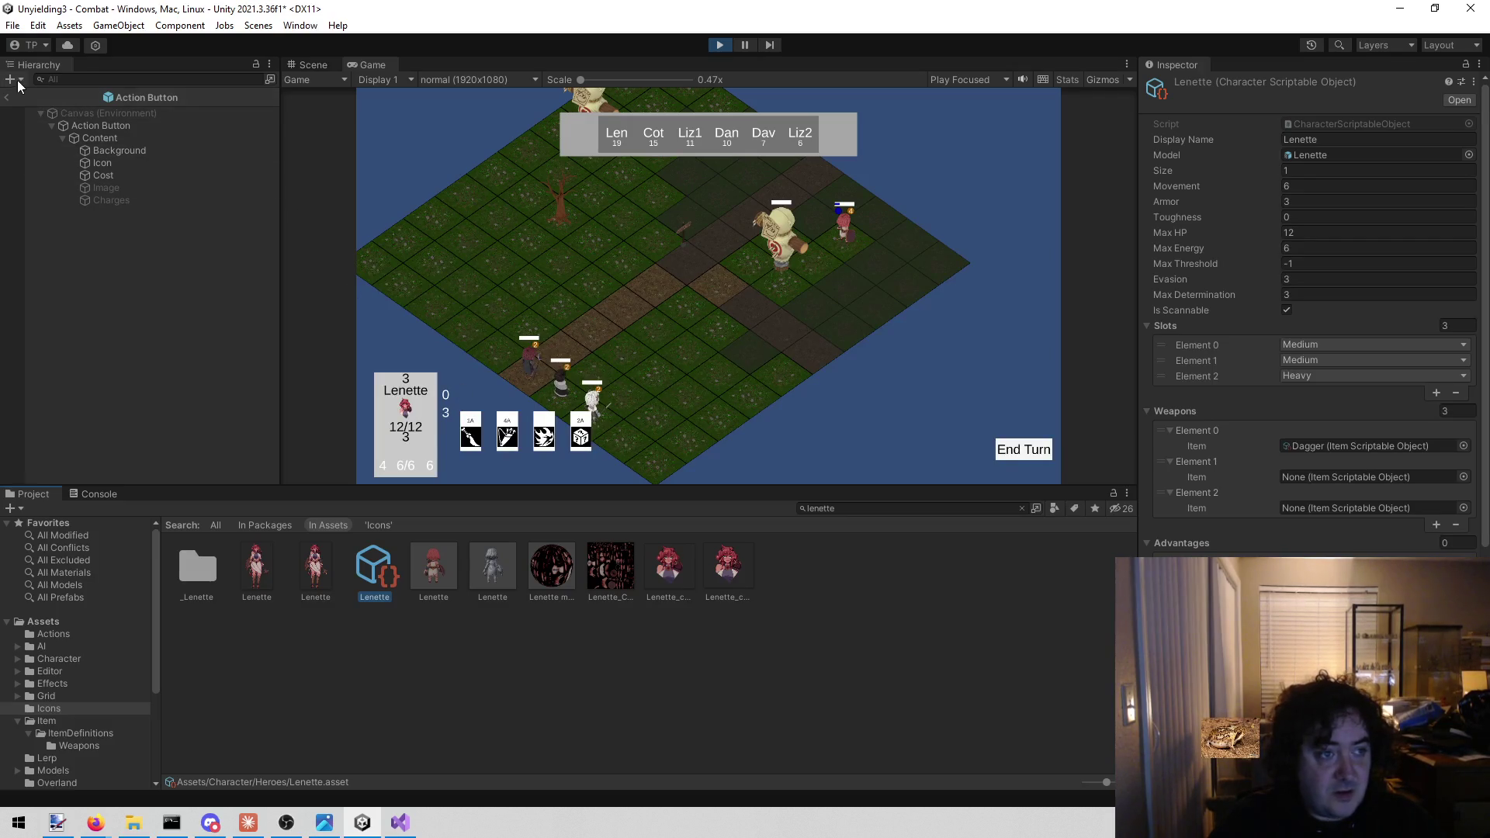
click(7, 98)
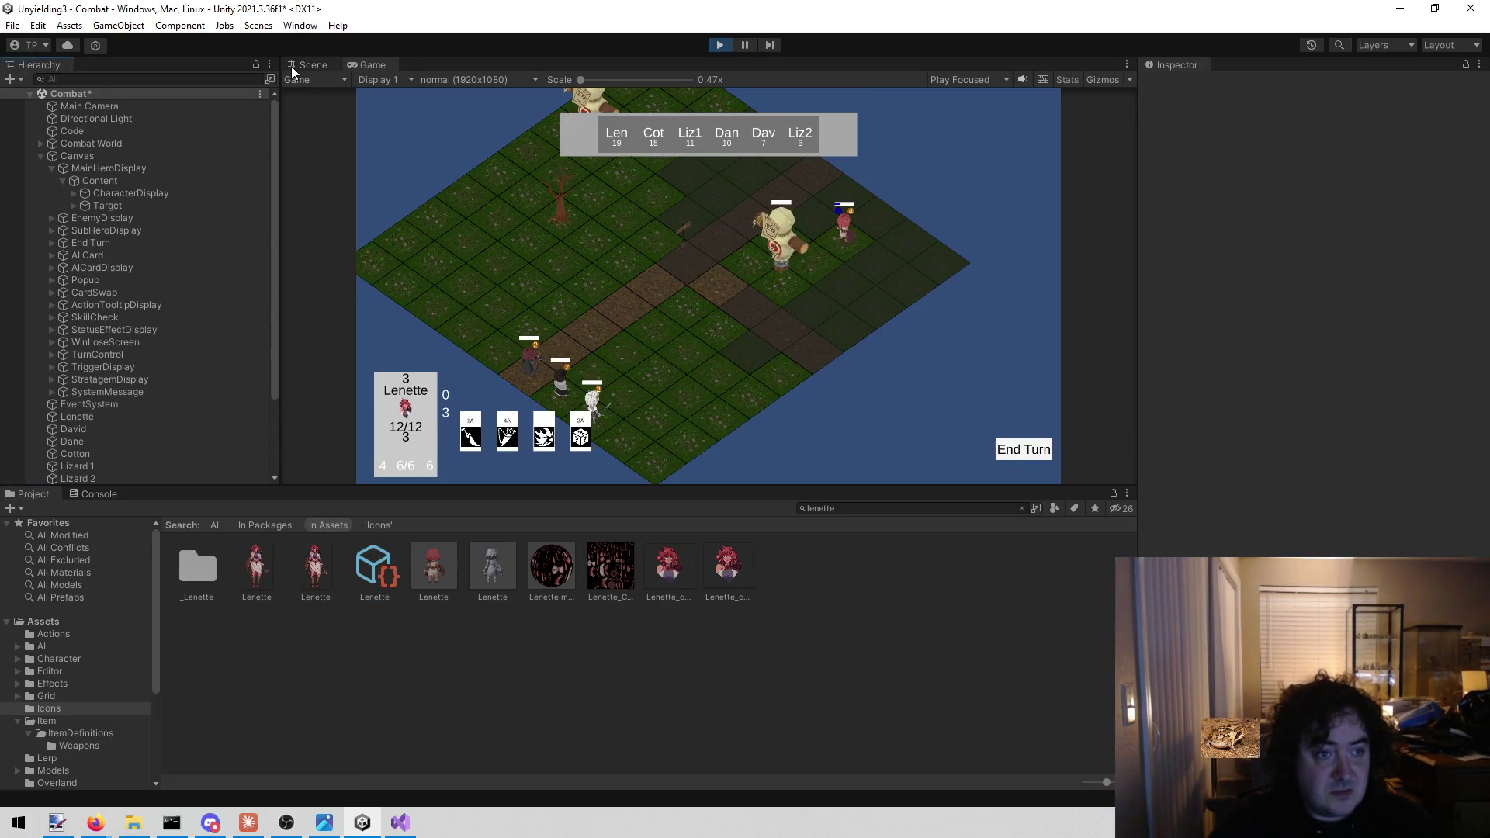
Set a breakpoint on line 61 of Click() and attach the debugger to Unity
click(411, 833)
click(500, 245)
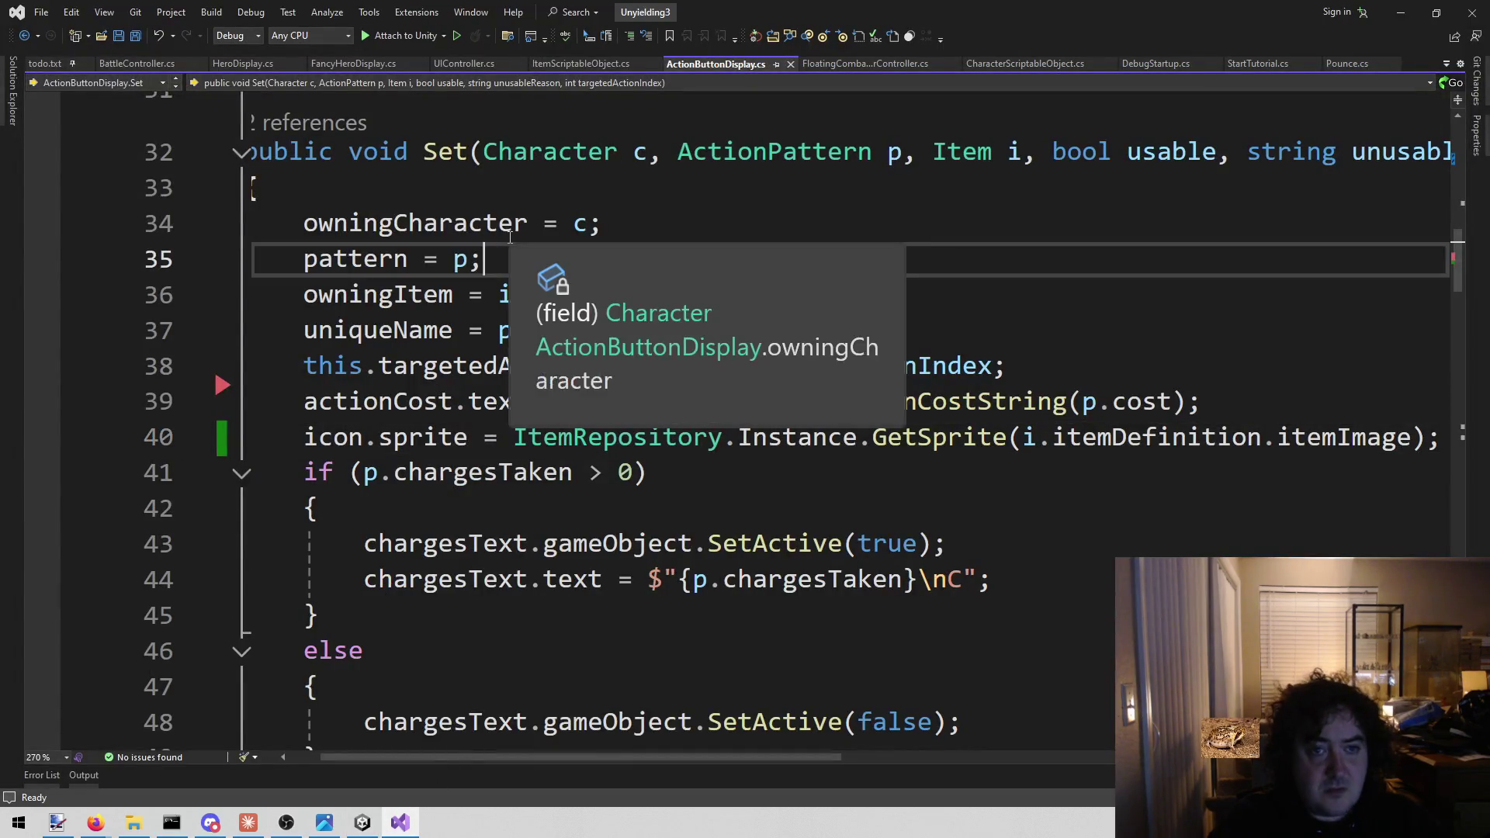
scroll(515, 344, down, 4)
scroll(515, 345, down, 4)
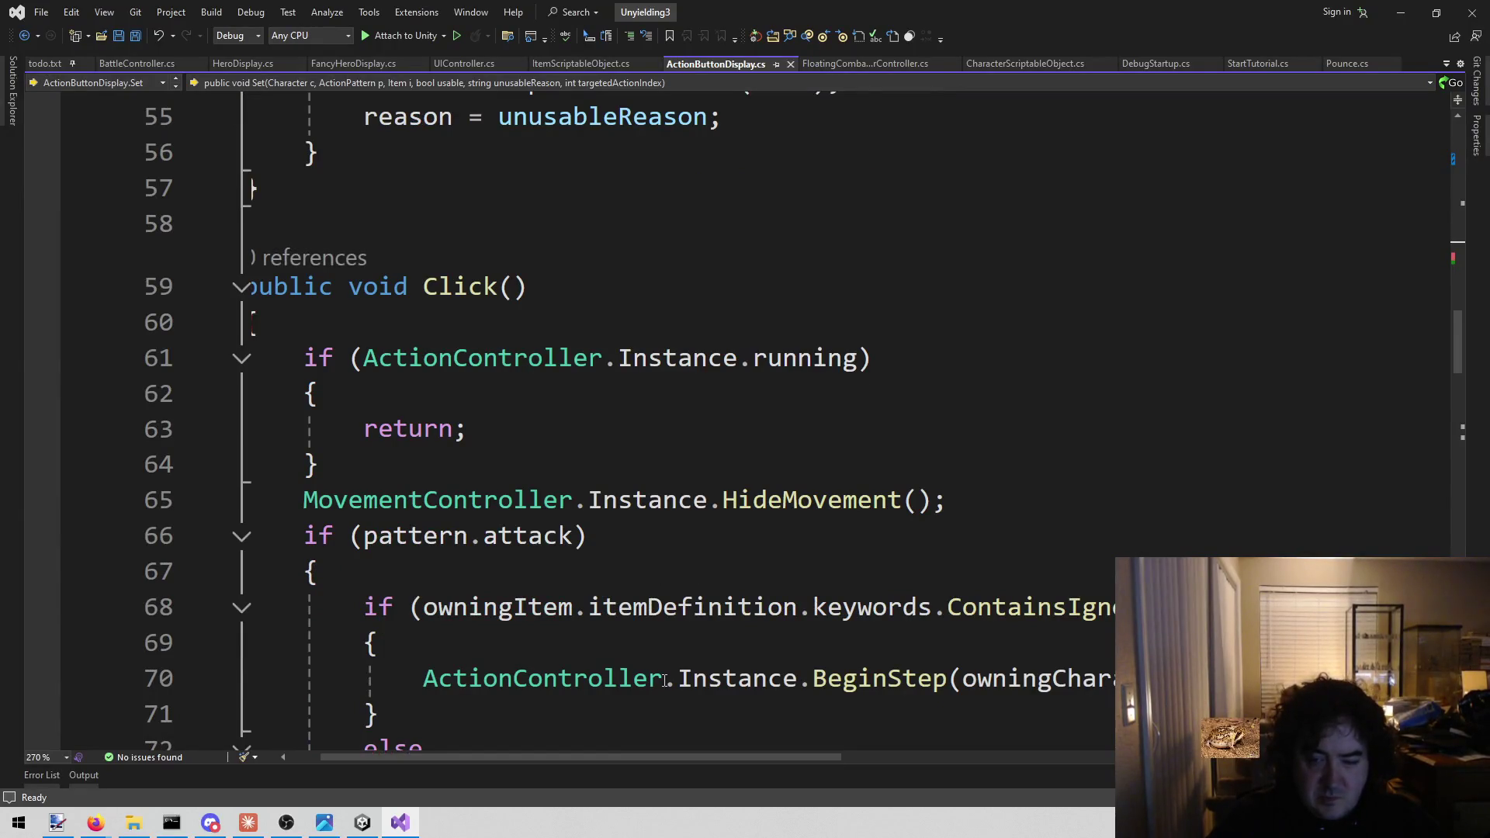
scroll(645, 742, down, 1)
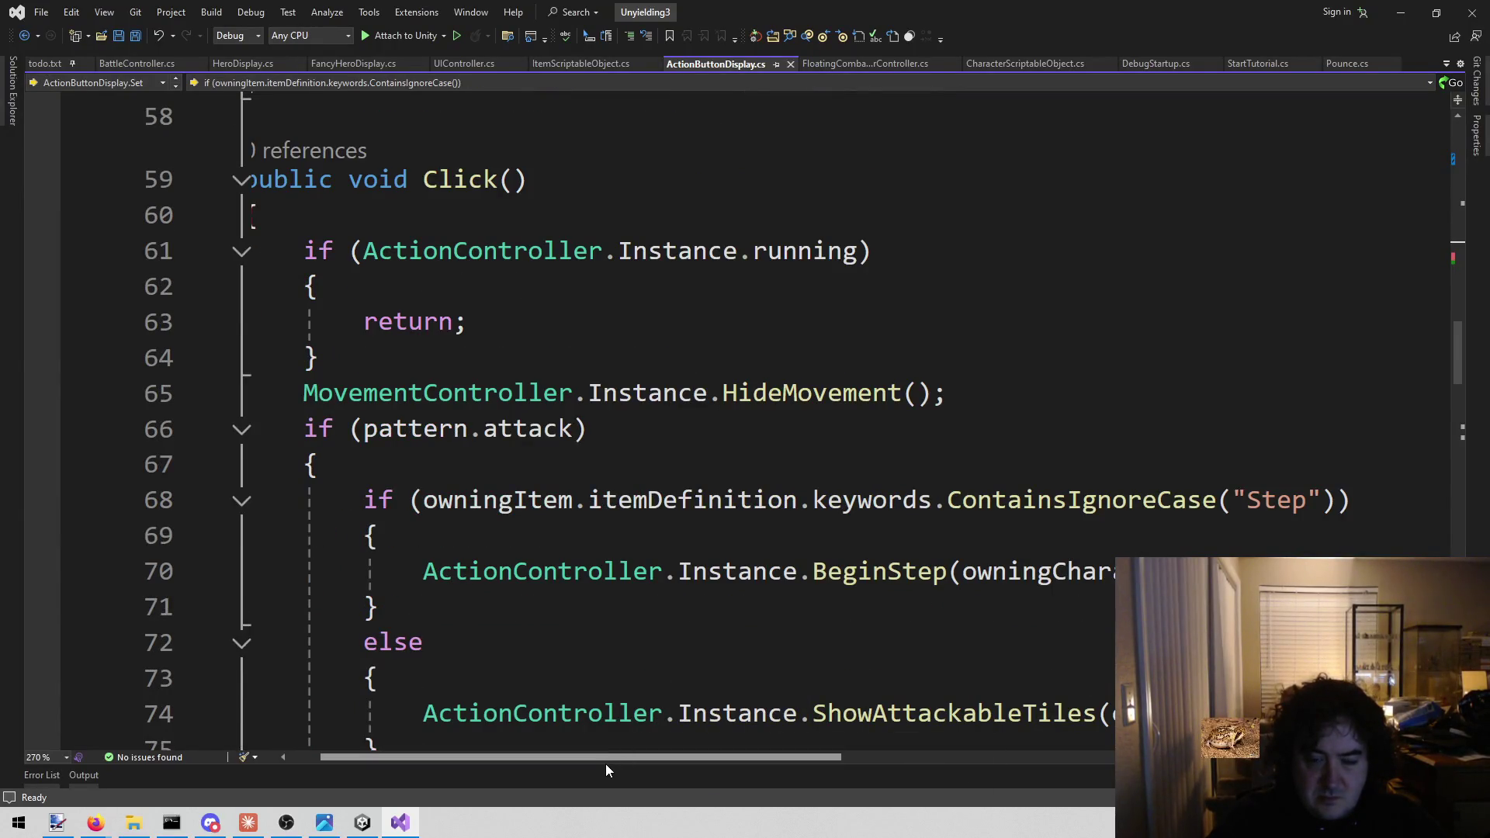
drag(608, 760, 542, 759)
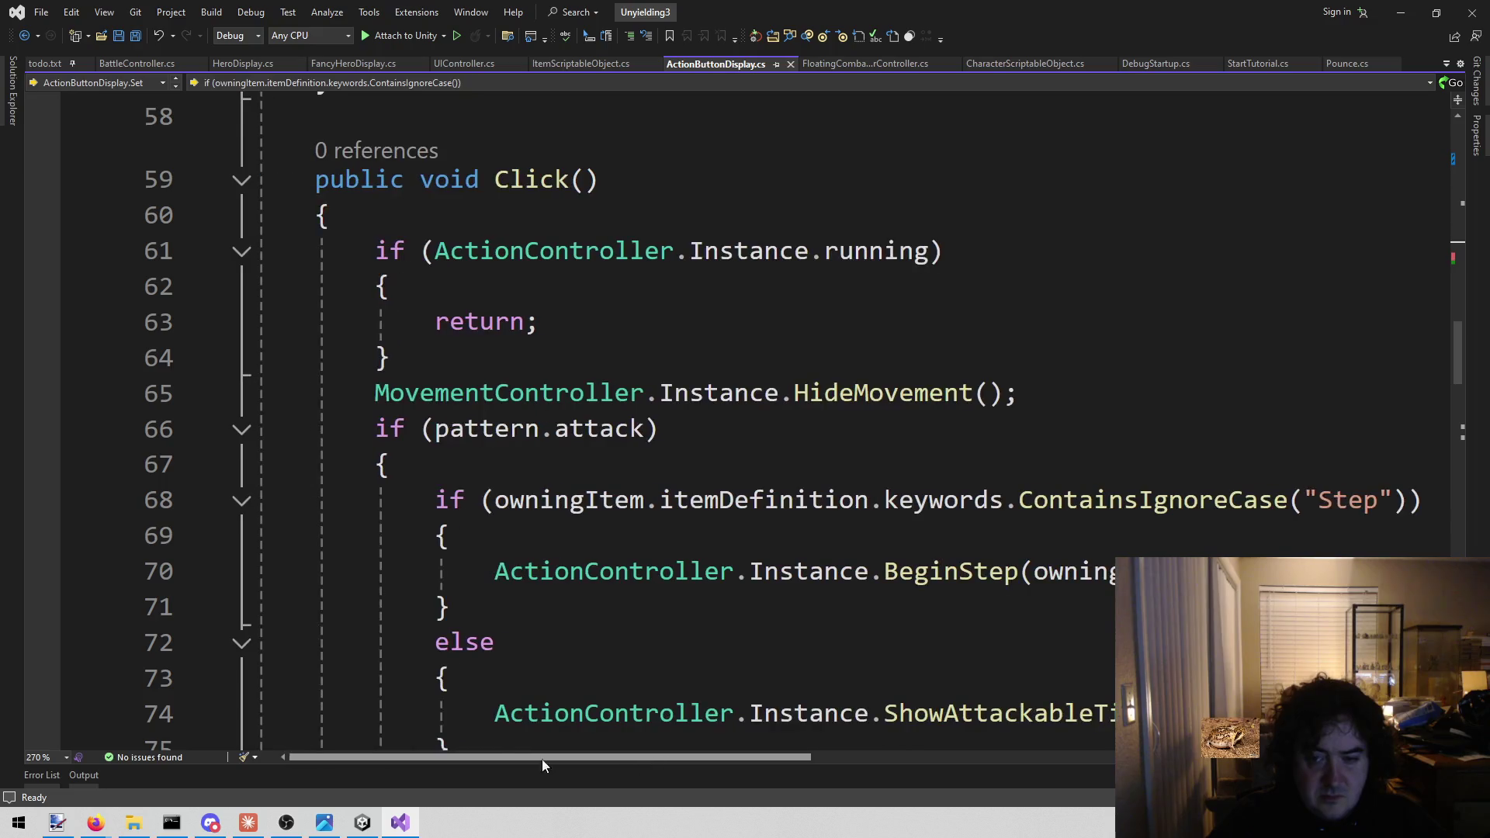
click(42, 251)
click(368, 35)
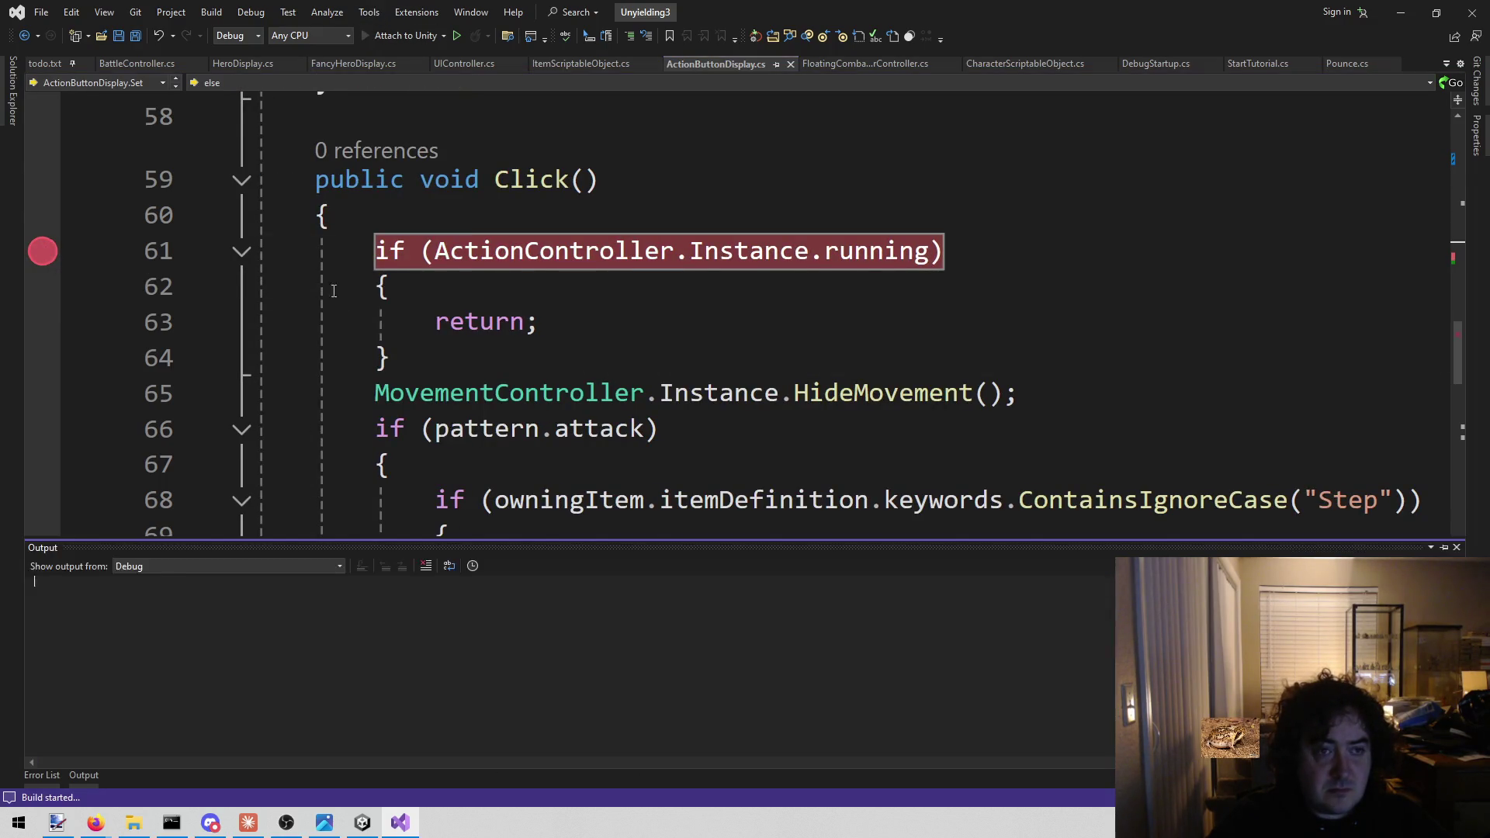
In the running game, choose an action and attack the lizard, pushing it back
click(367, 829)
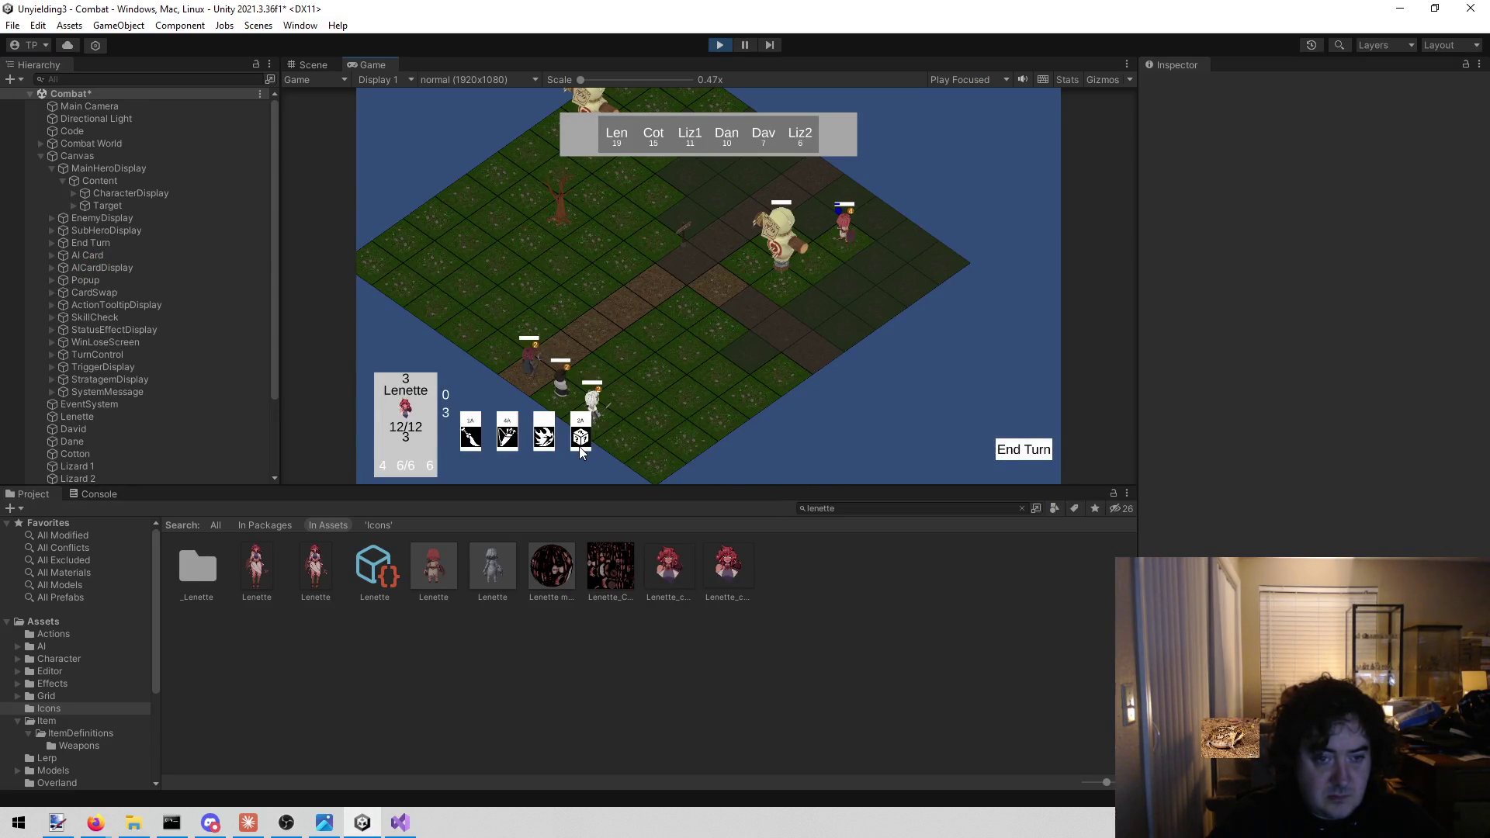
click(400, 823)
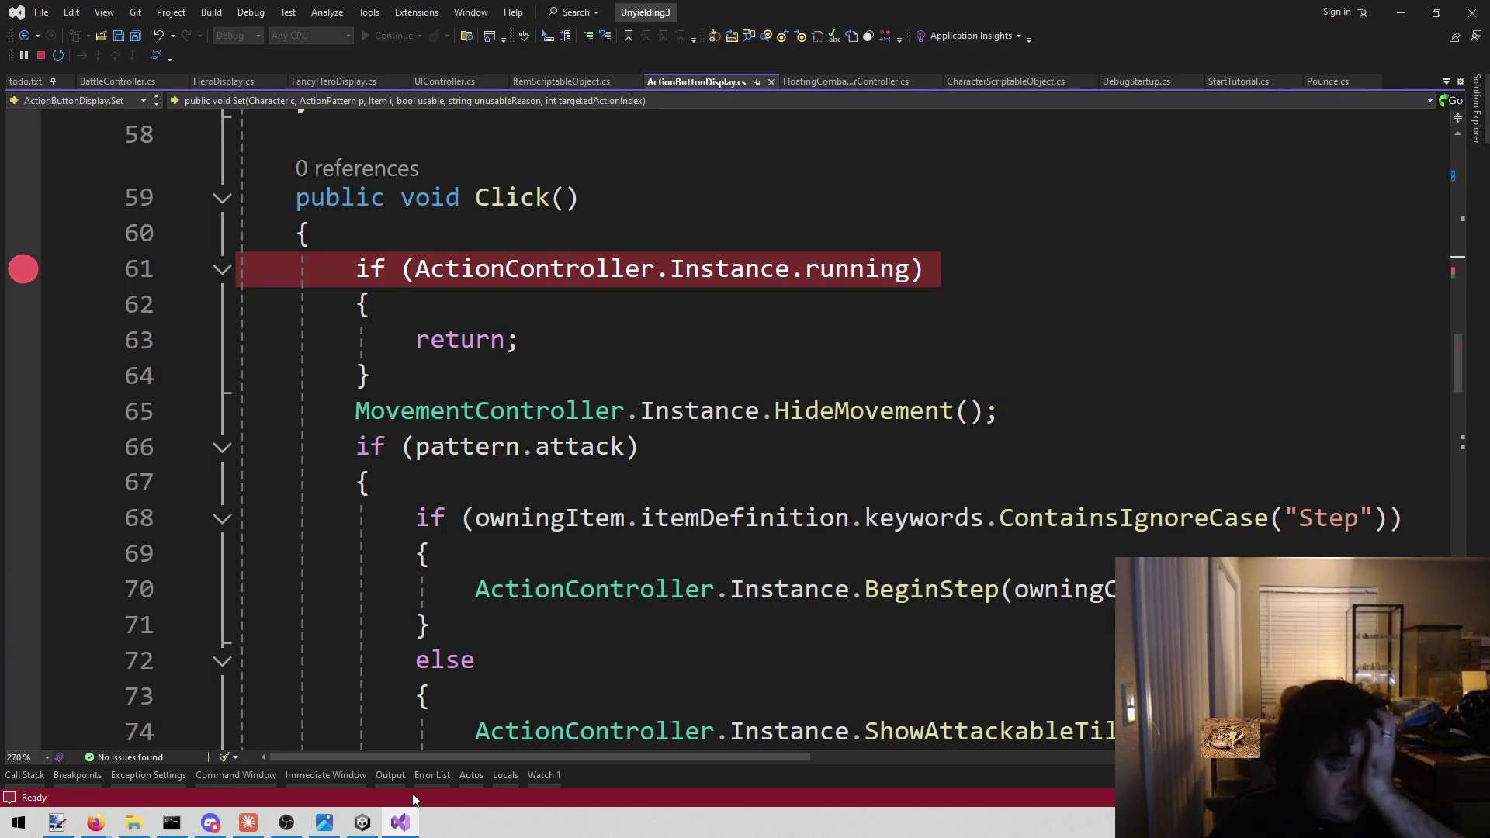
click(362, 823)
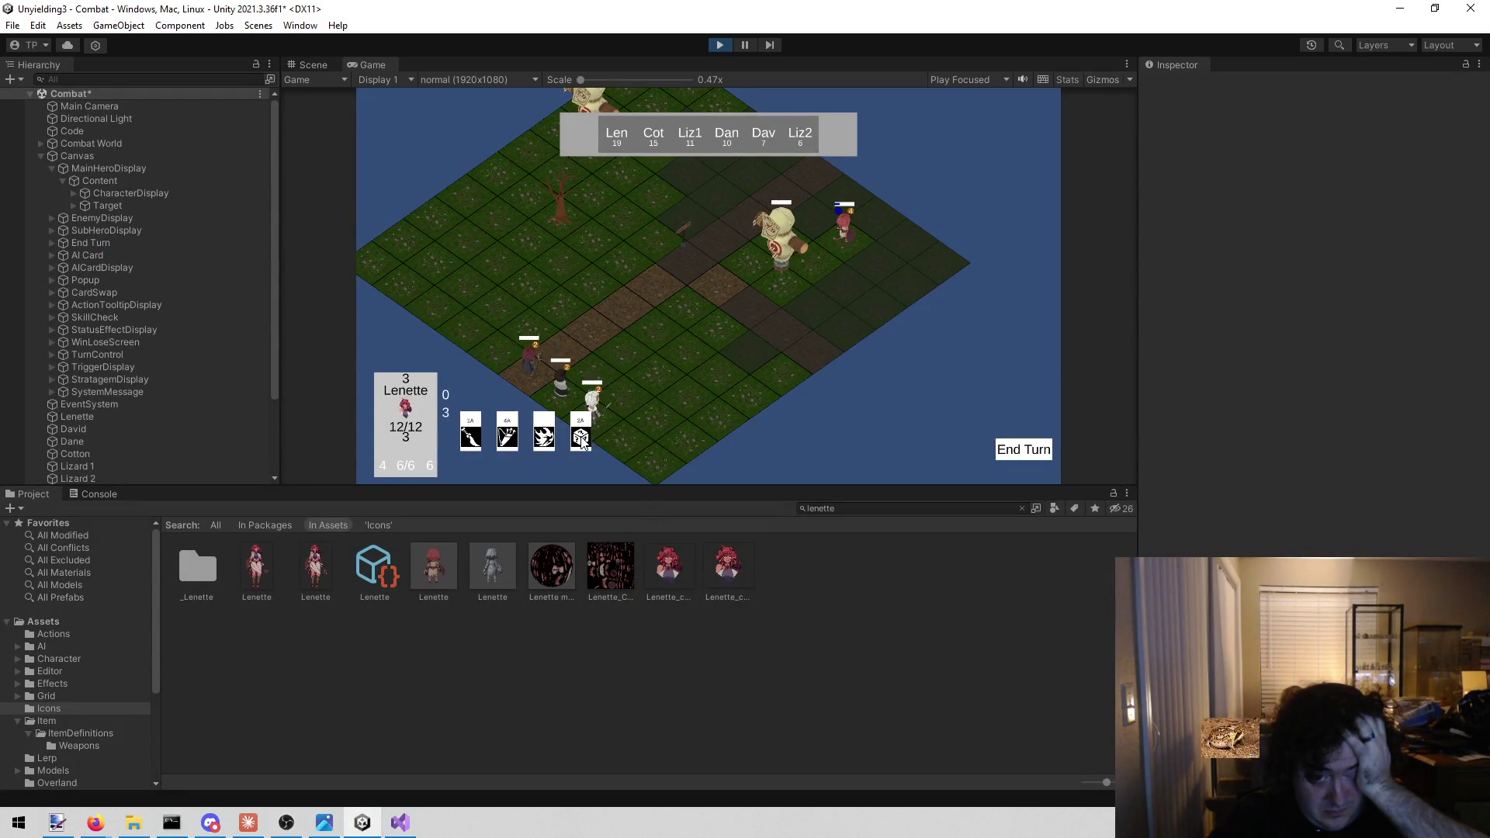
mouse_move(400, 821)
click(448, 771)
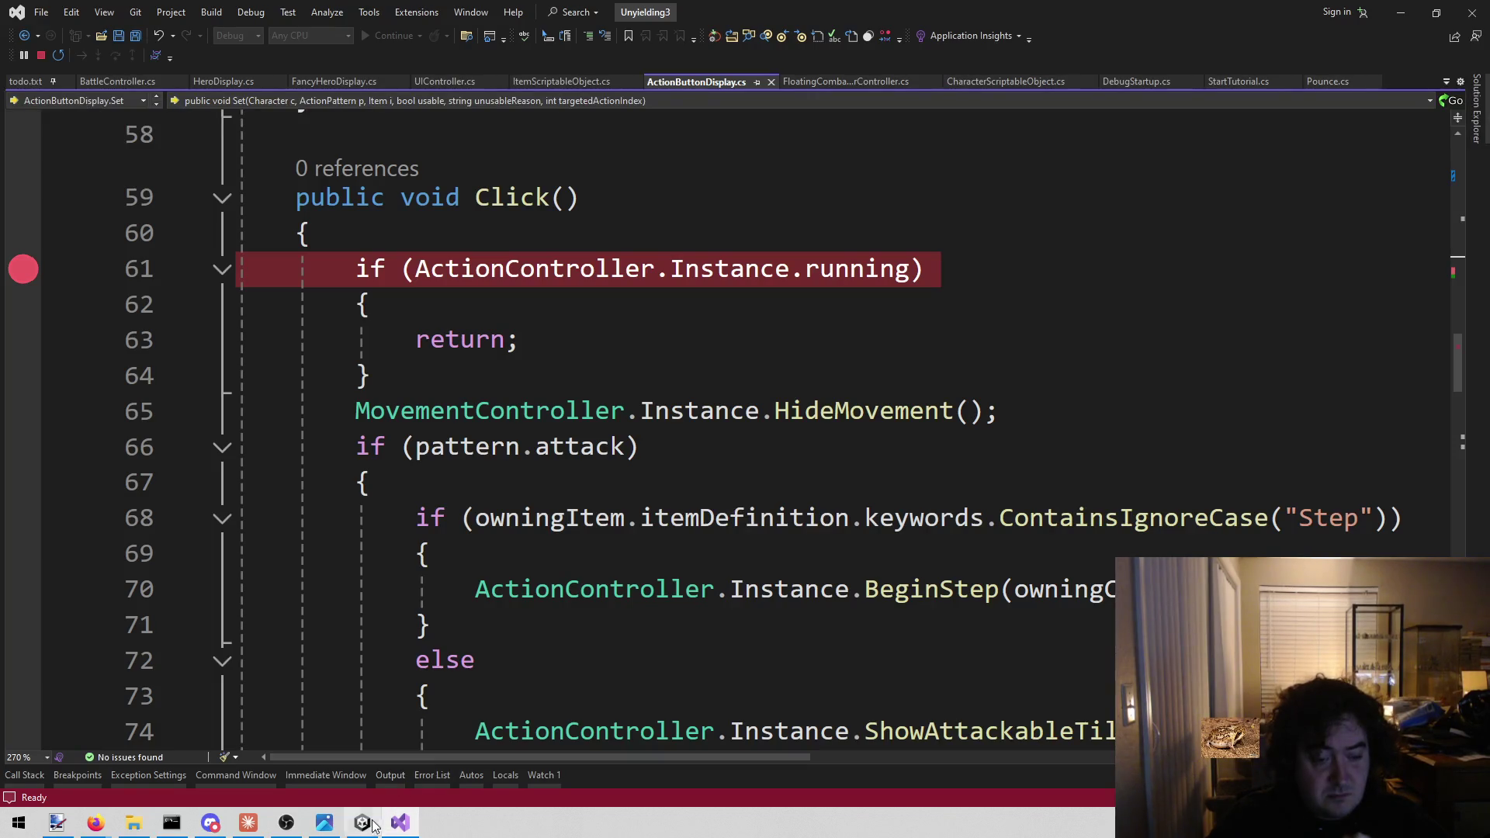
click(363, 823)
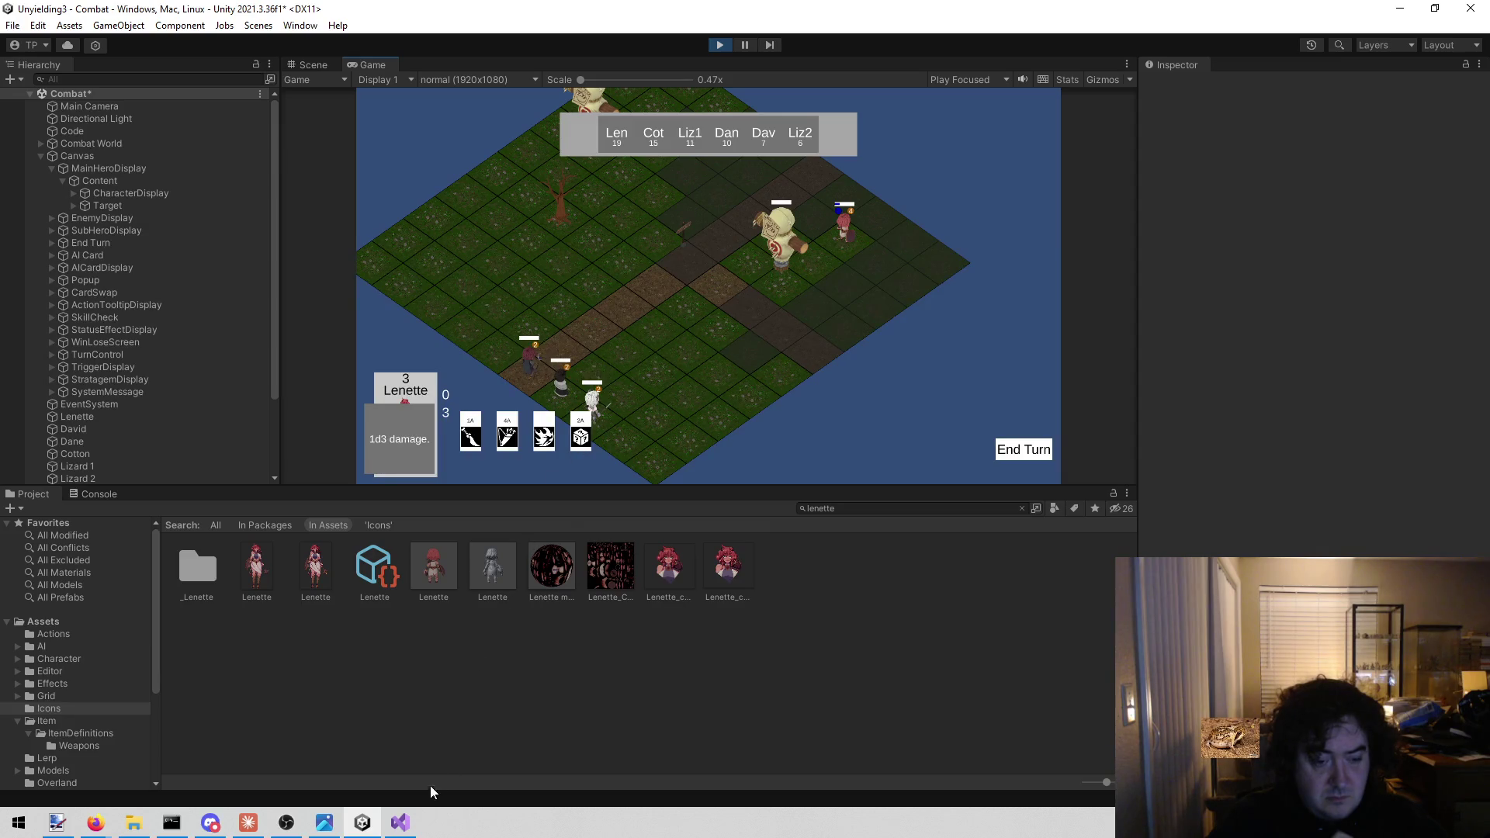
click(401, 823)
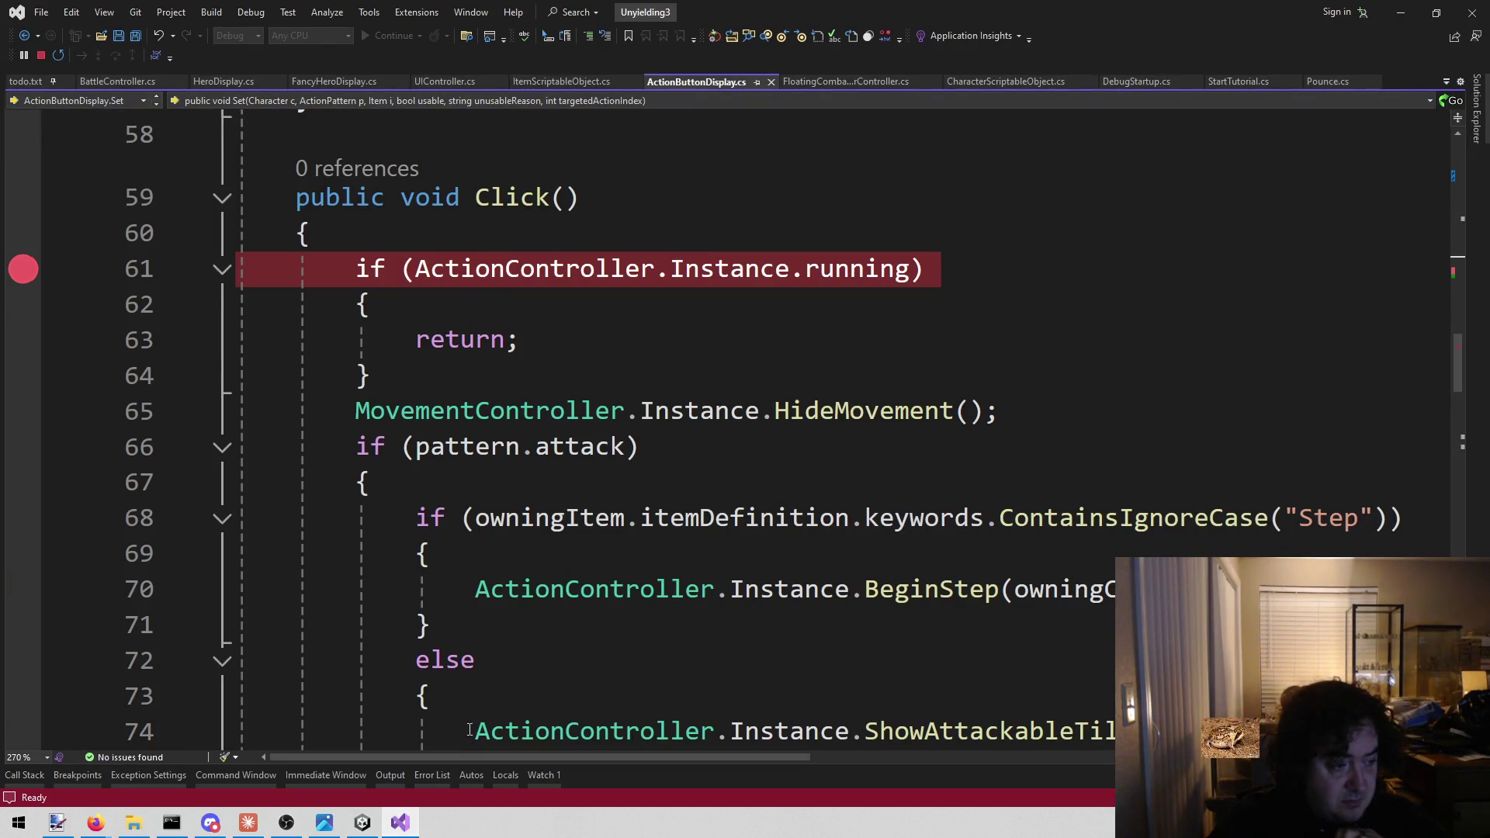
click(368, 823)
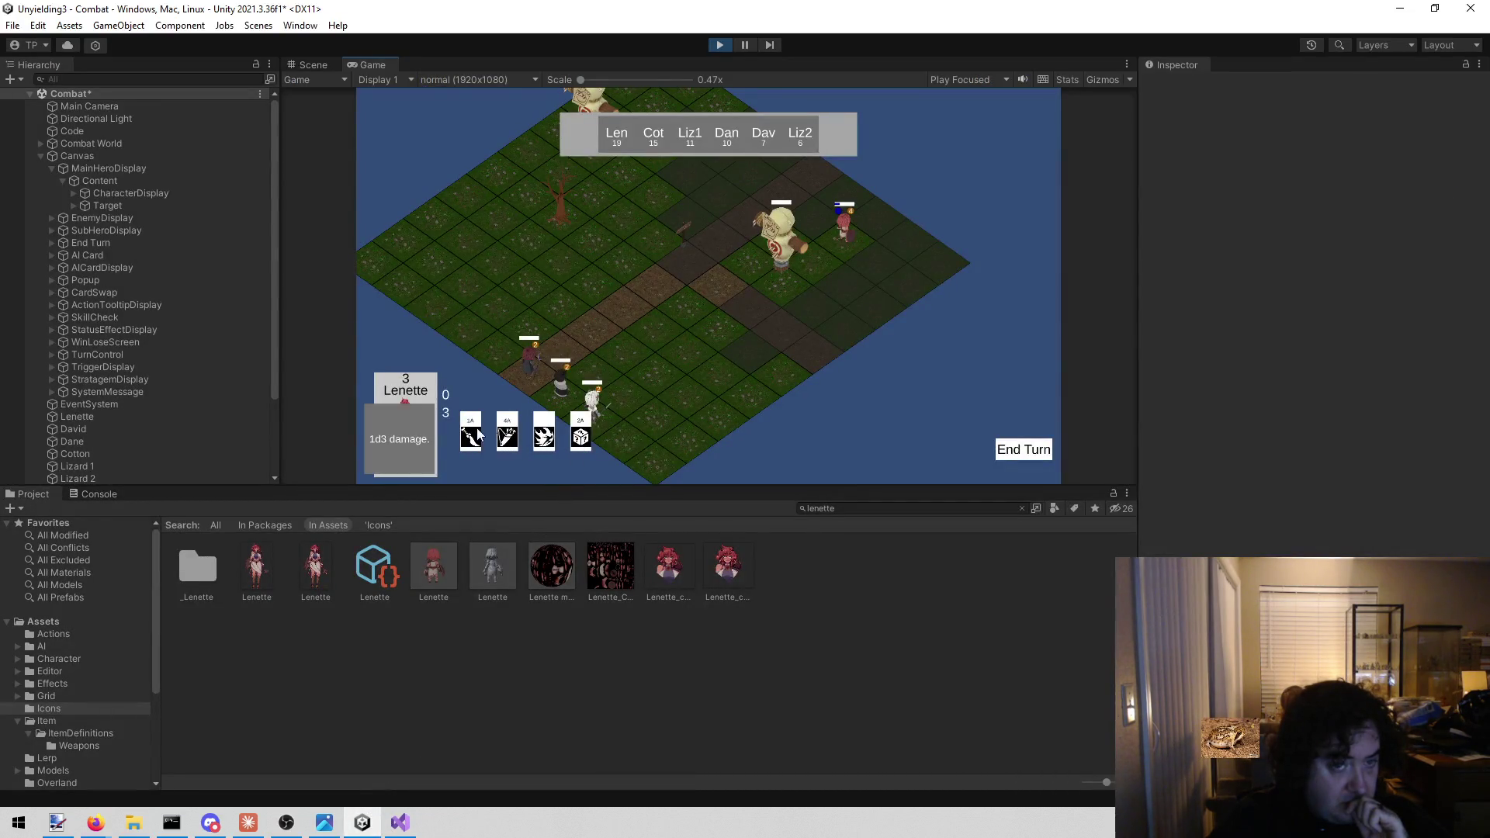
click(799, 361)
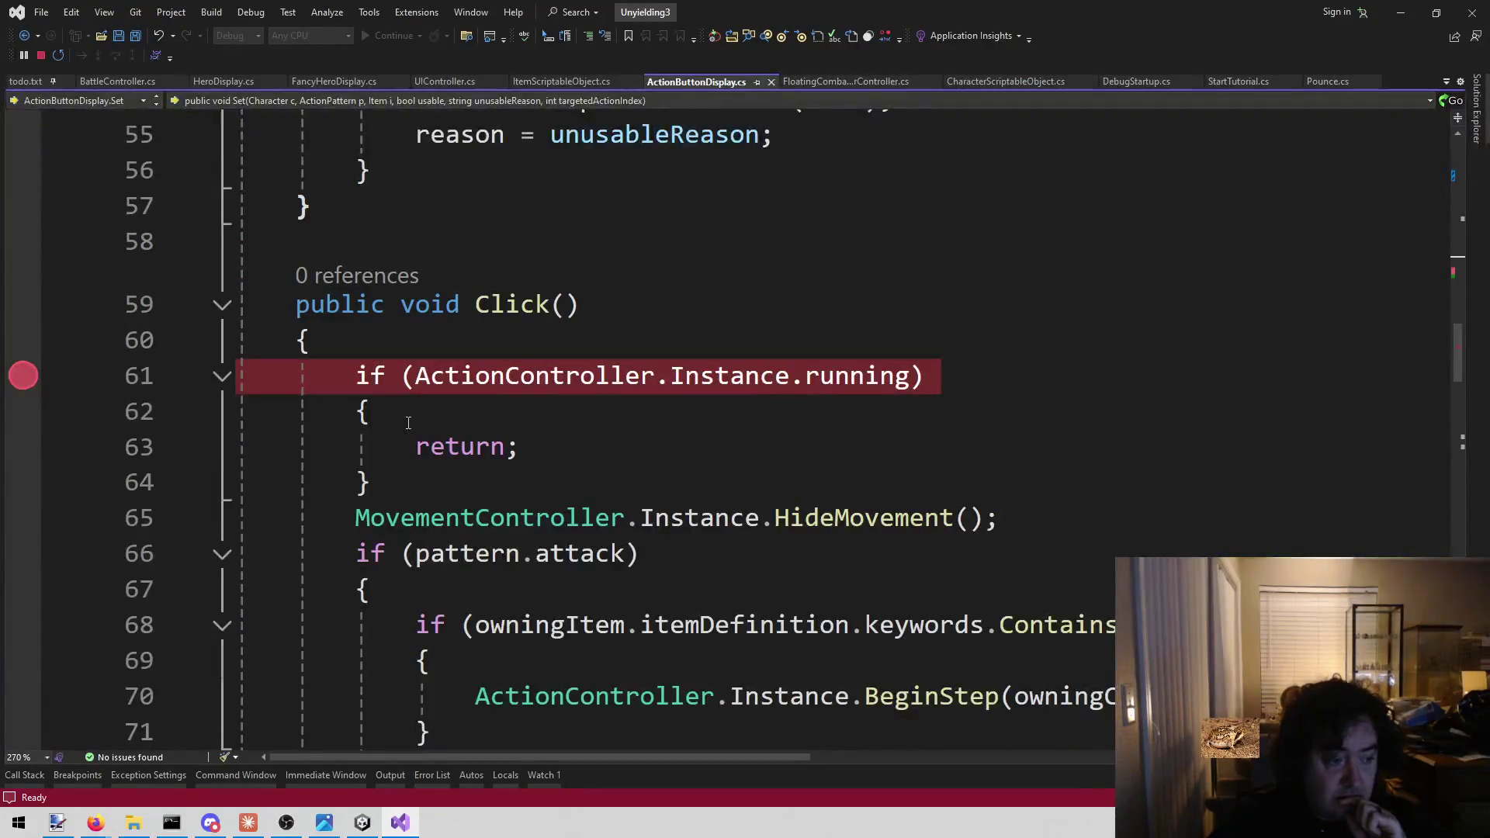
click(396, 823)
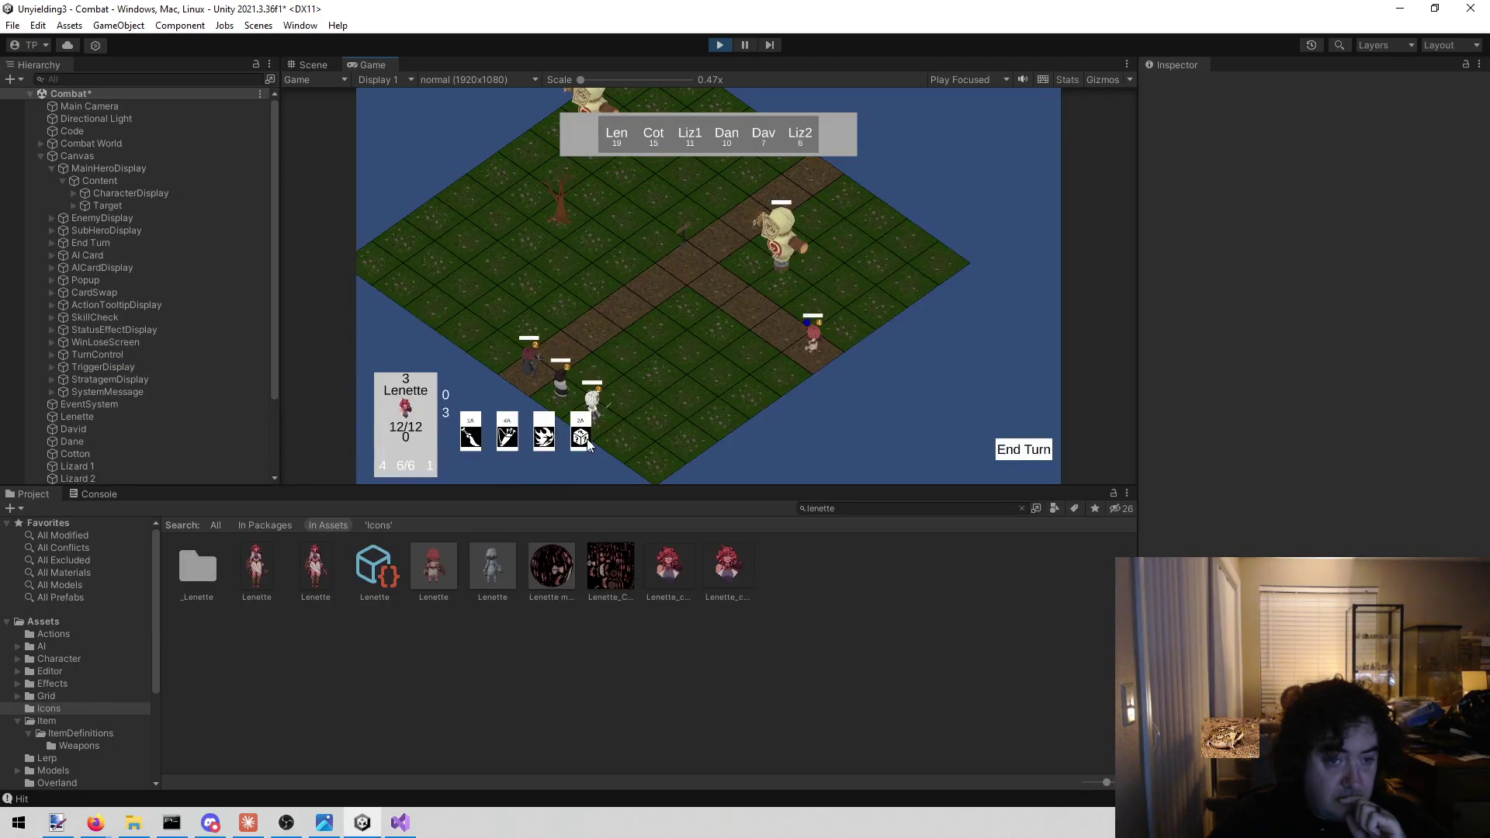
mouse_move(483, 433)
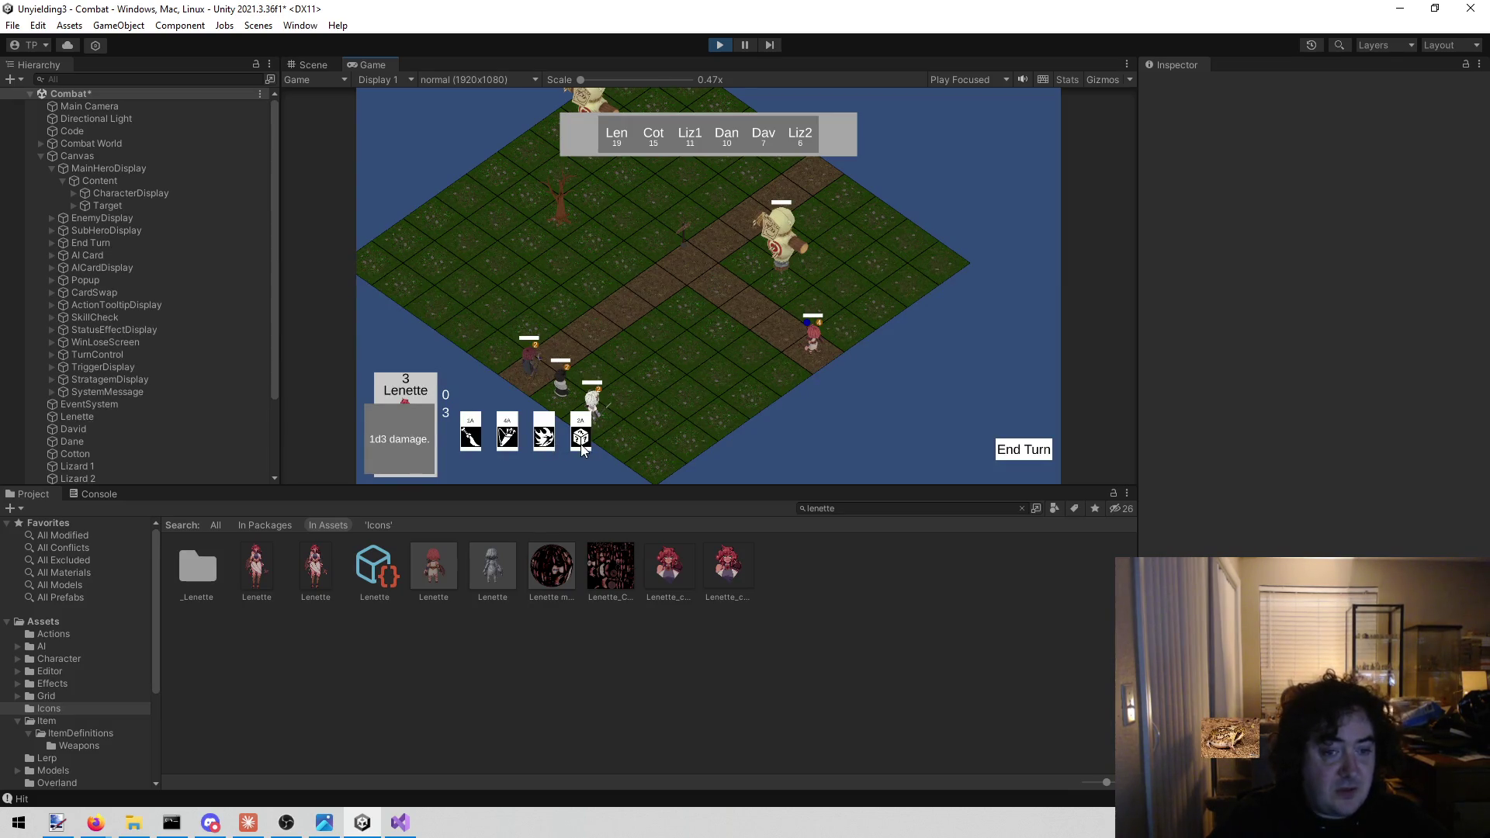
In the Scene view, select the 2A card's Icon and confirm its Background holds the Button
click(319, 62)
drag(958, 253, 735, 262)
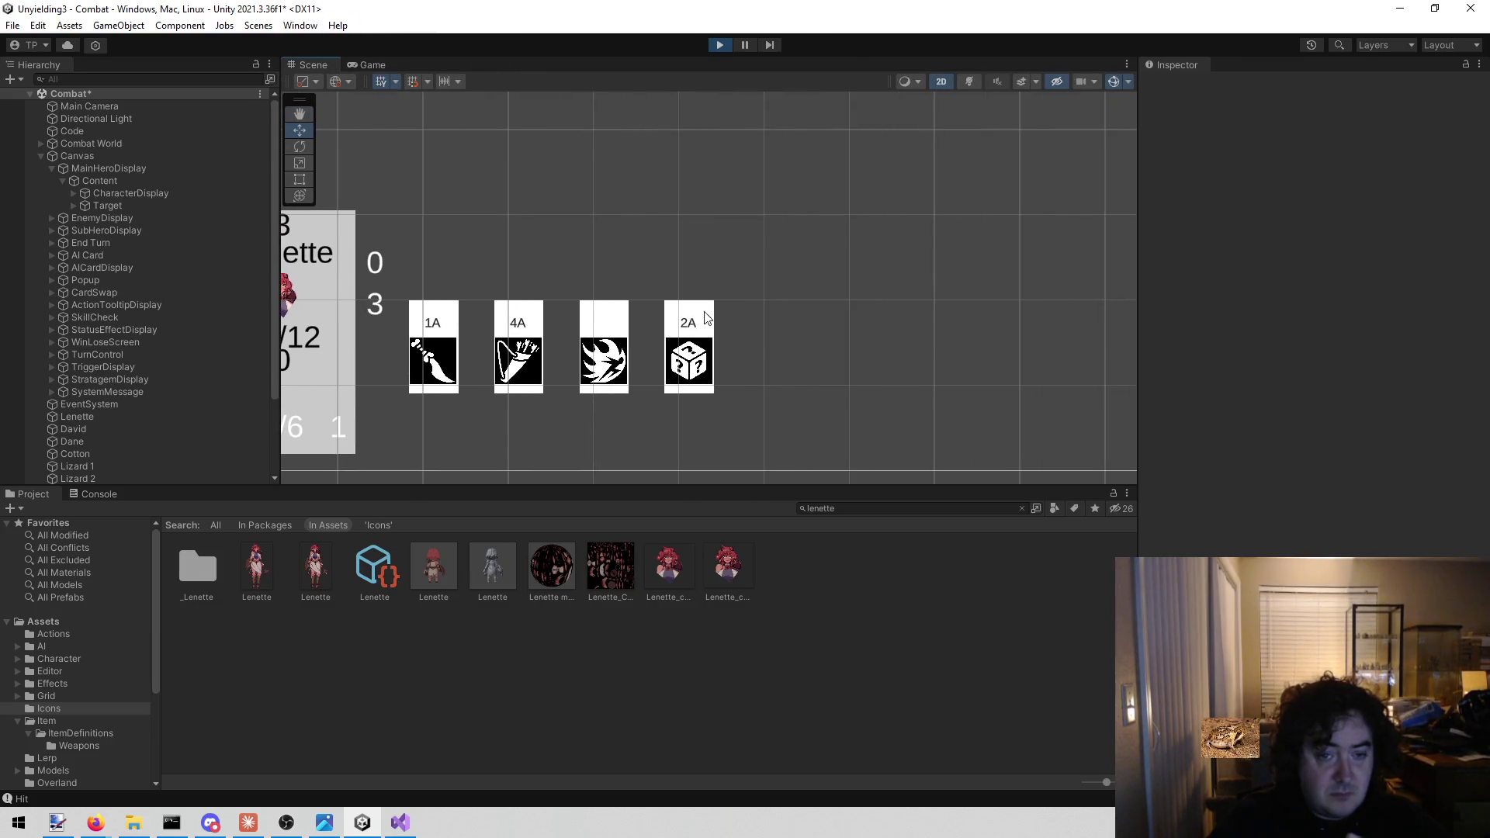
click(701, 359)
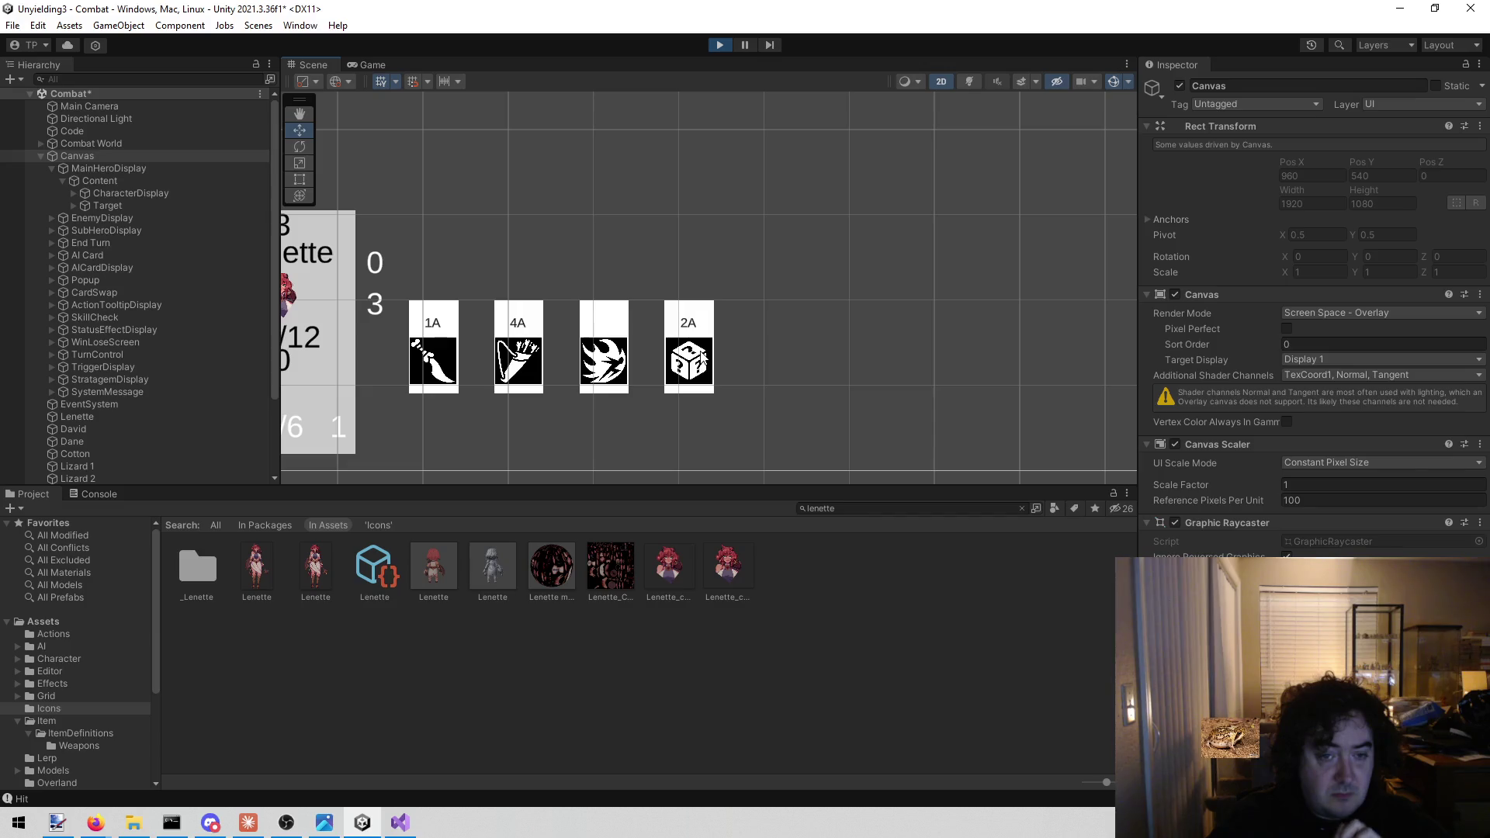
click(701, 359)
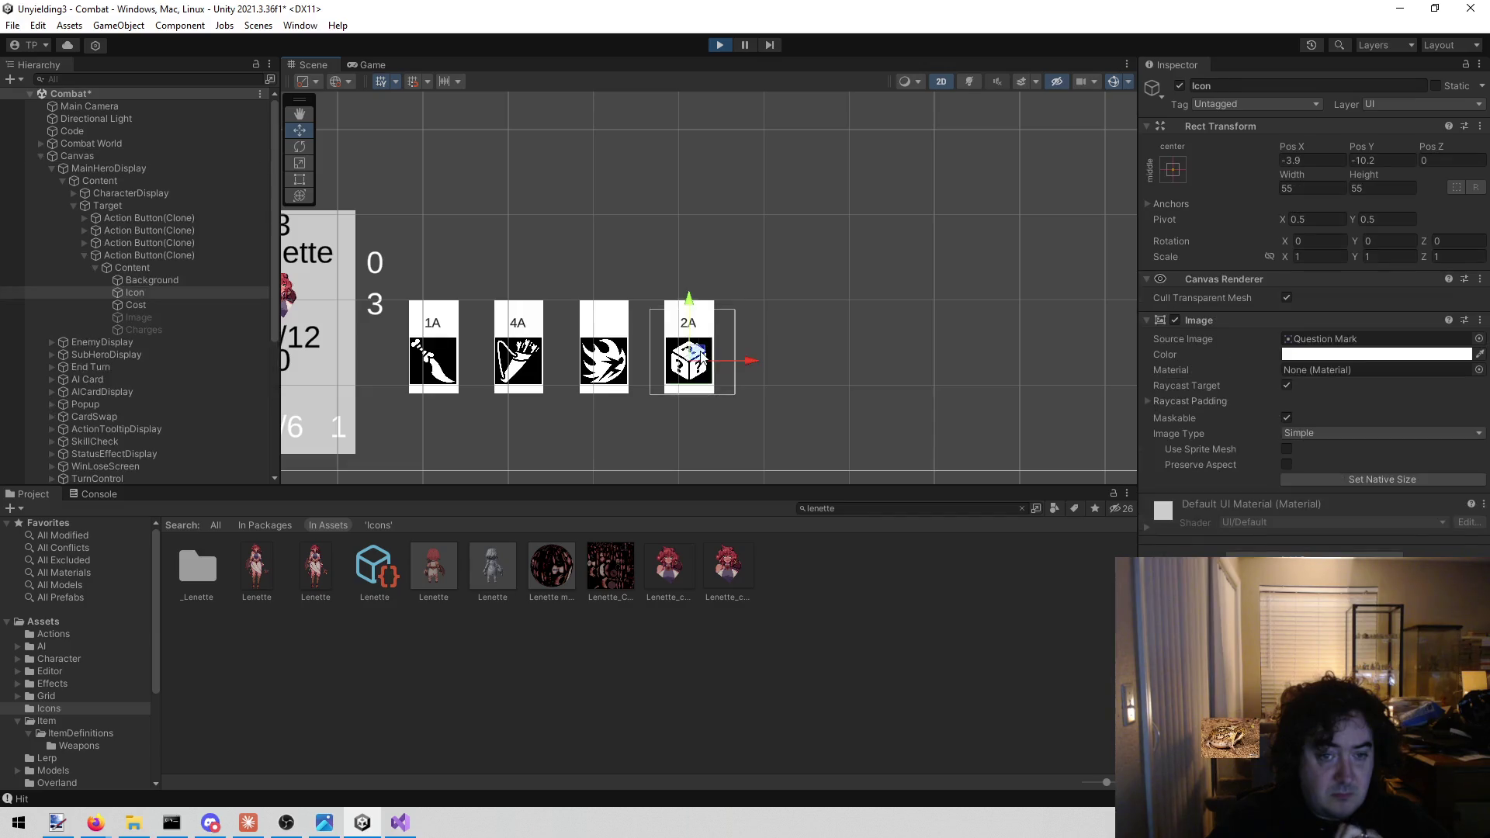
click(165, 279)
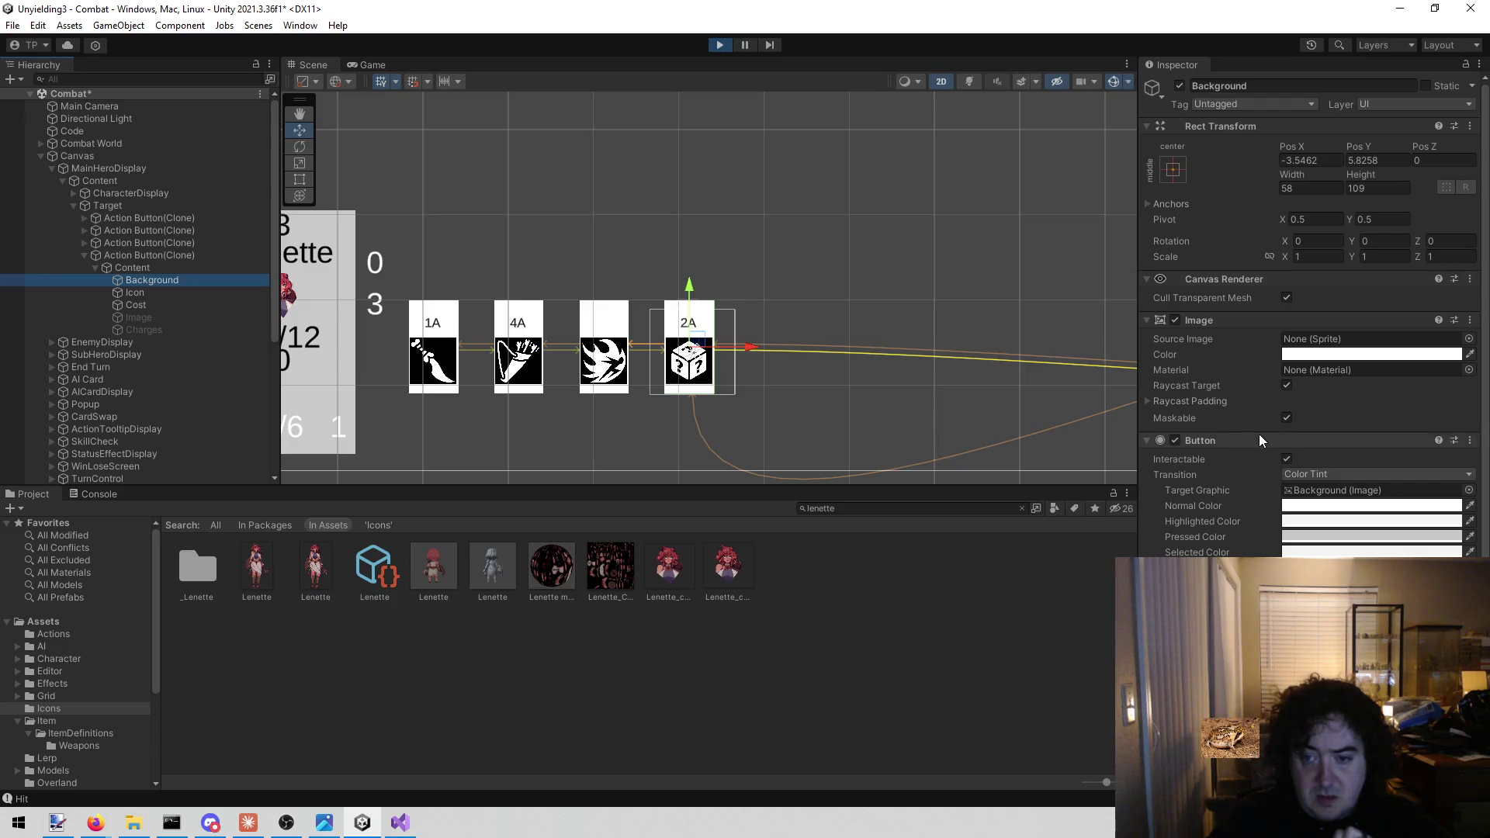
click(142, 269)
click(146, 275)
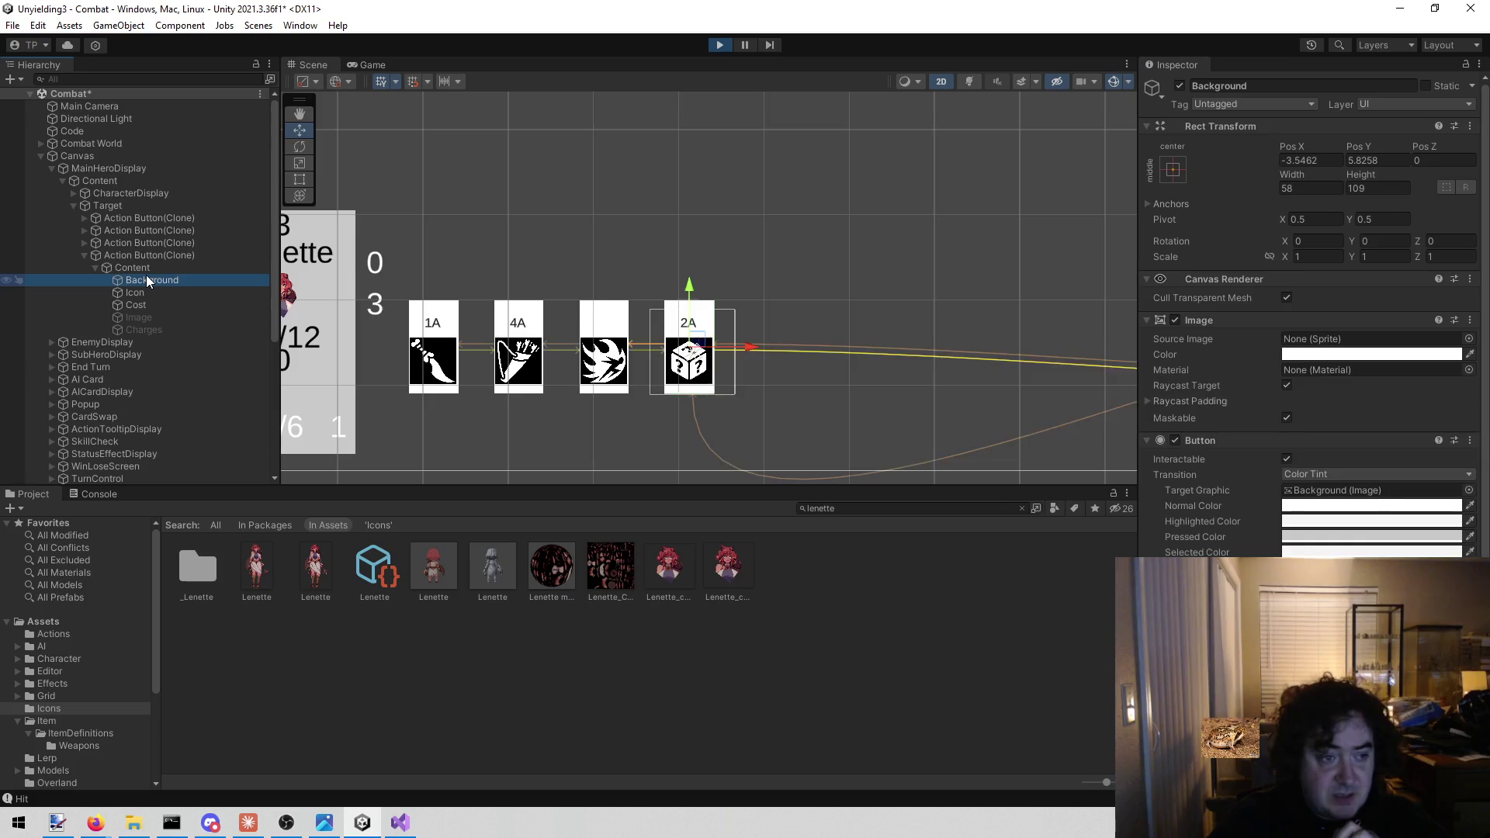
Back in the Game view, click an action card to hit the Click() breakpoint
click(369, 62)
click(366, 59)
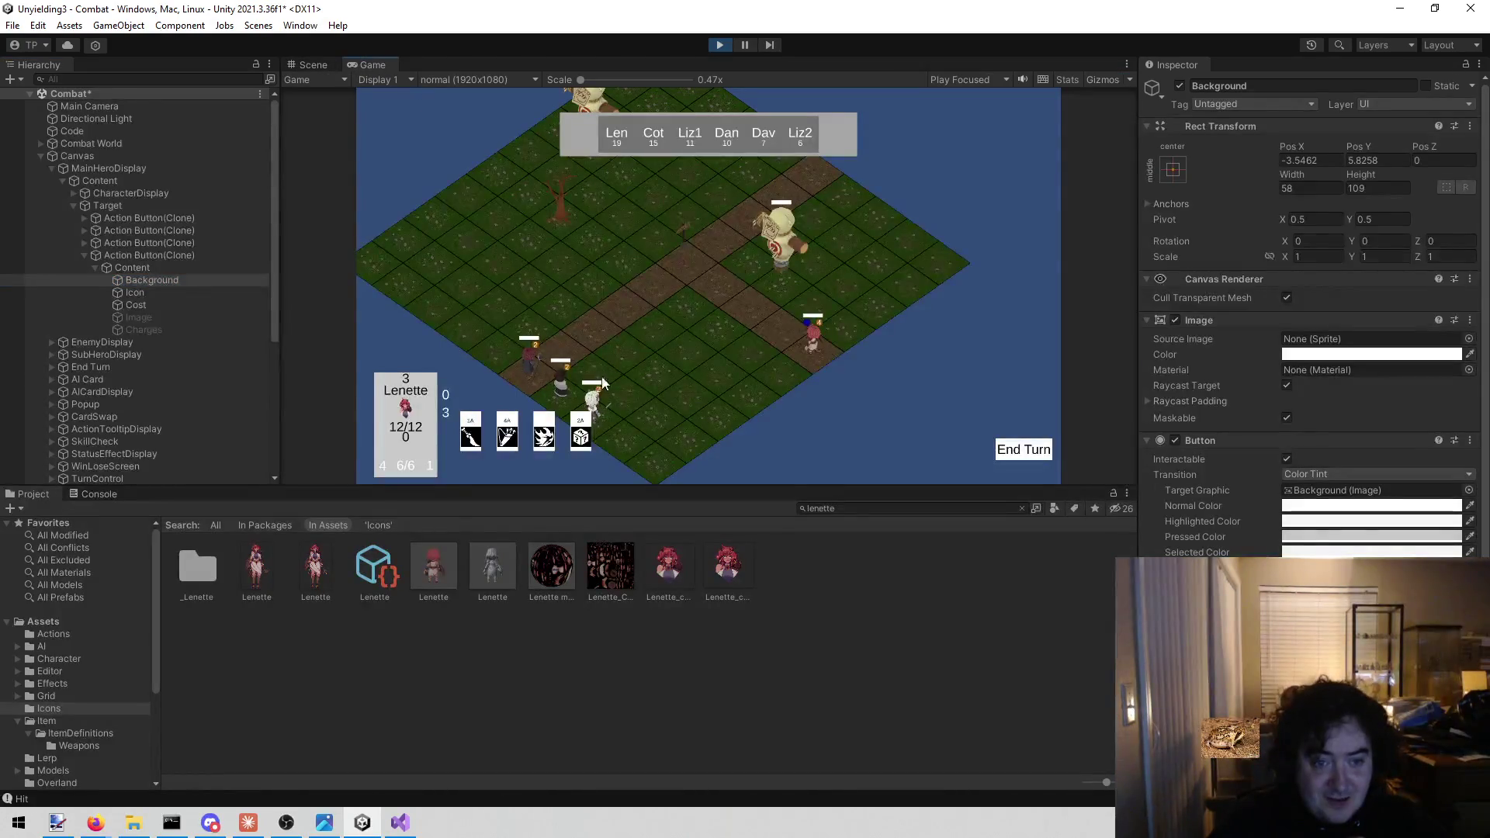
click(572, 412)
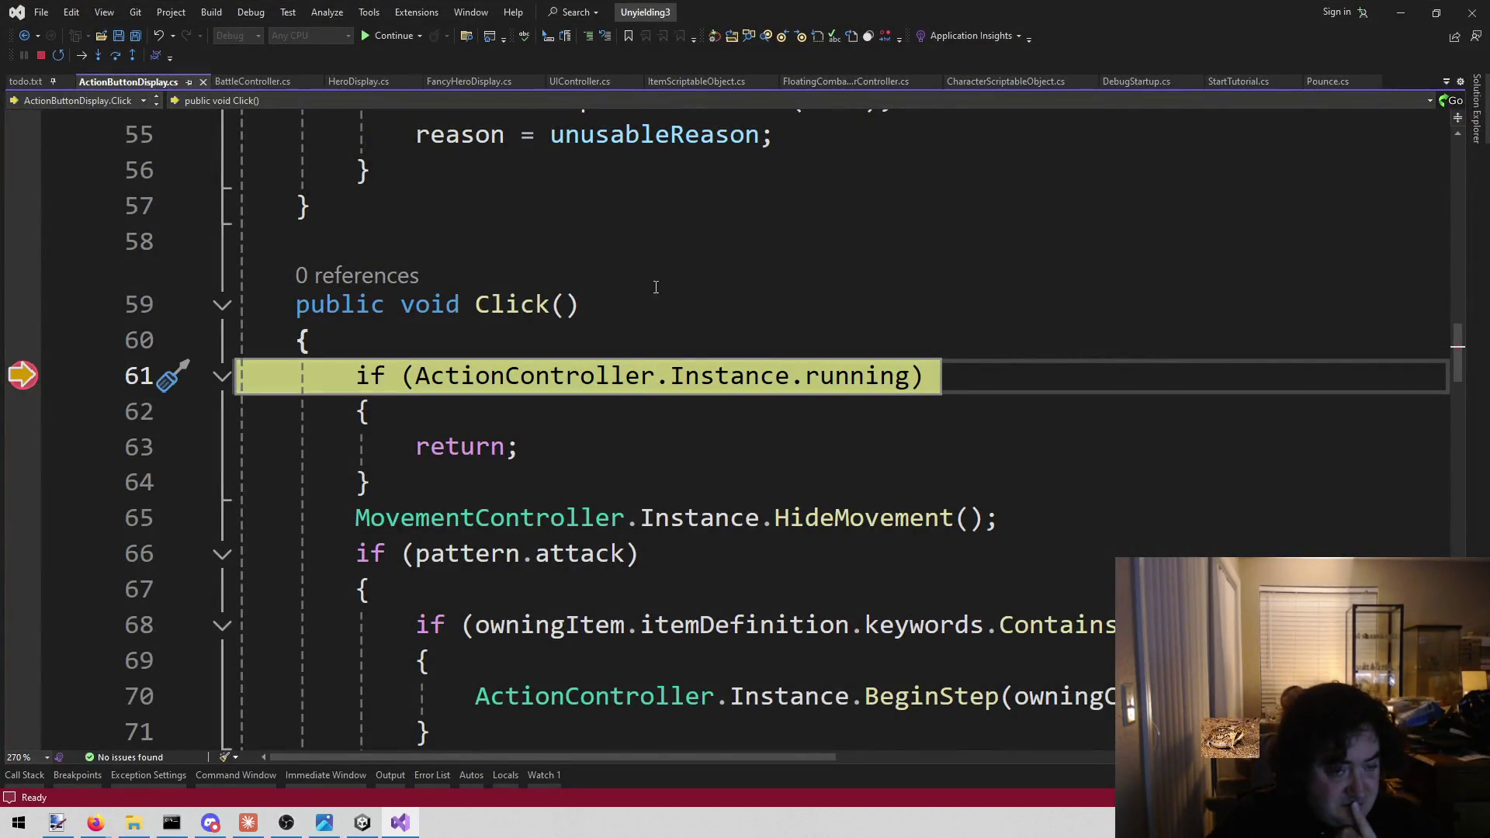
Inspect the values of running and pattern.attack at the paused Click() check
mouse_move(785, 371)
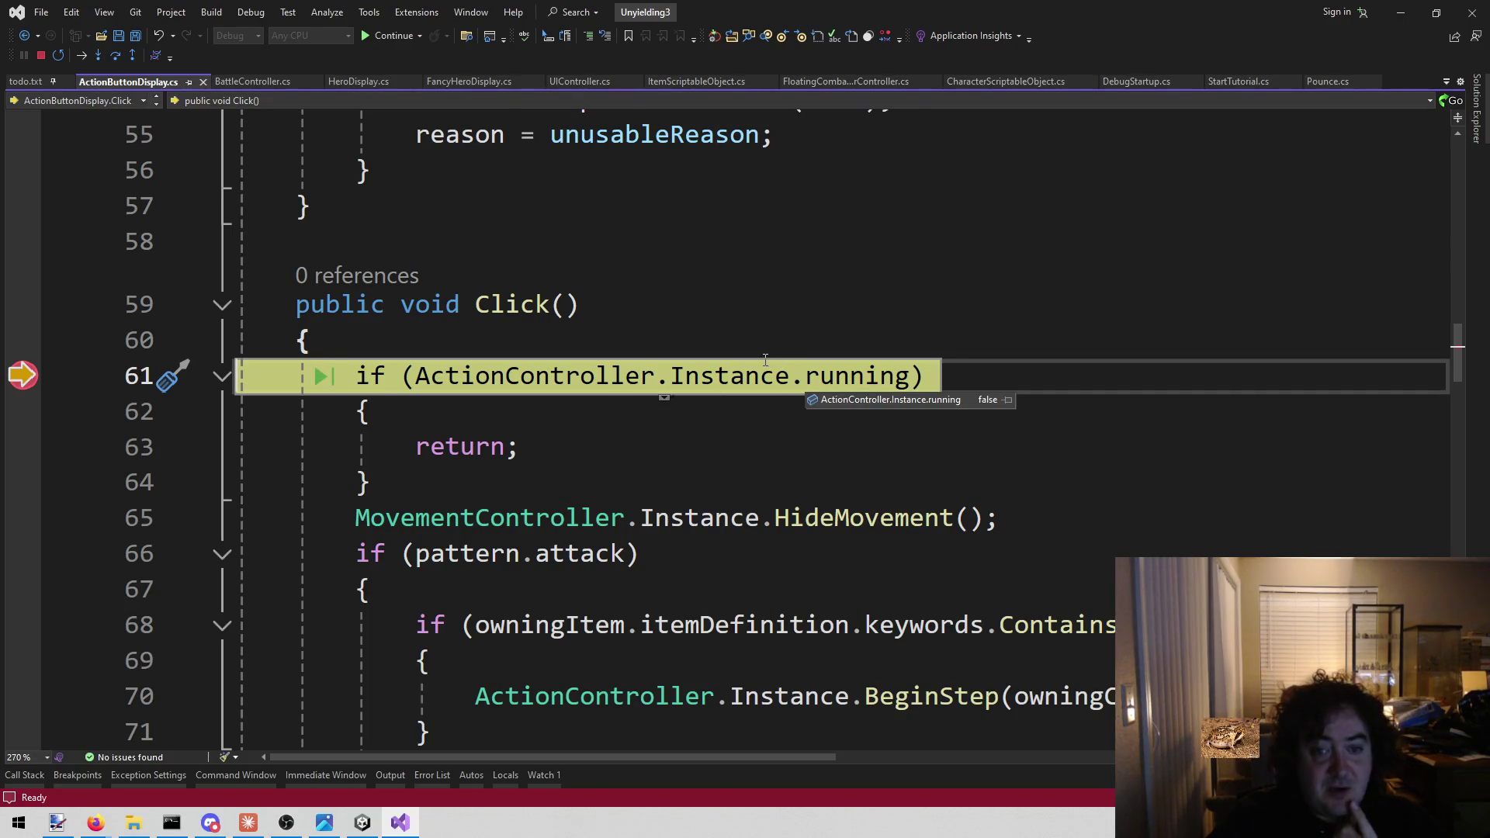
scroll(766, 359, down, 2)
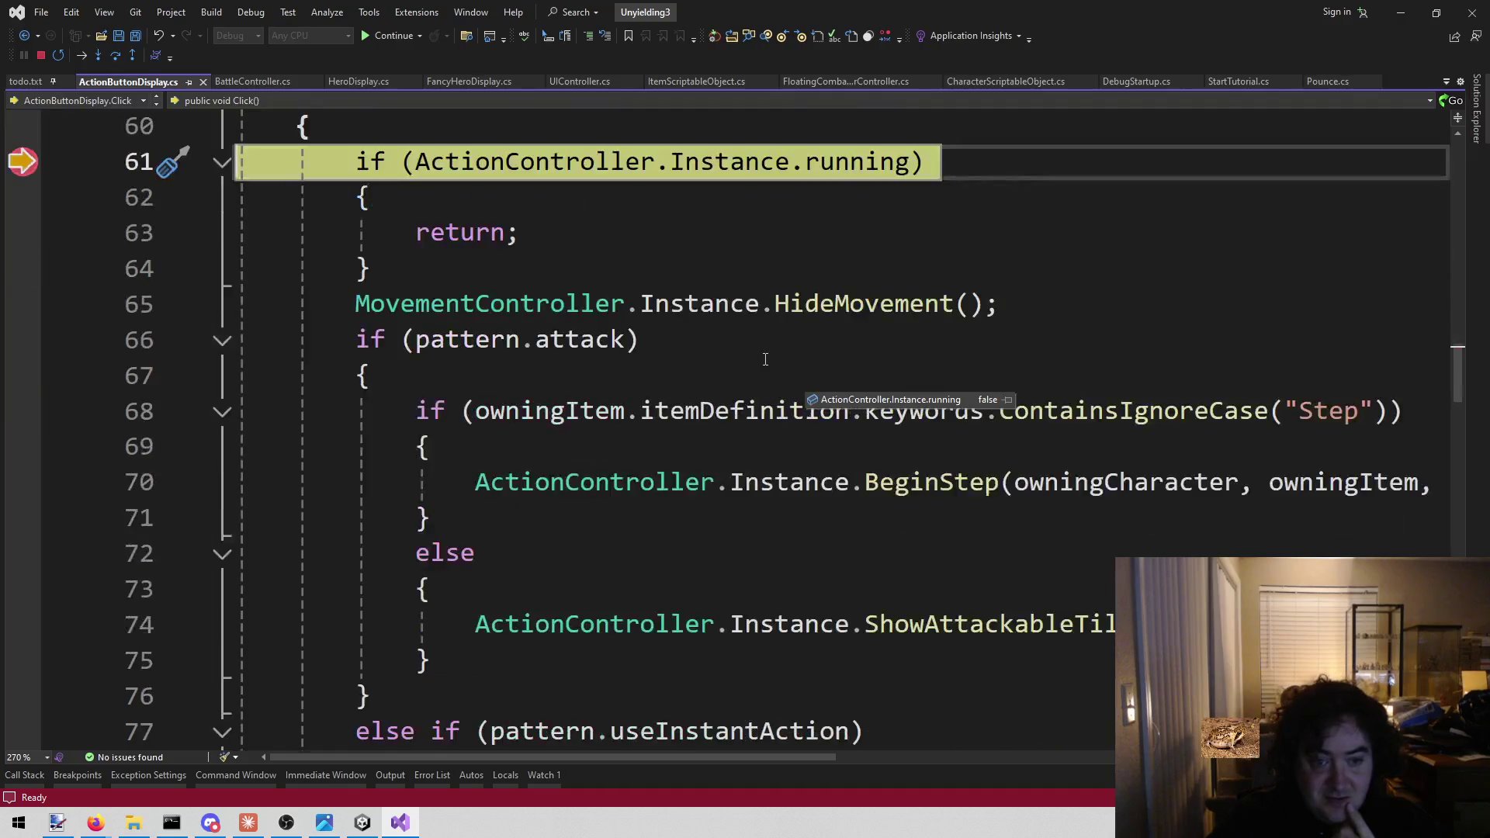
mouse_move(529, 346)
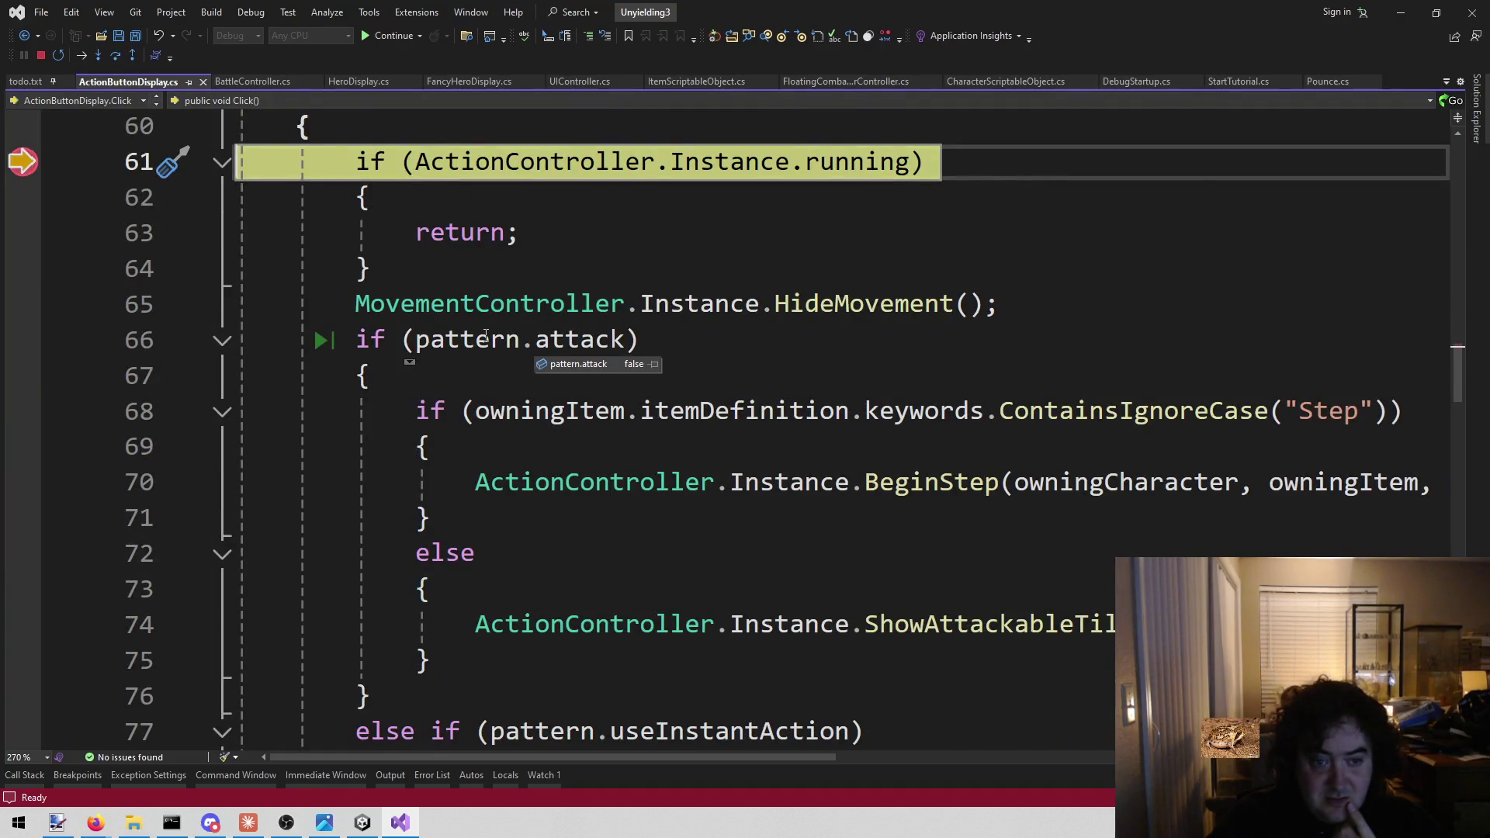
mouse_move(454, 335)
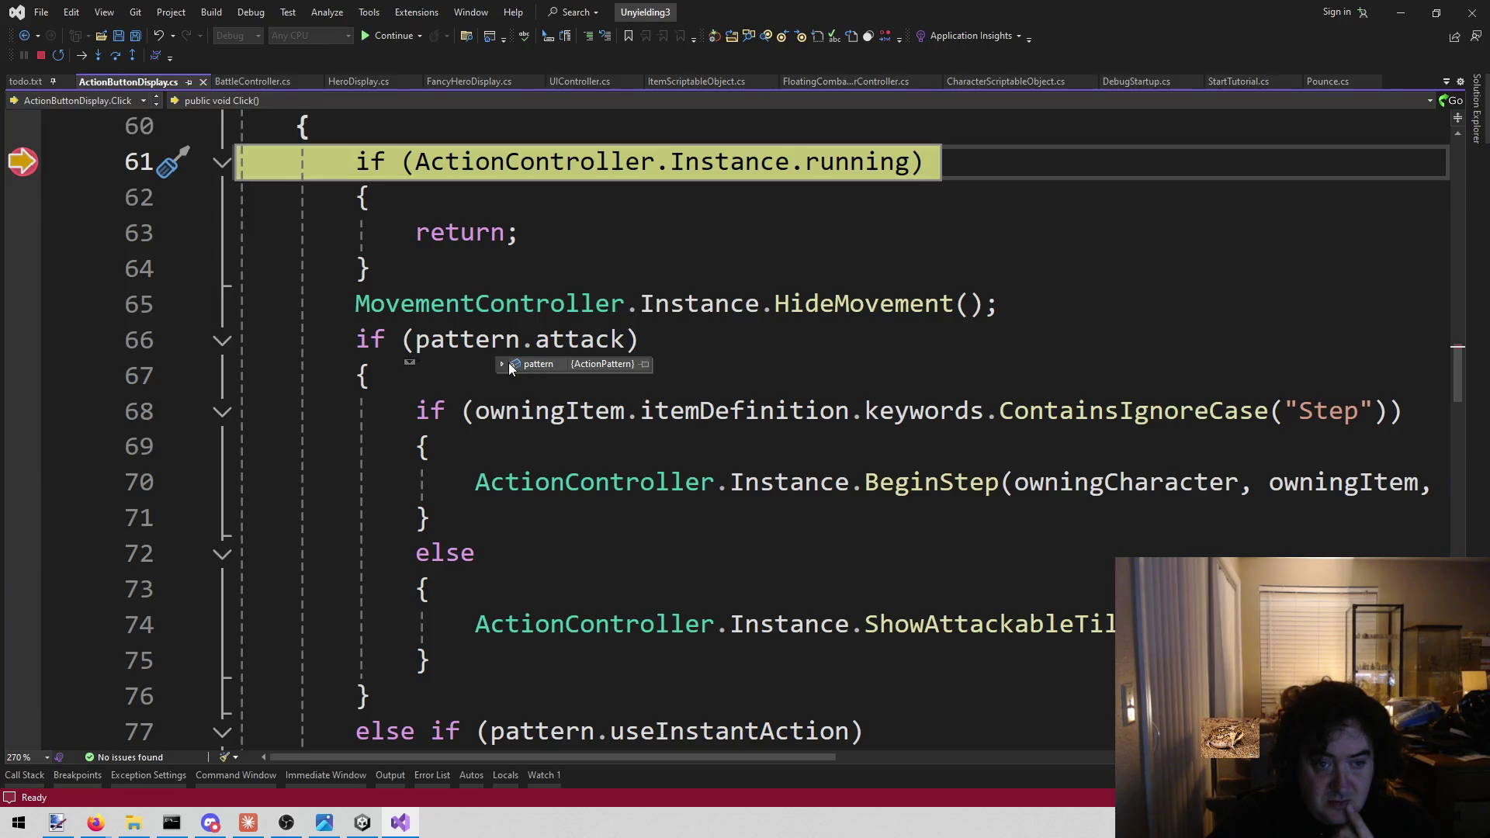
mouse_move(503, 367)
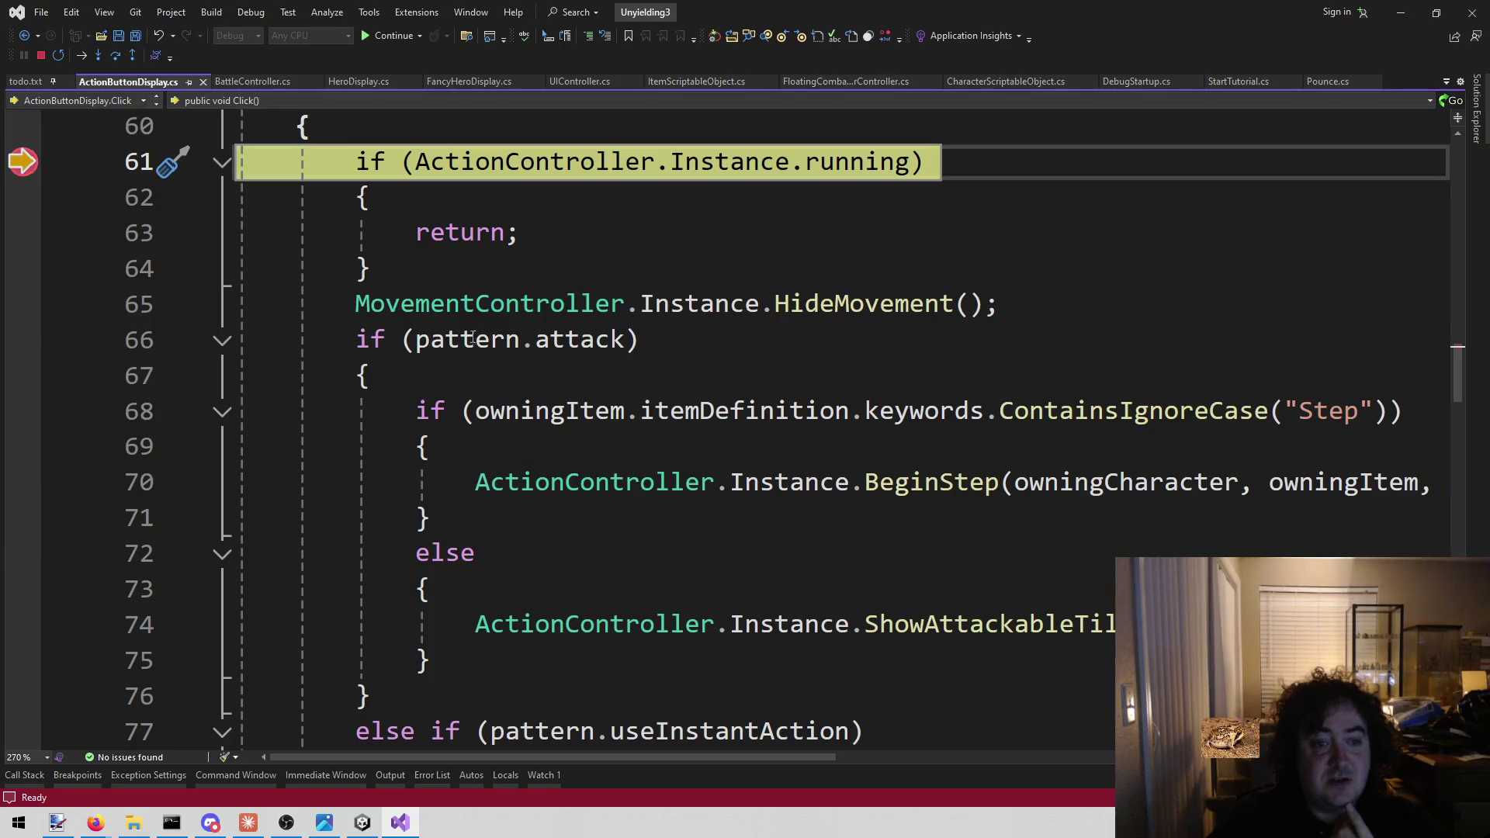
Clear the line 61 breakpoint and return to the running Unity game
click(24, 126)
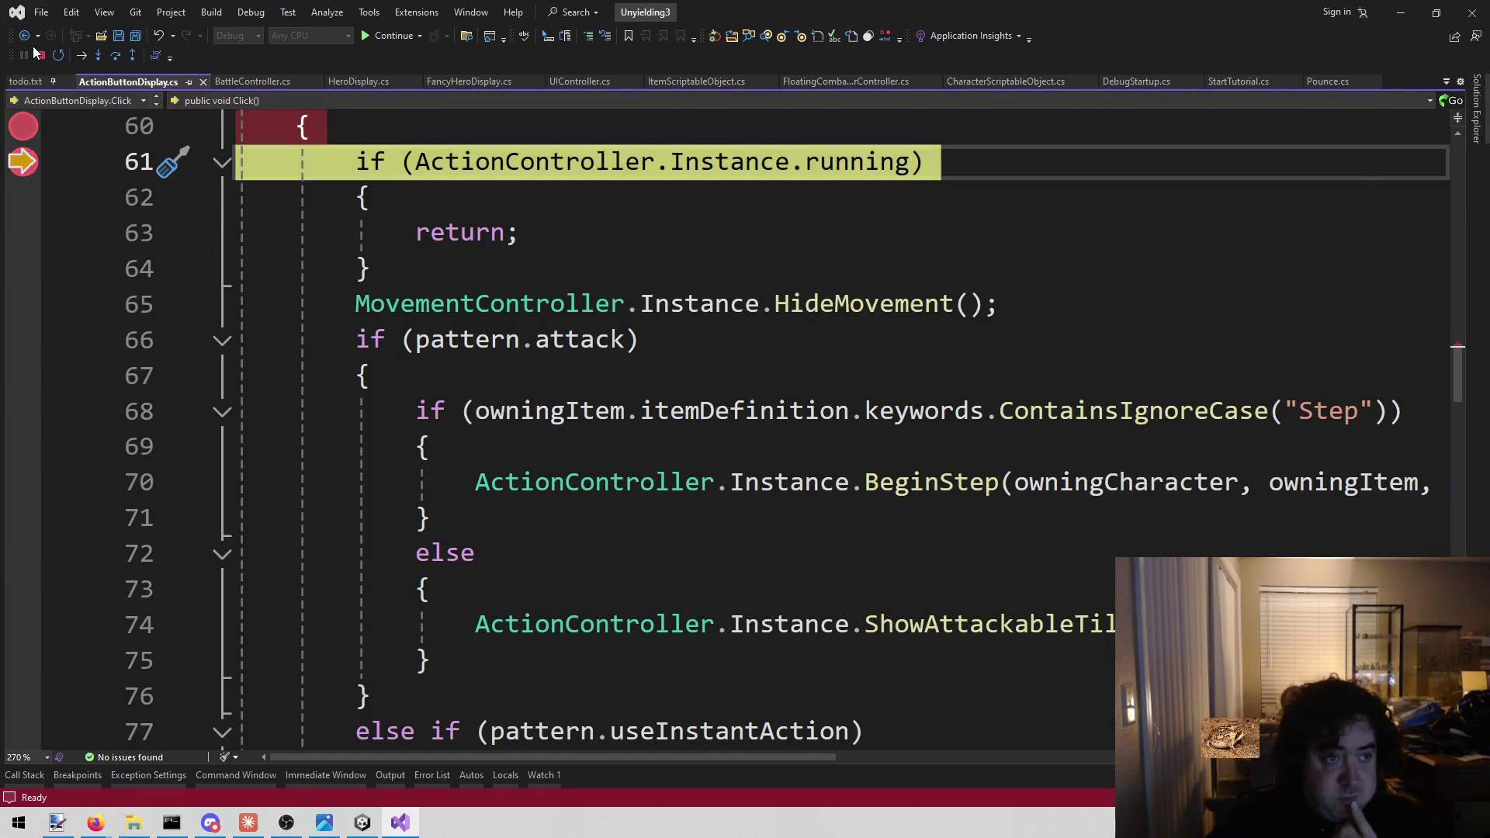
click(24, 127)
click(24, 147)
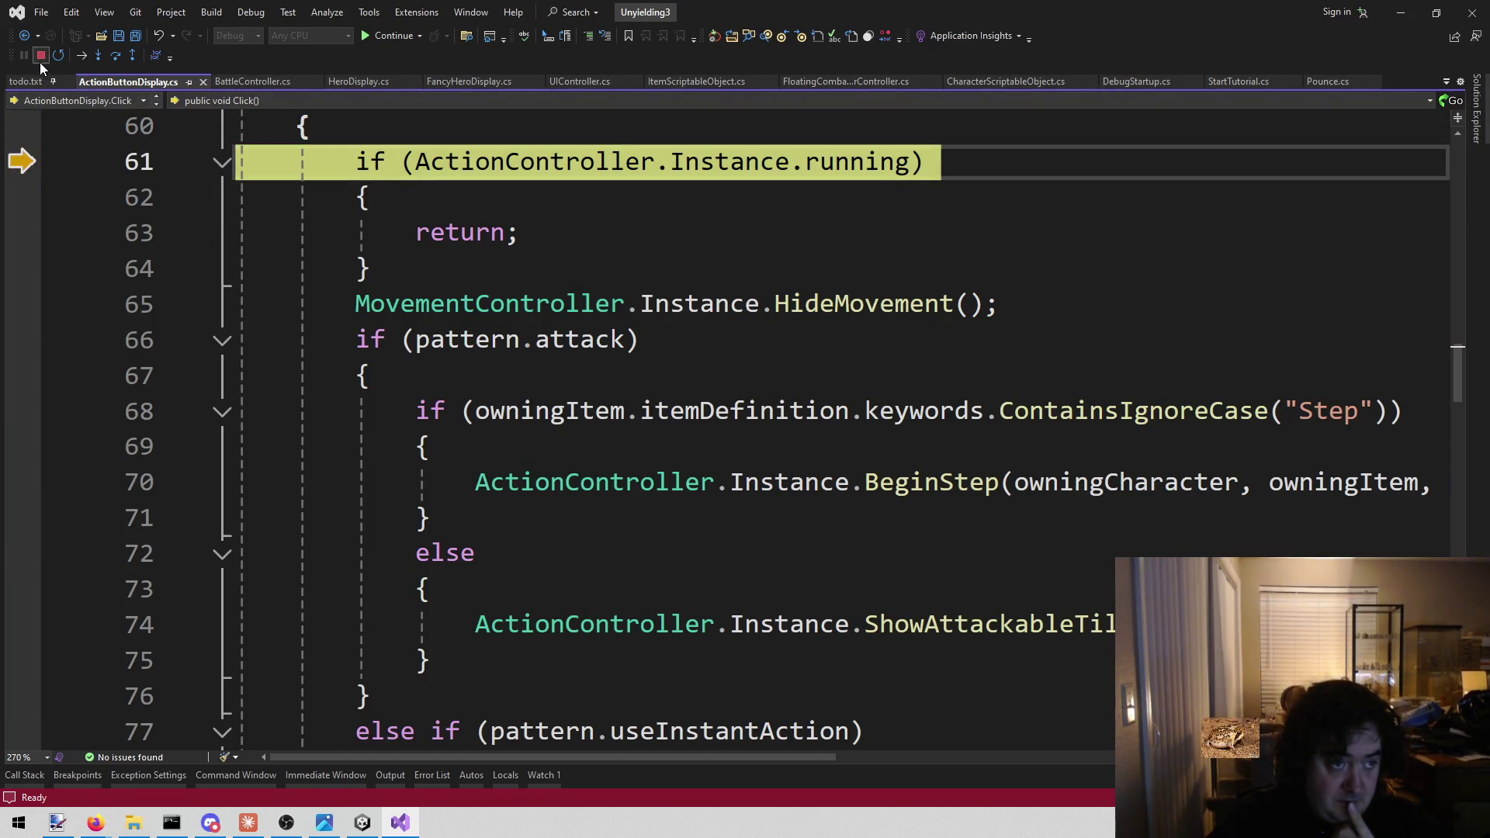
click(361, 815)
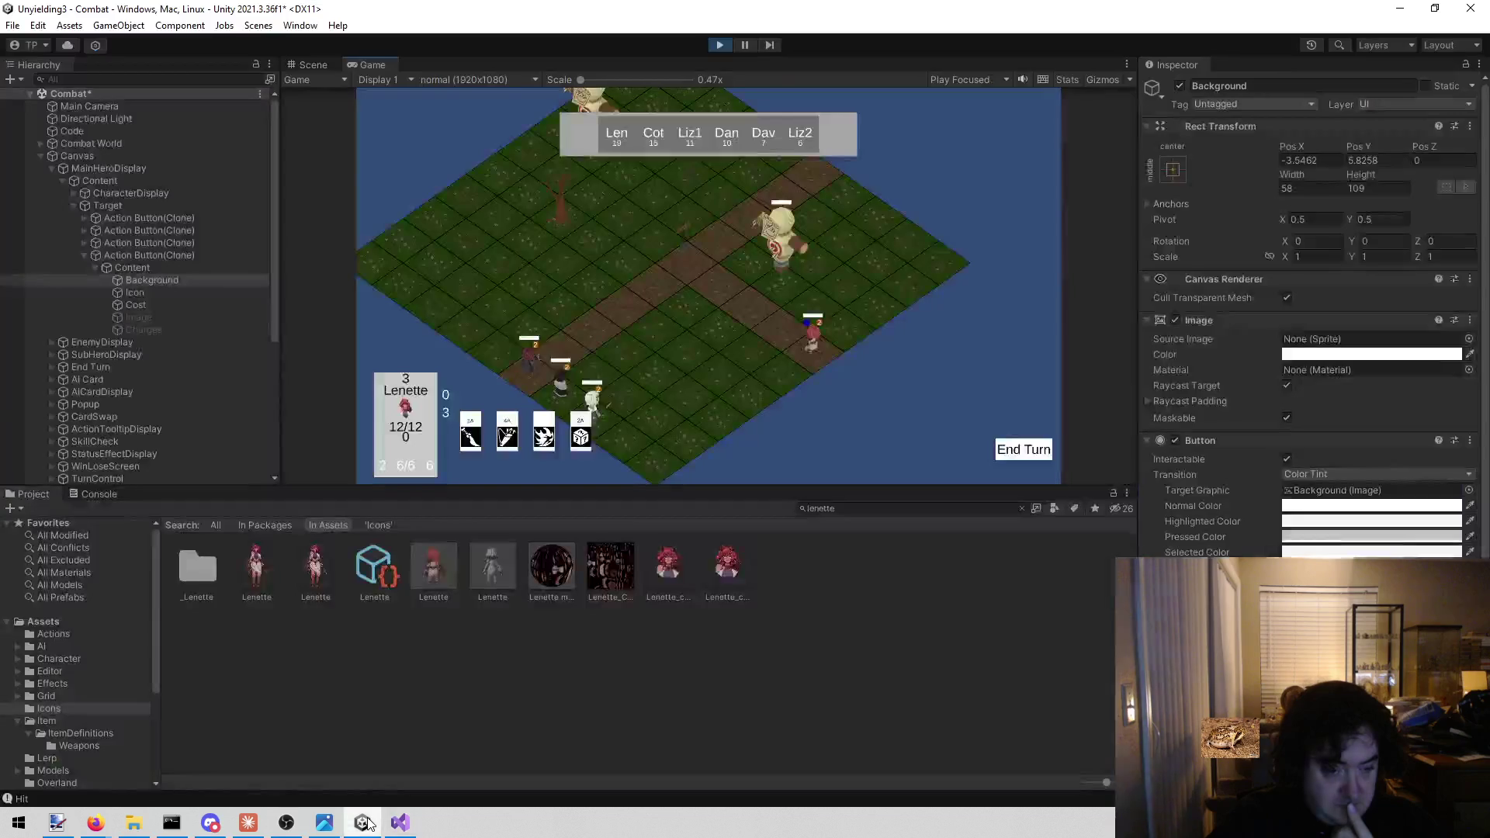
Stop play mode and open the Dash item definition by searching assets for 'dash'
click(721, 45)
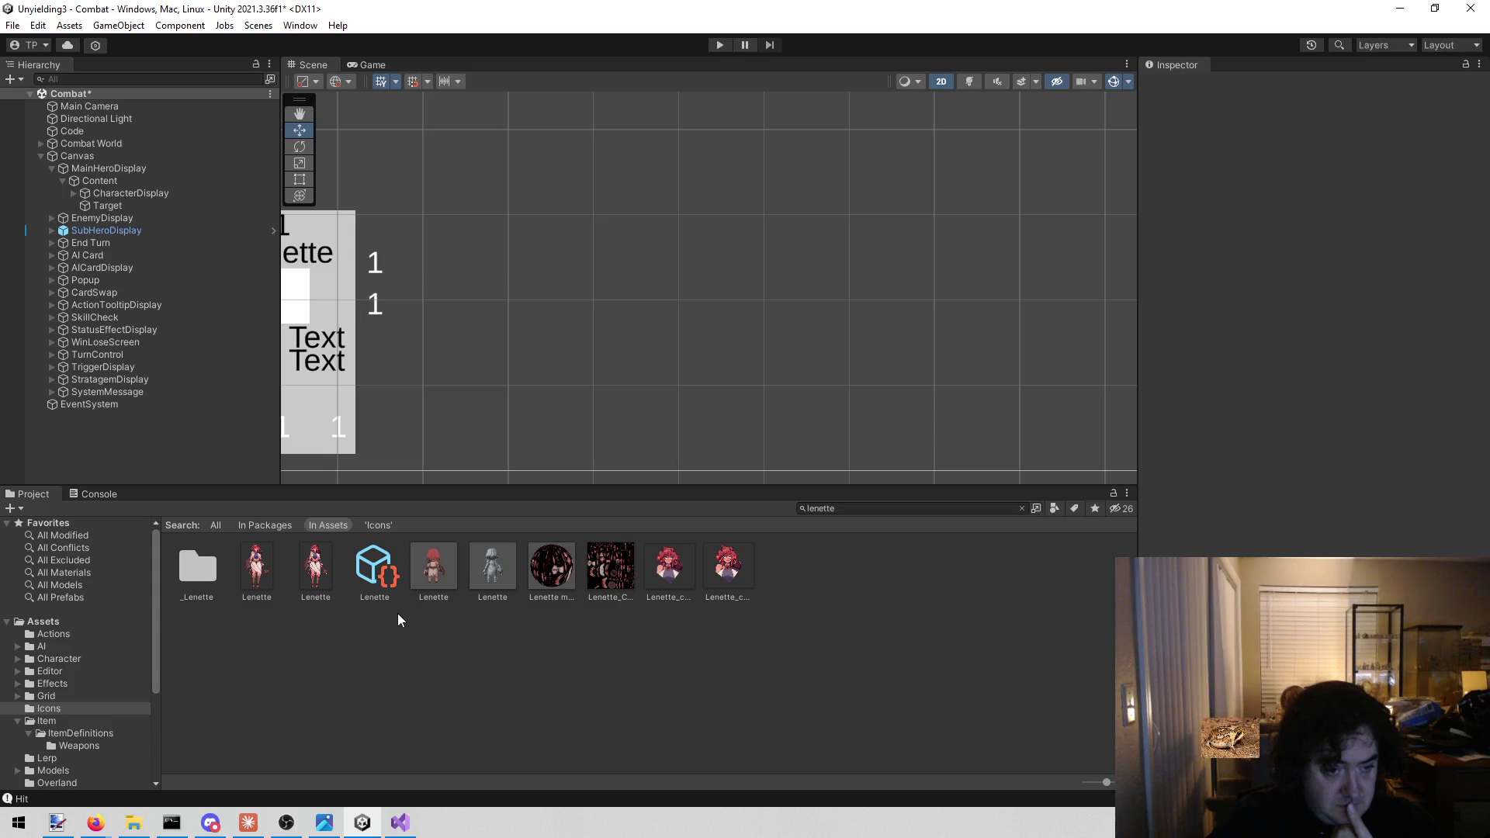
click(875, 509)
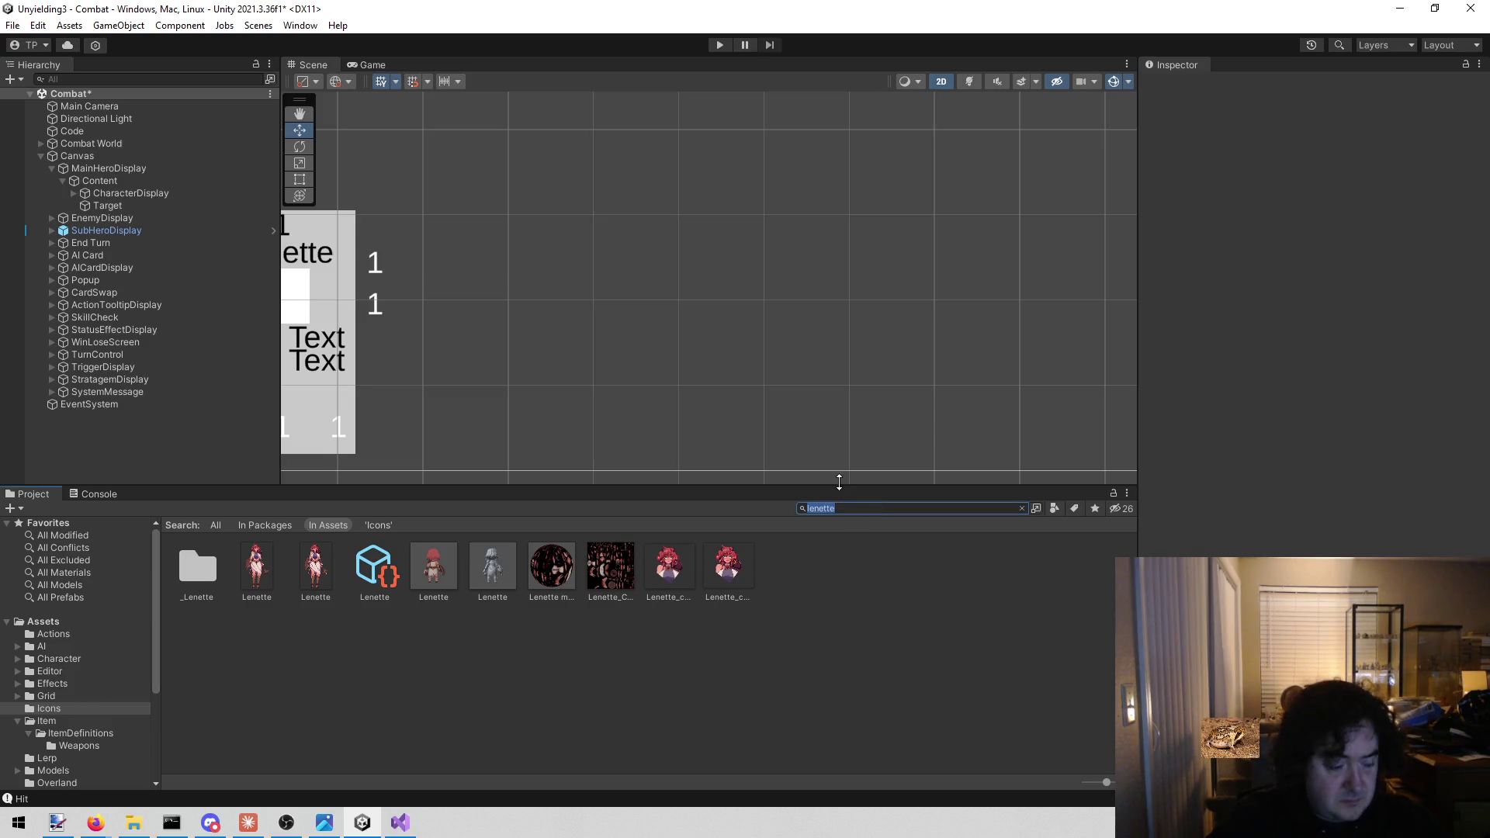
text(dash)
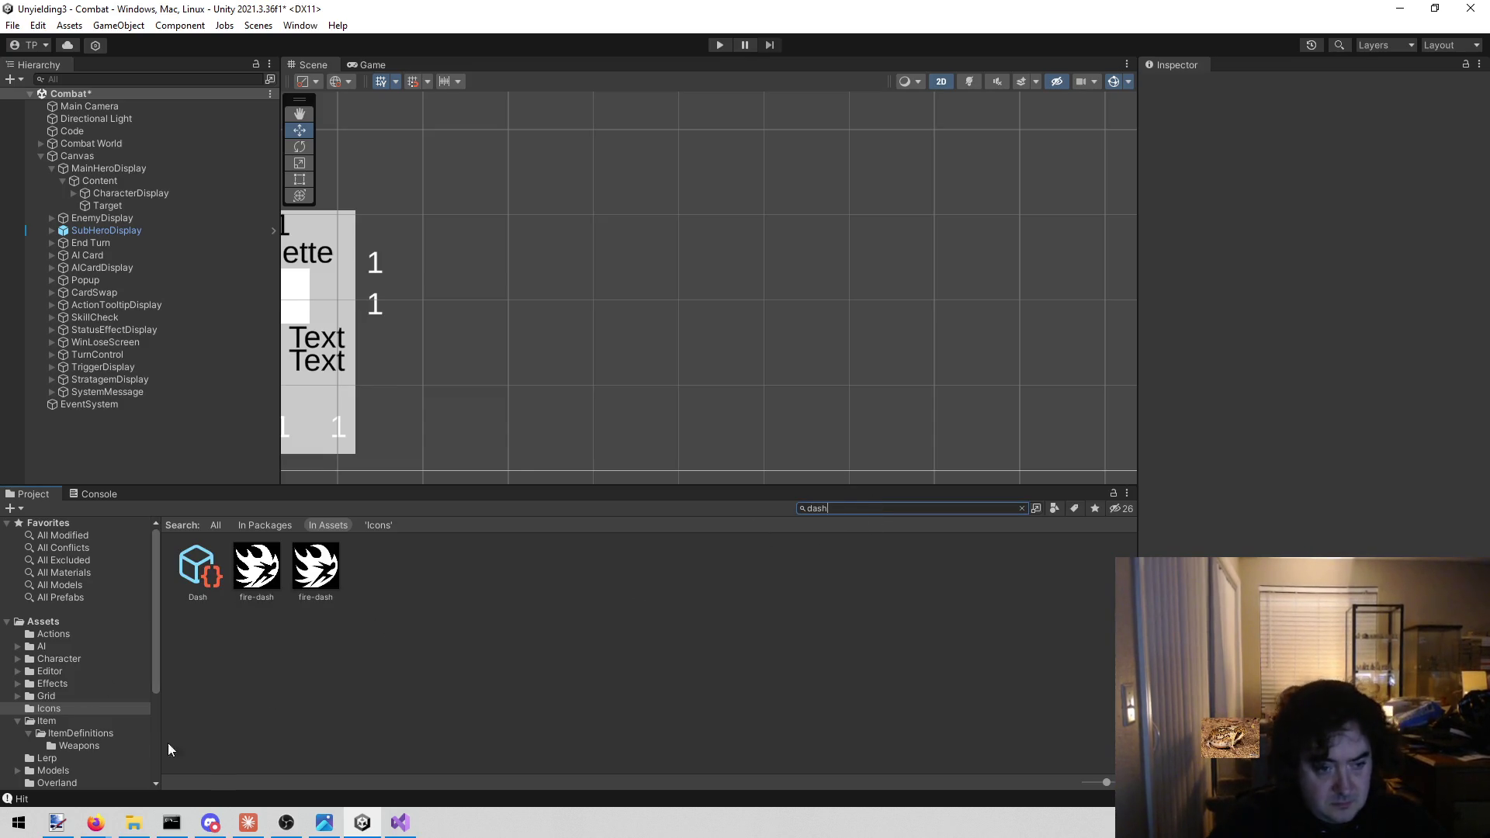
click(197, 573)
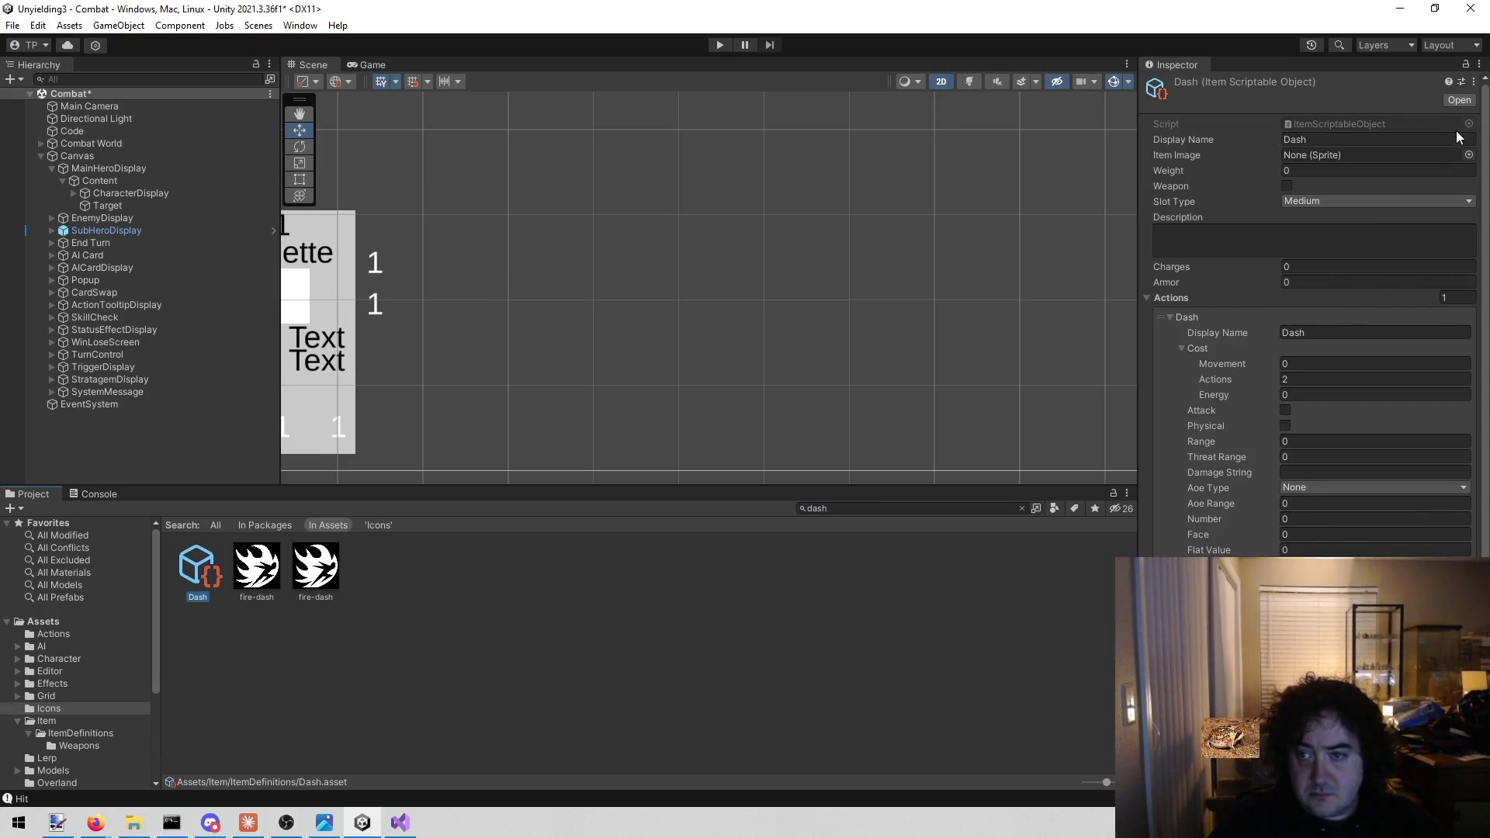
Set the Dash Item Image to the sprint sprite and deselect the asset
click(1469, 155)
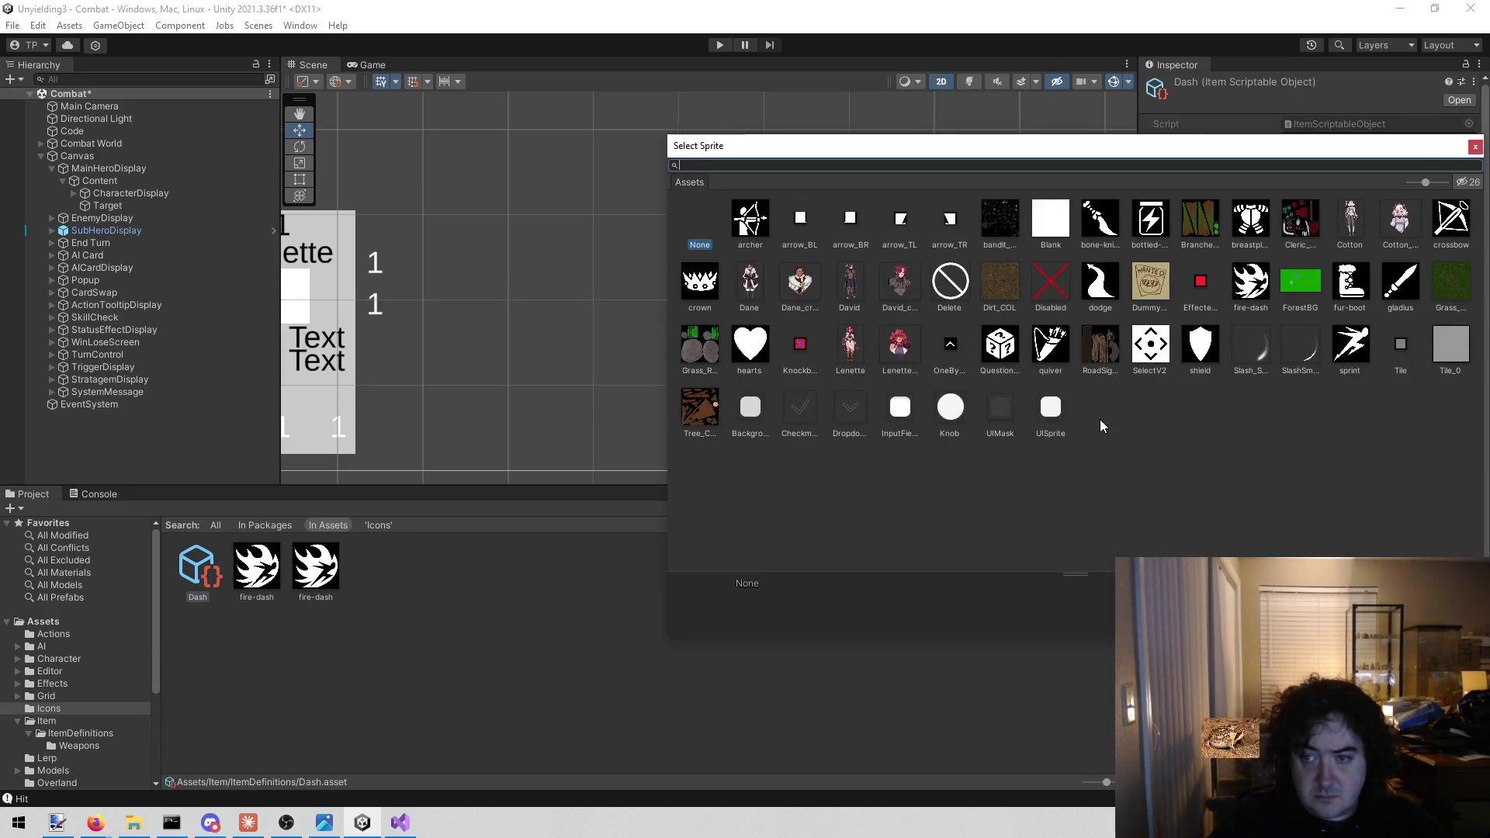
double_click(1371, 345)
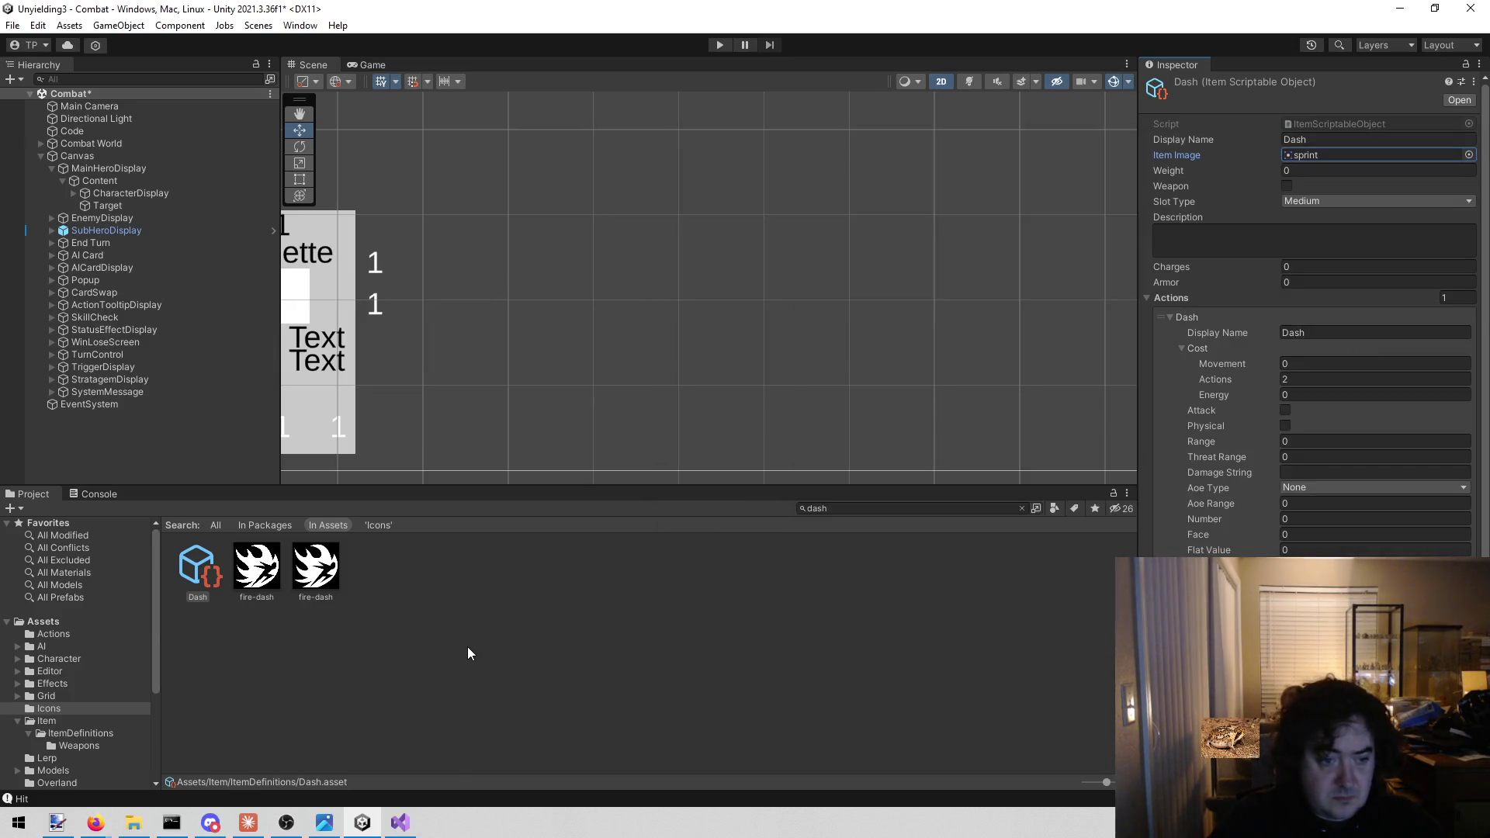
click(396, 642)
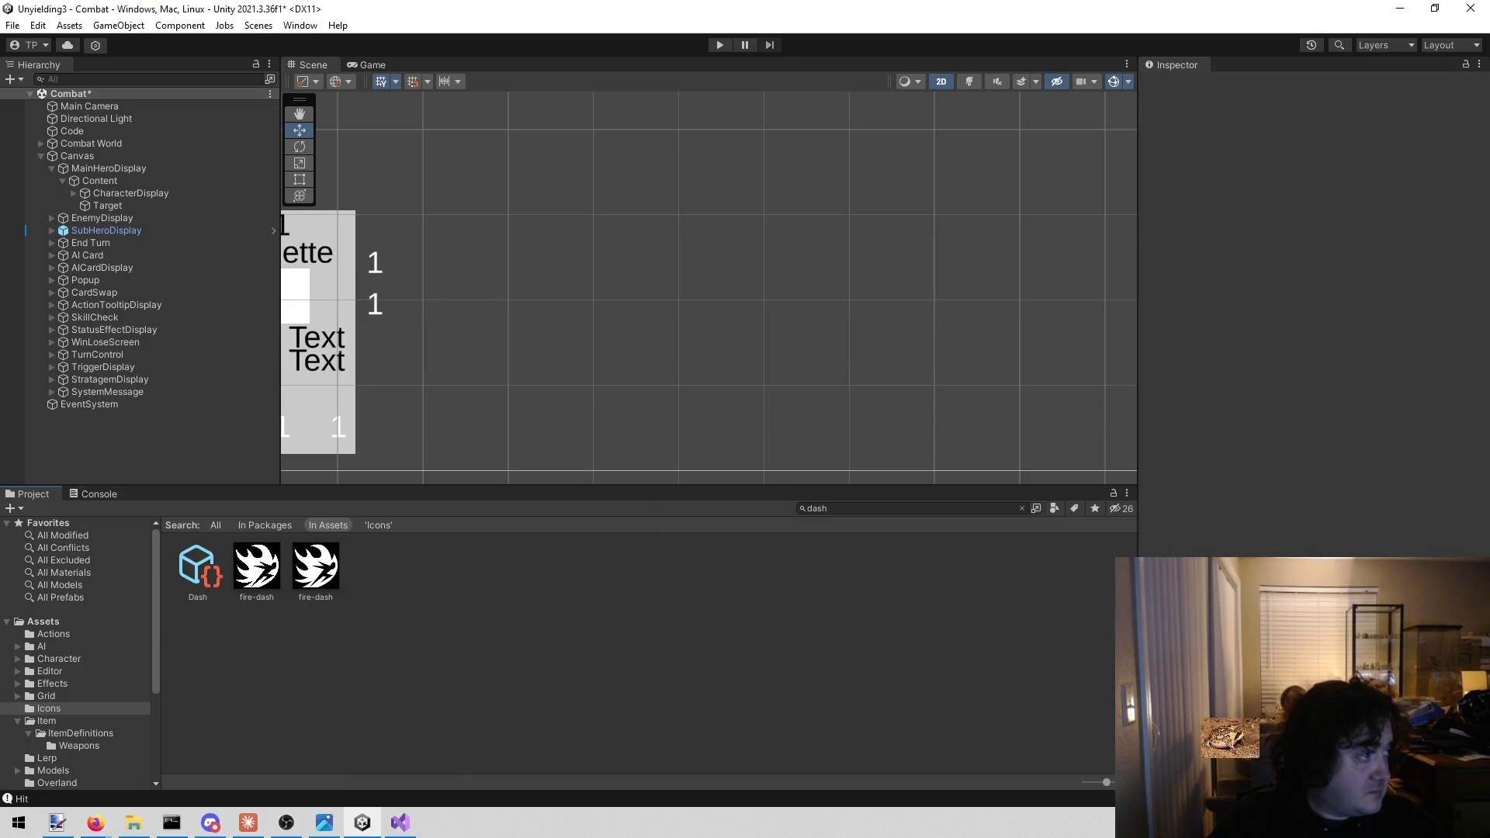
key(alt+Tab)
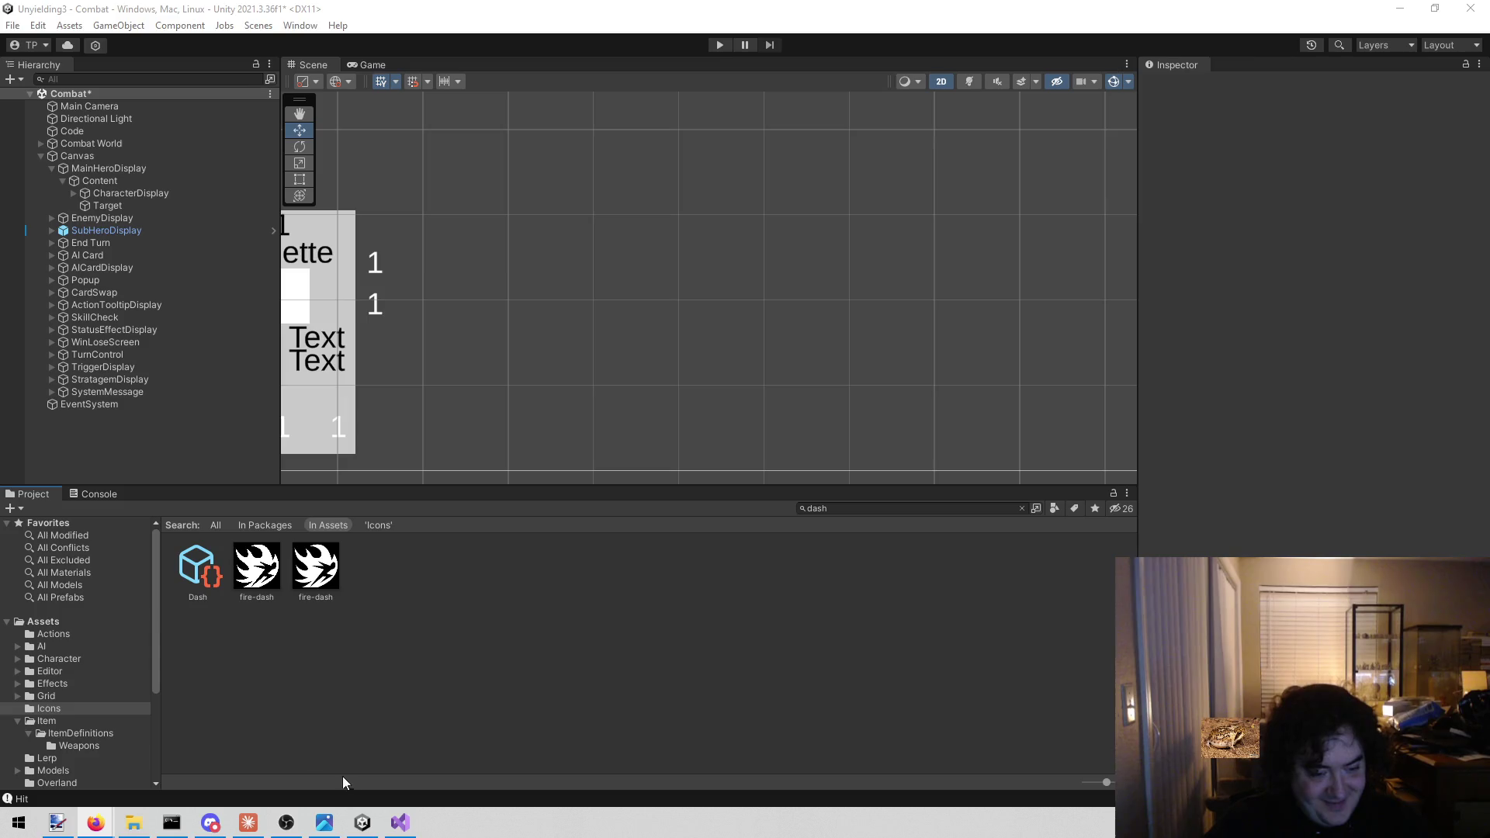
click(403, 829)
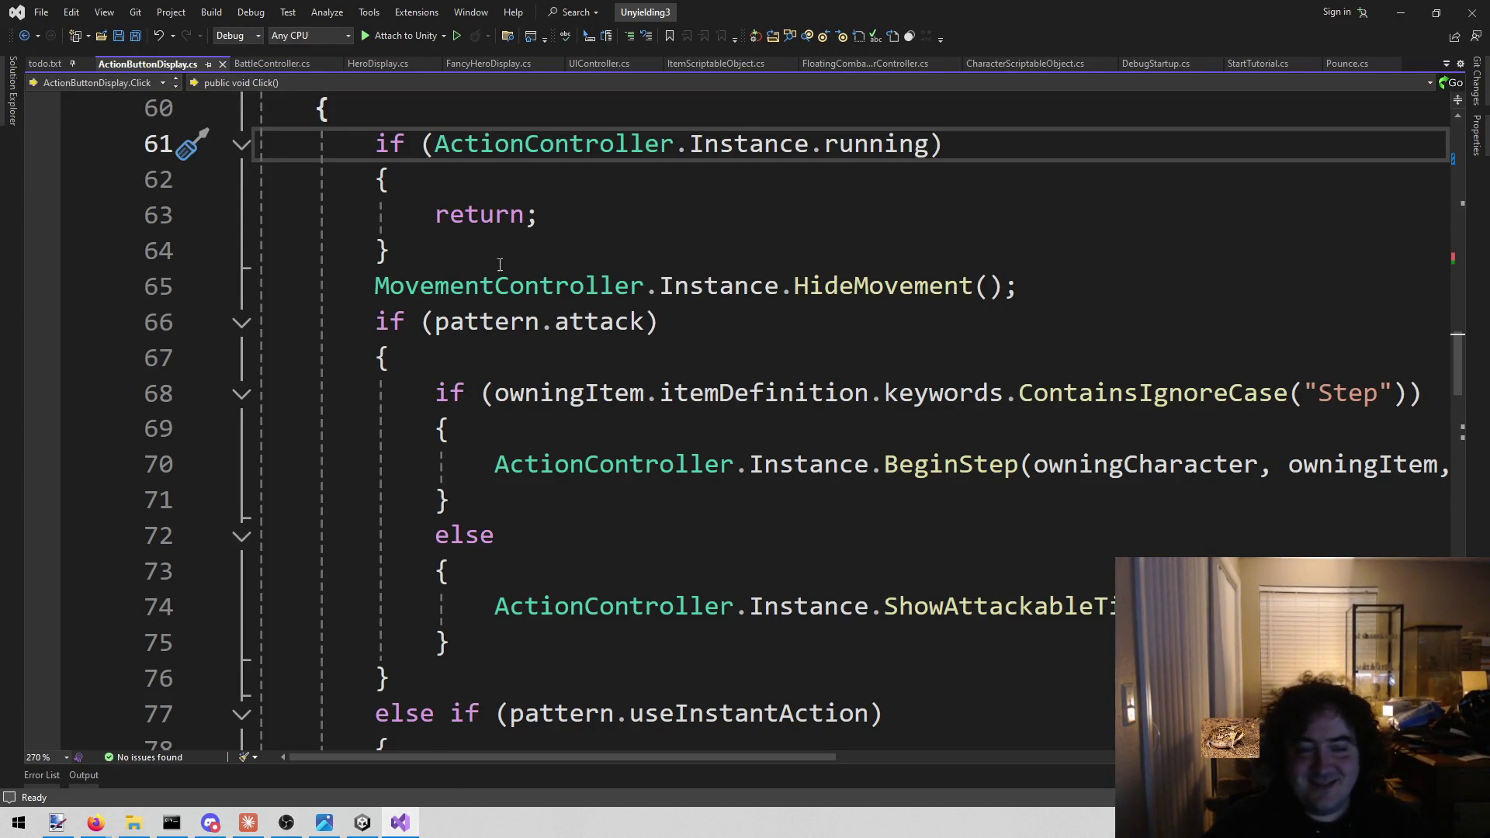
scroll(360, 241, up, 2)
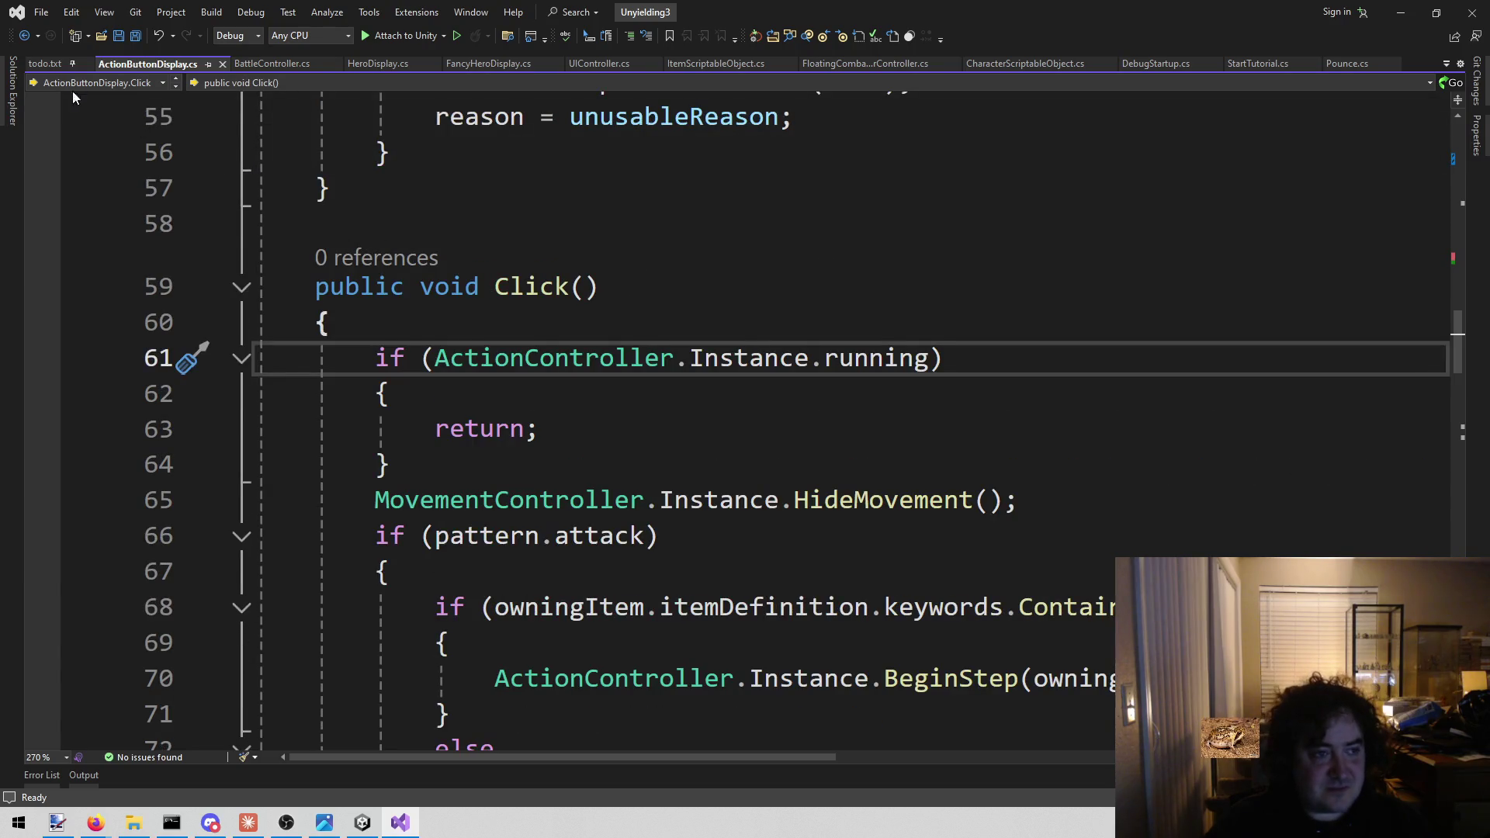
click(362, 823)
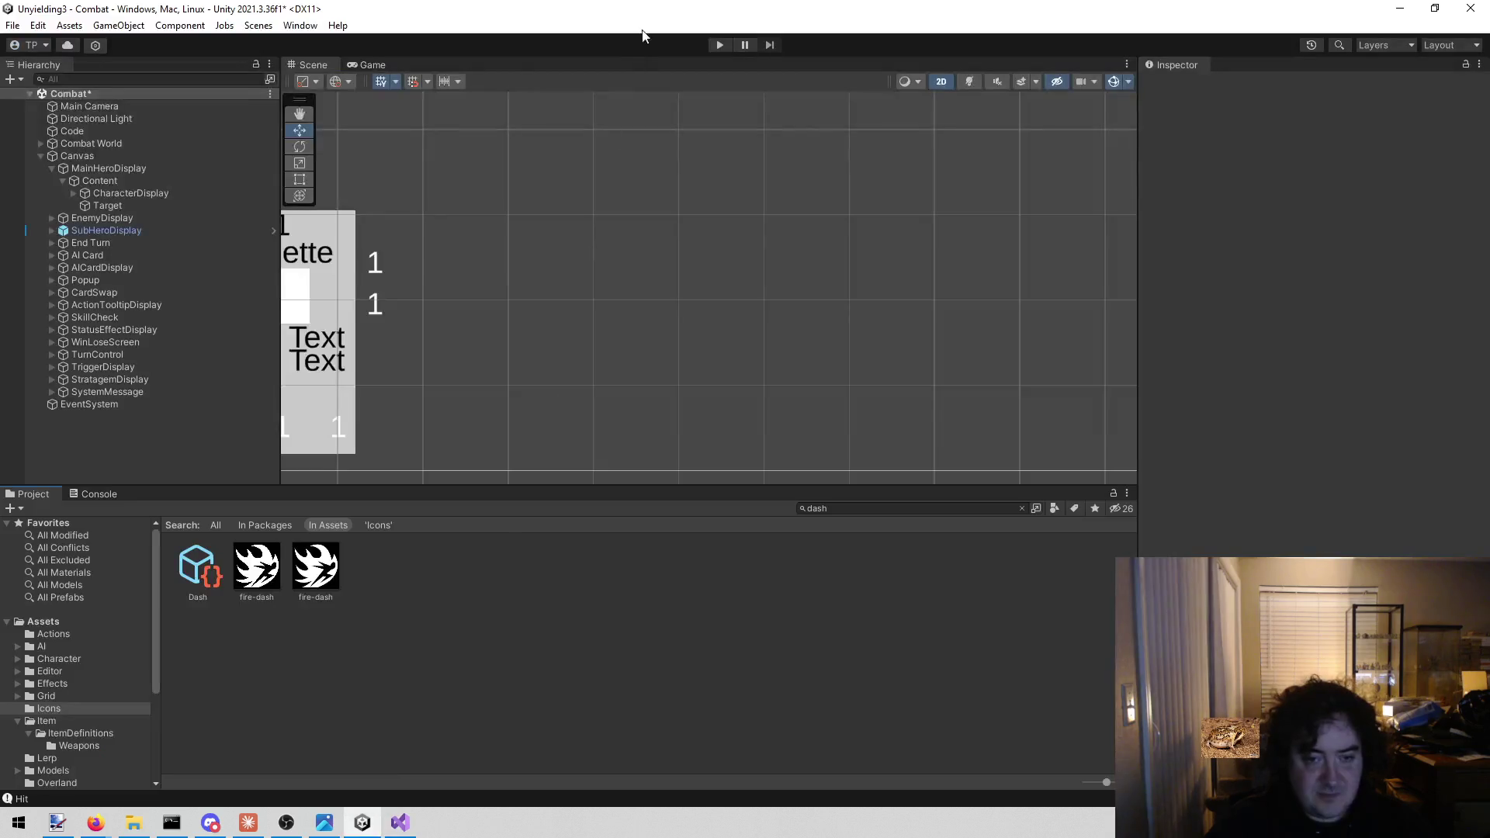
Enter play mode to test the icon changes, then bring up the script in Visual Studio
click(713, 45)
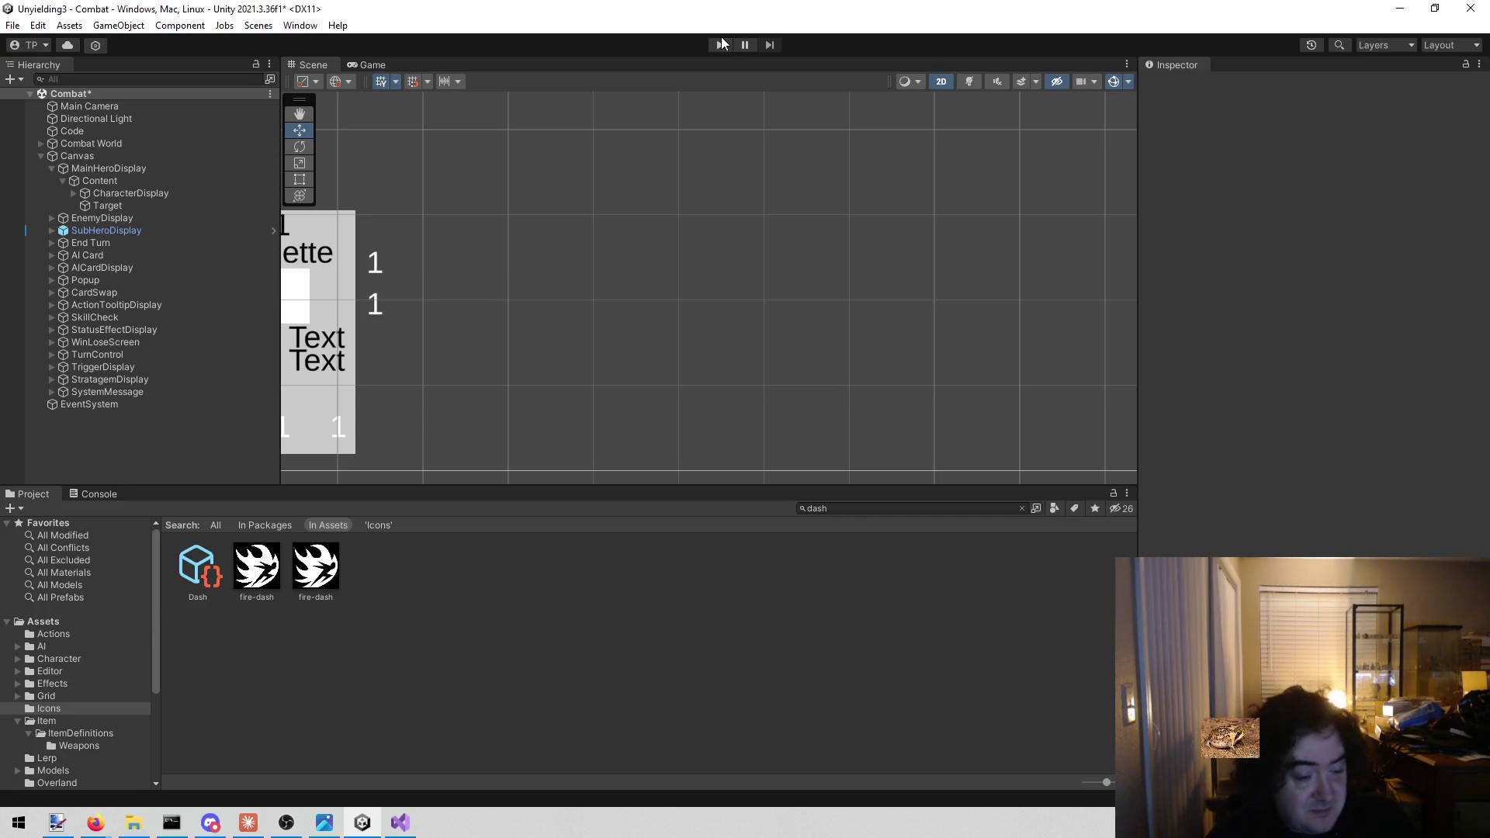
click(400, 822)
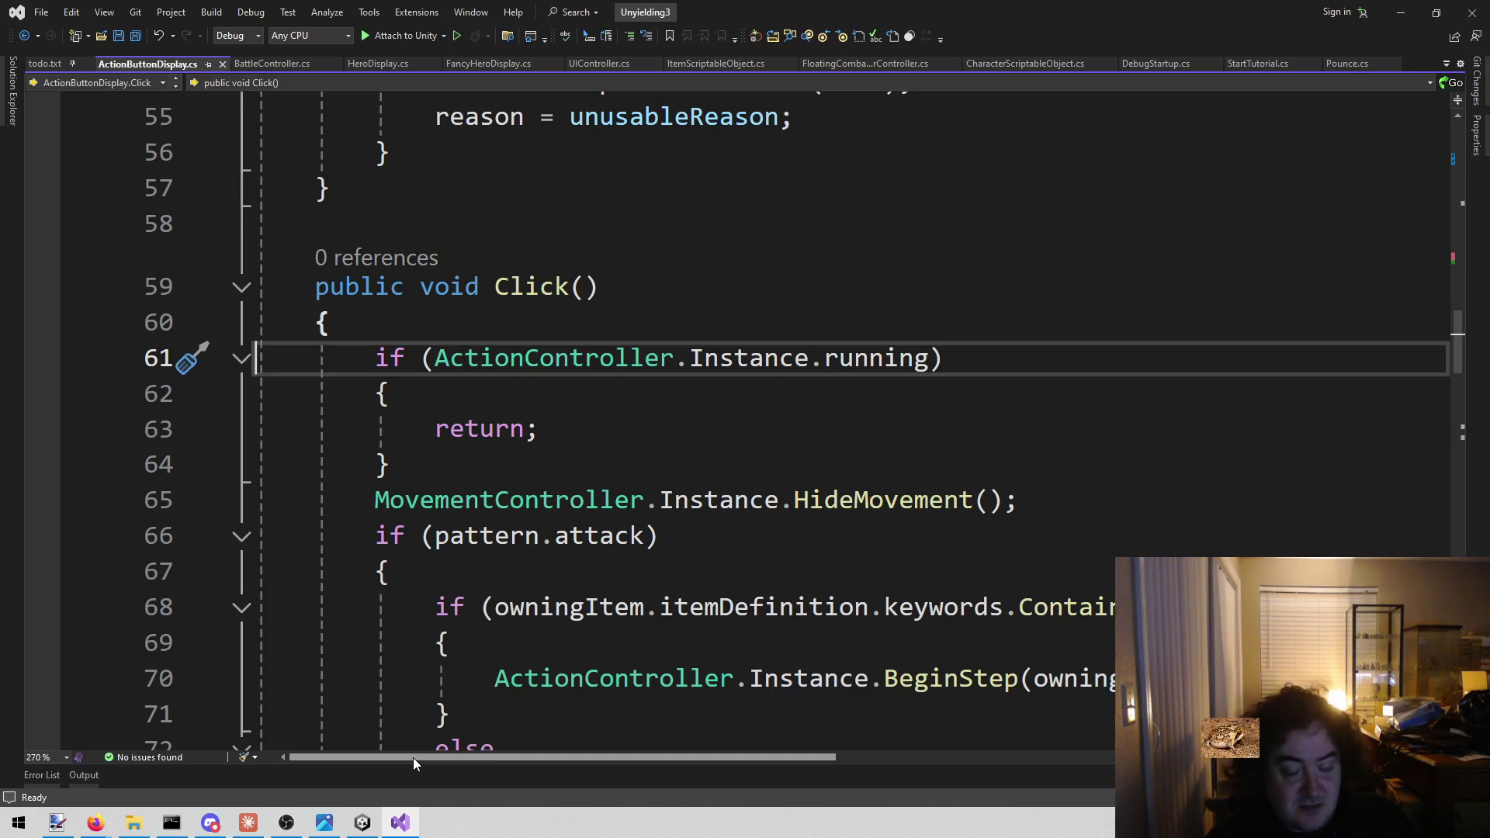
click(690, 465)
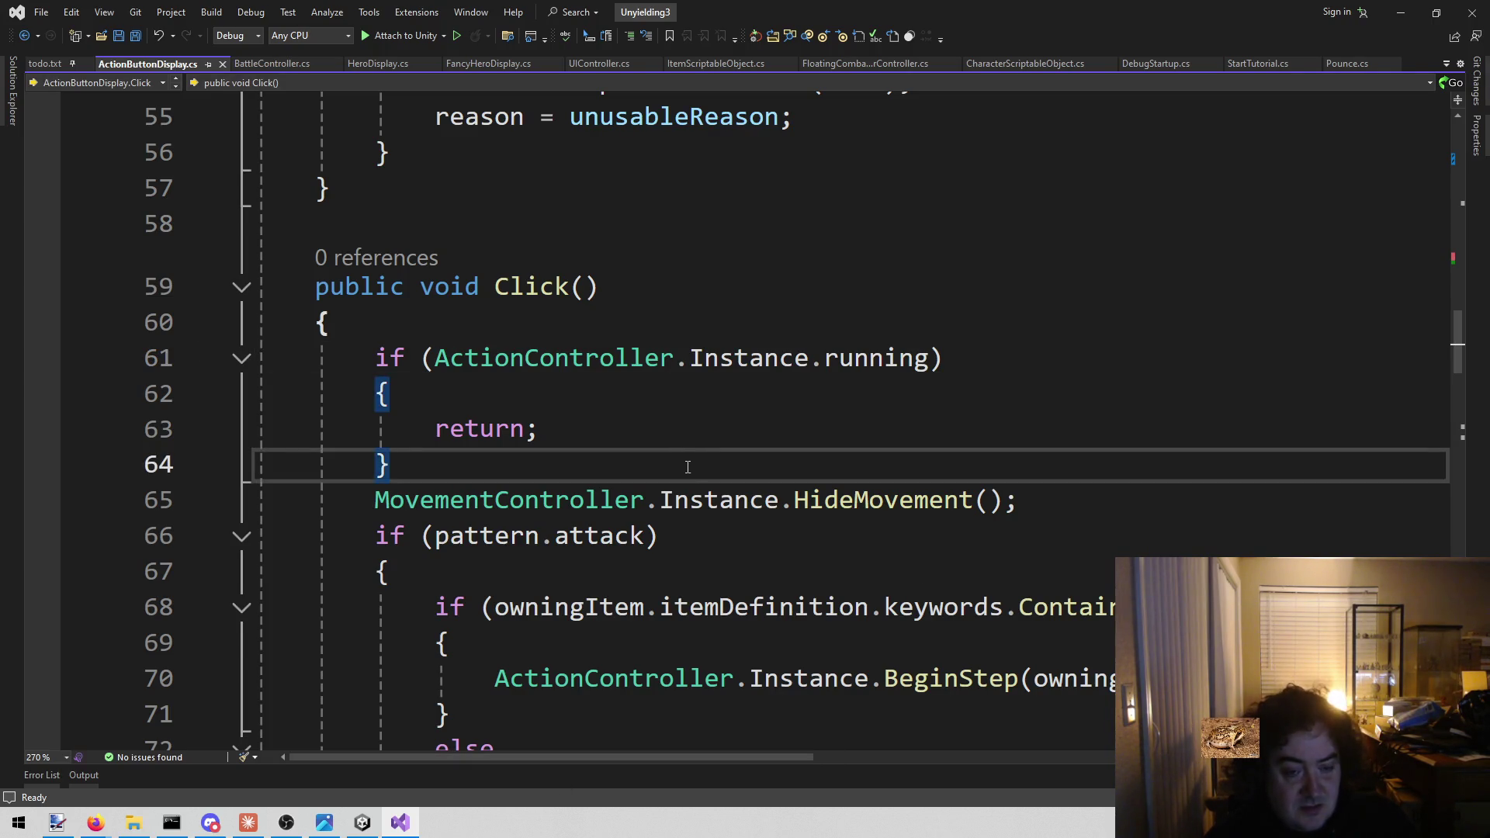
scroll(687, 470, down, 2)
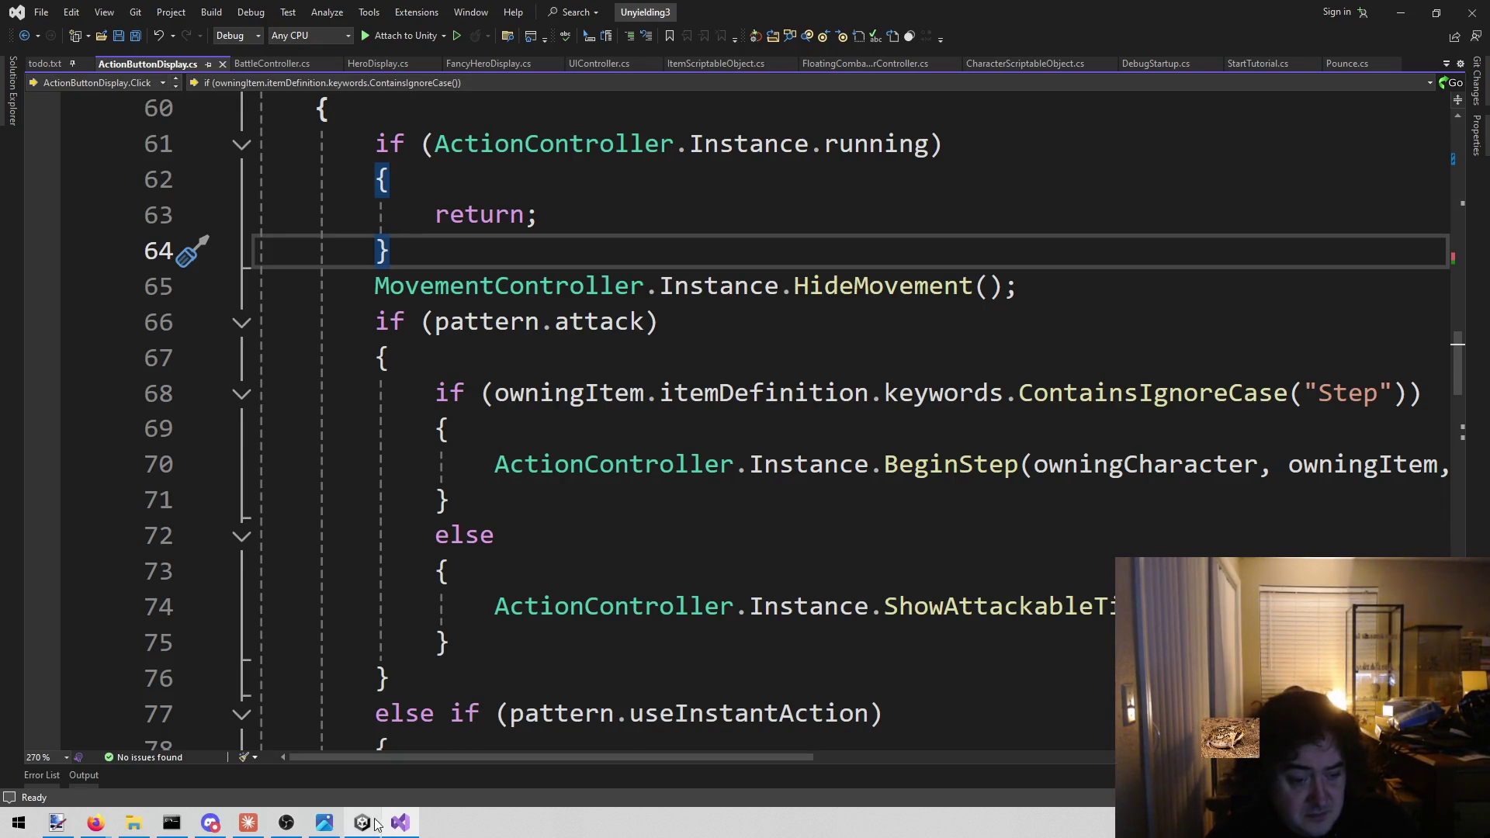
mouse_move(365, 828)
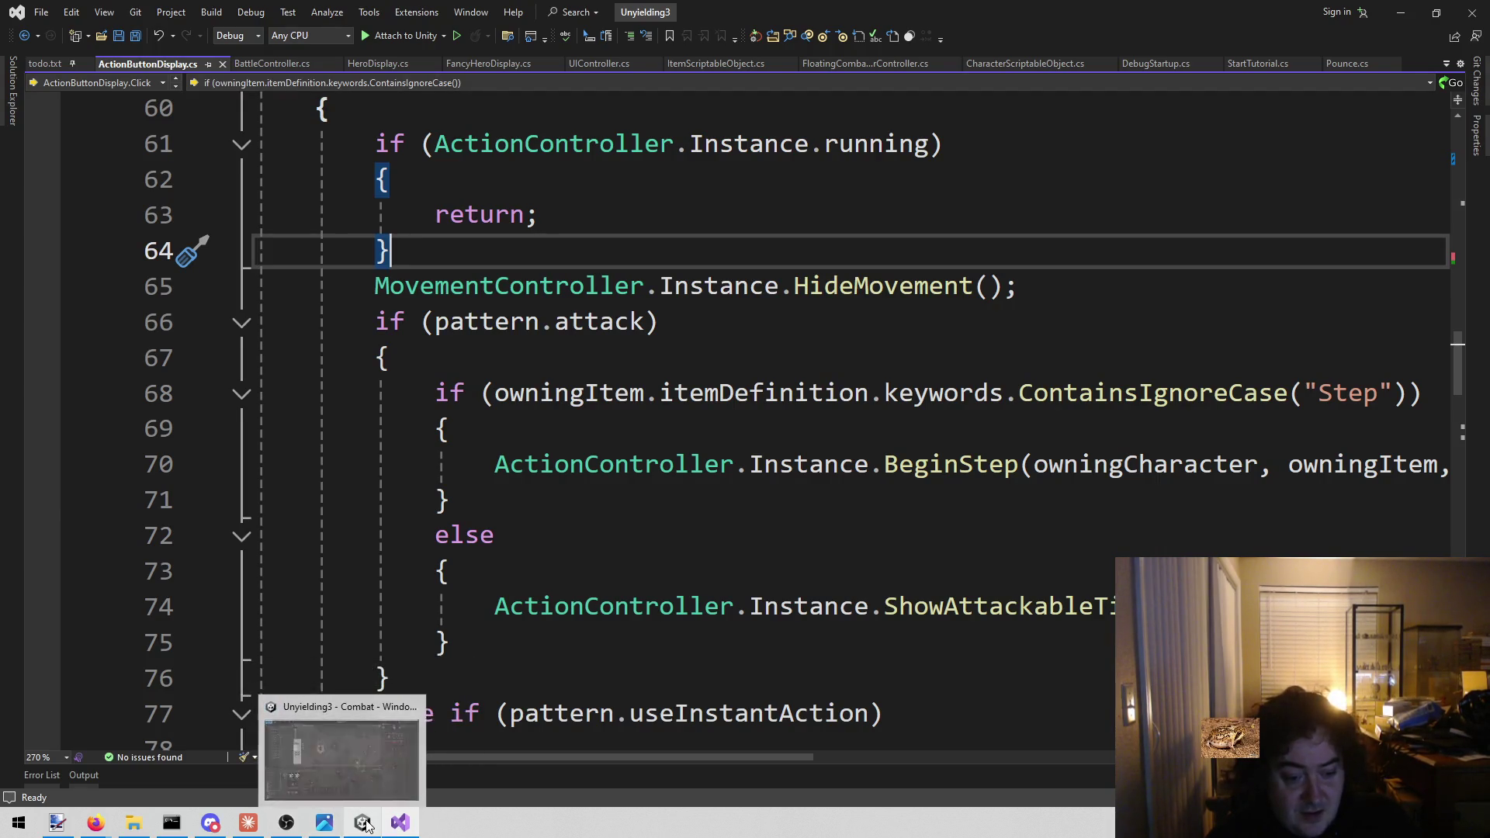
click(363, 822)
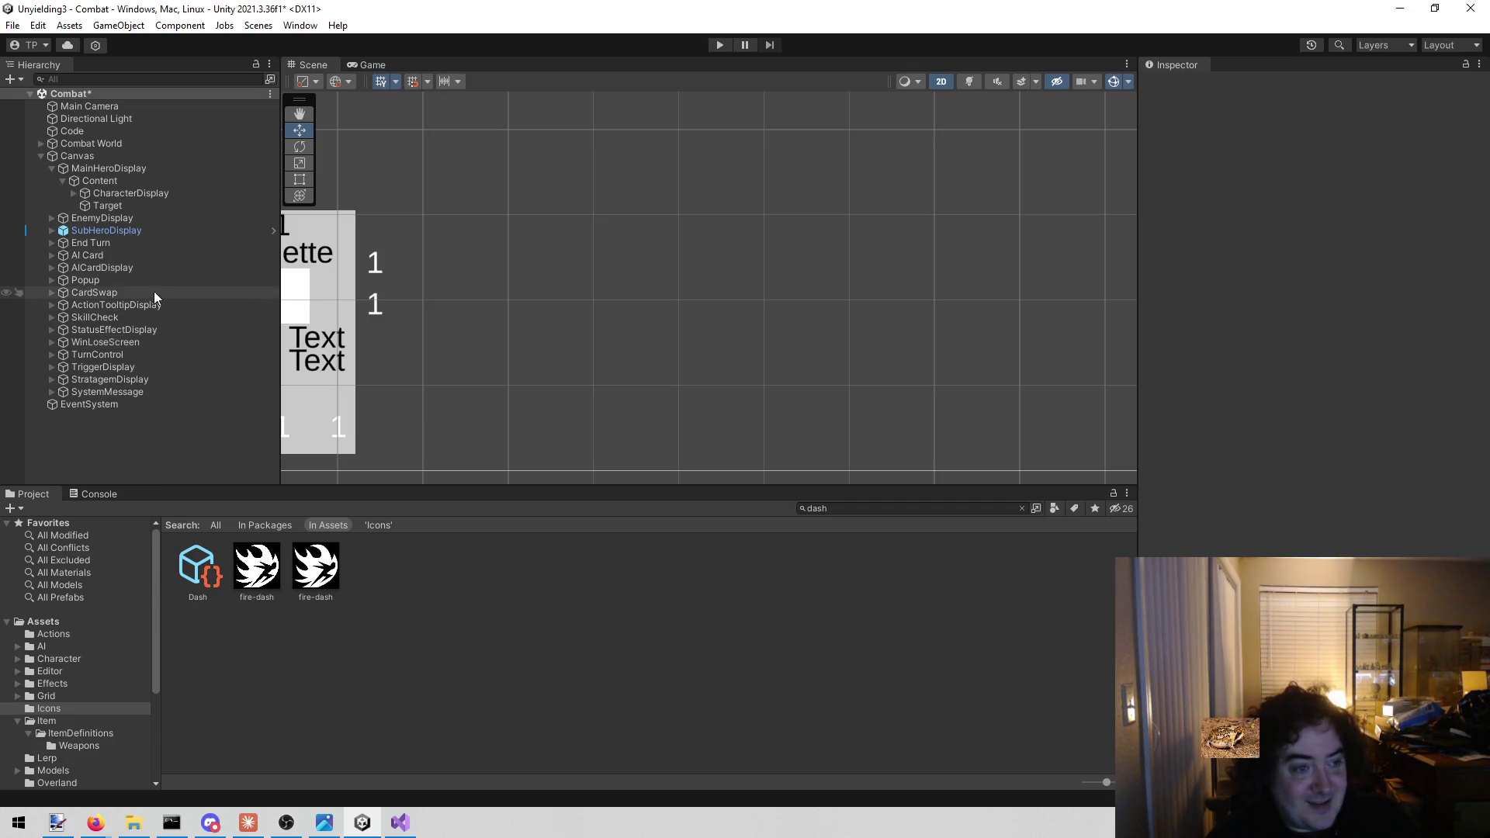
Review the components on the Code object, cross-checking the script in Visual Studio
click(113, 129)
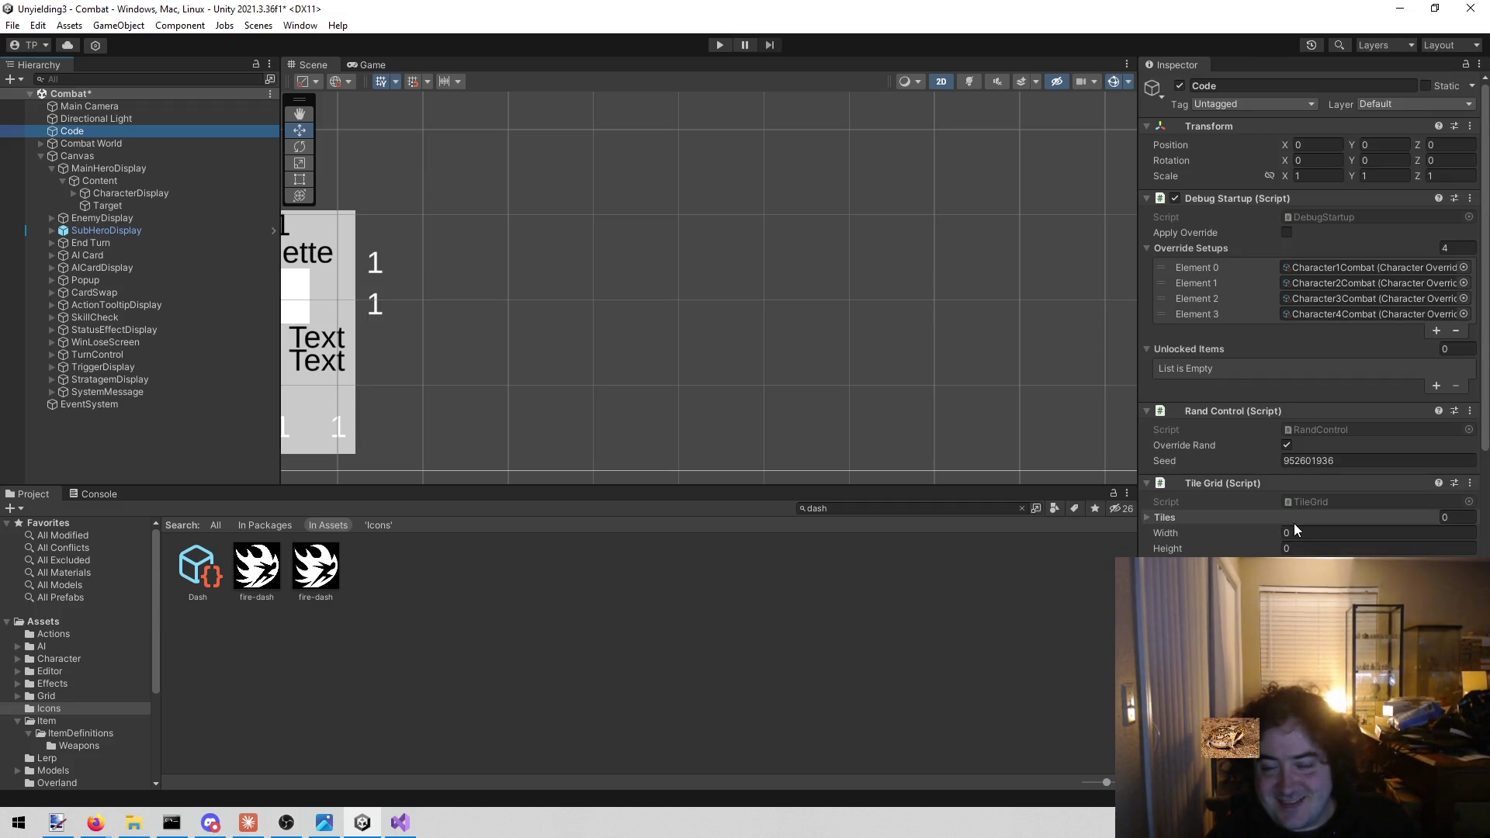
scroll(1294, 523, down, 3)
scroll(1279, 537, down, 15)
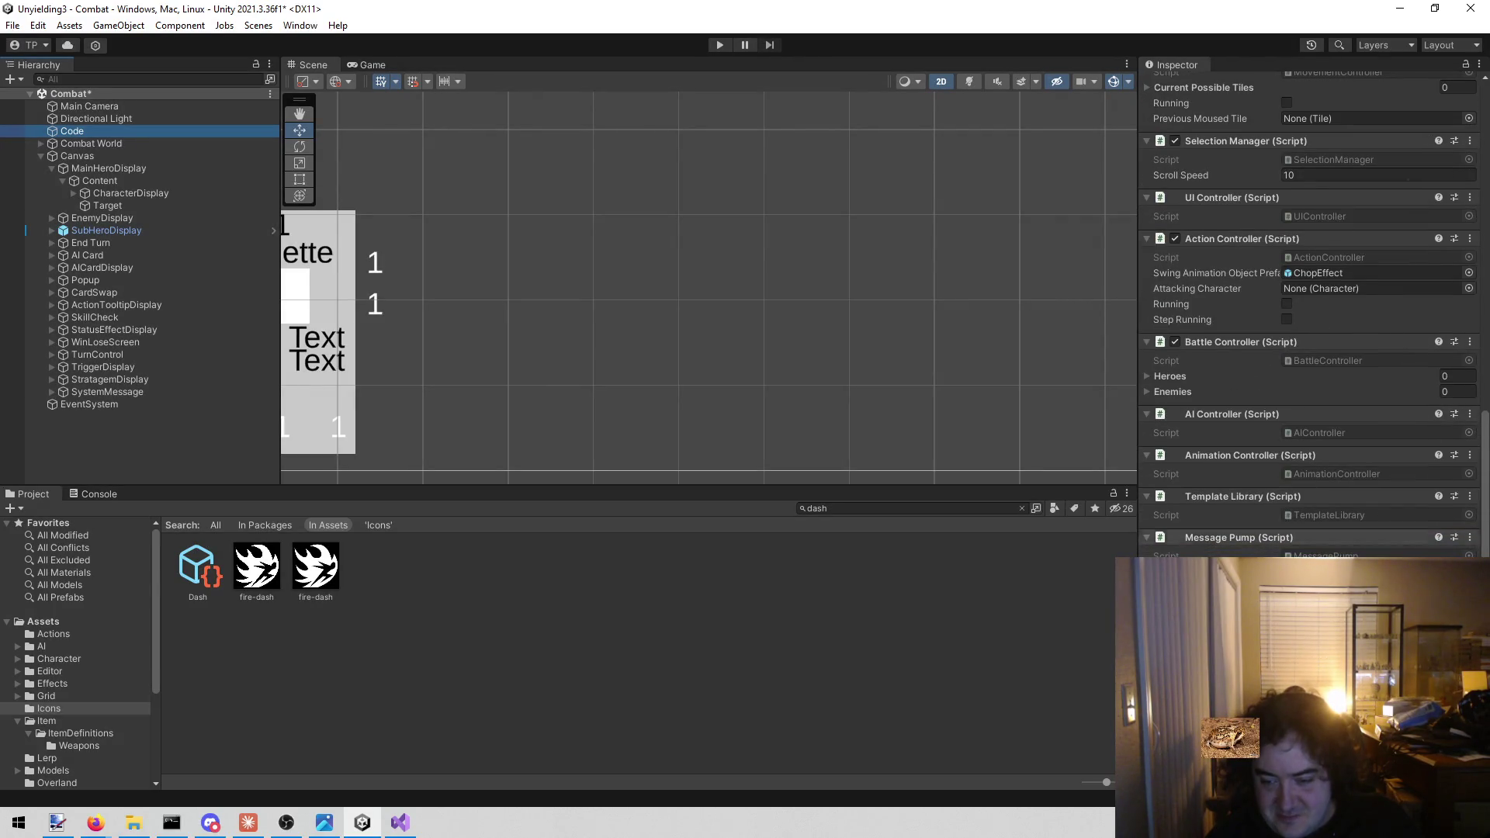
scroll(1316, 307, up, 4)
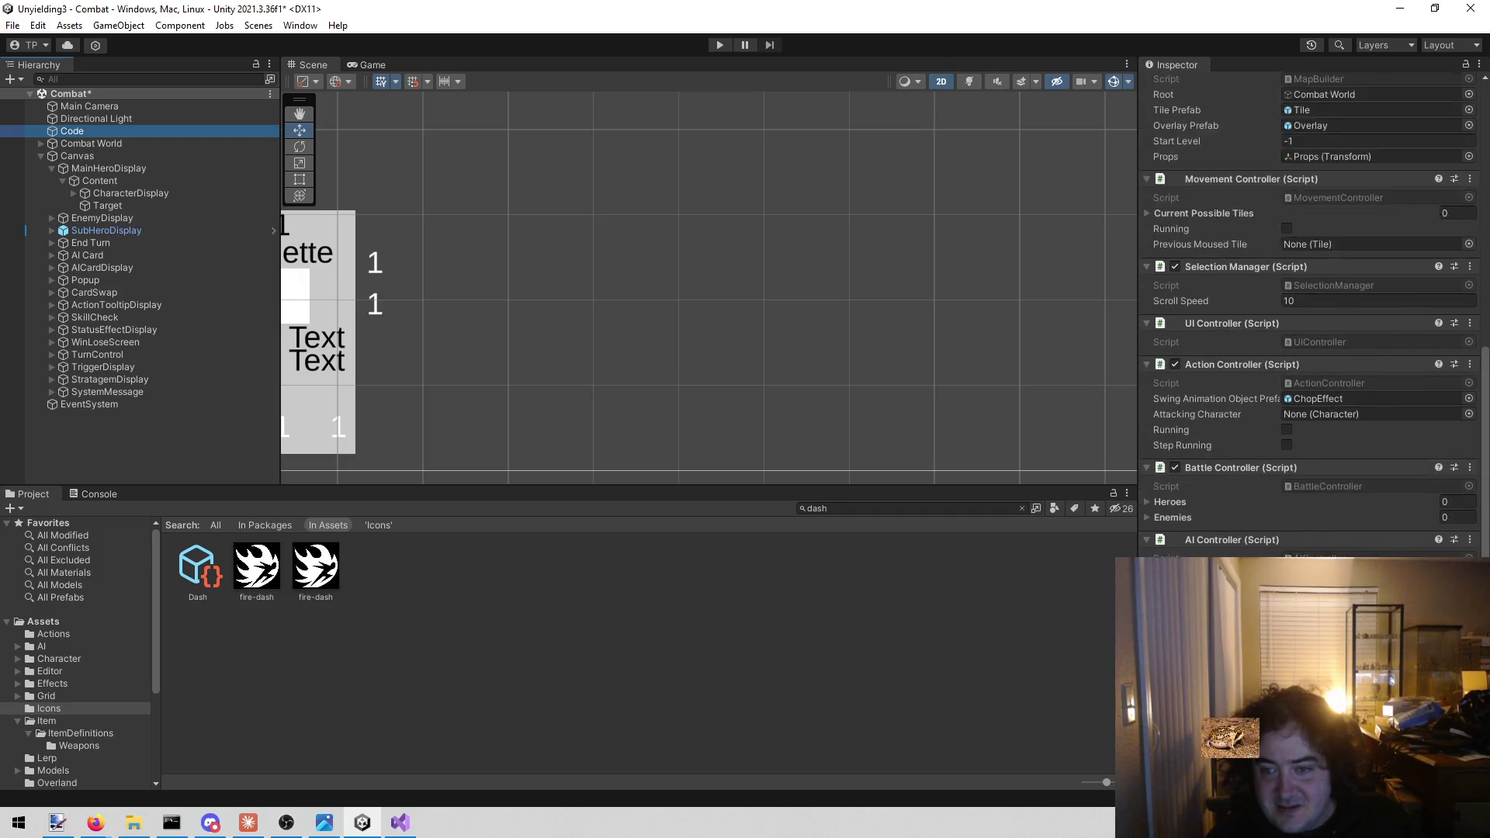
scroll(1315, 308, down, 3)
scroll(1312, 311, down, 2)
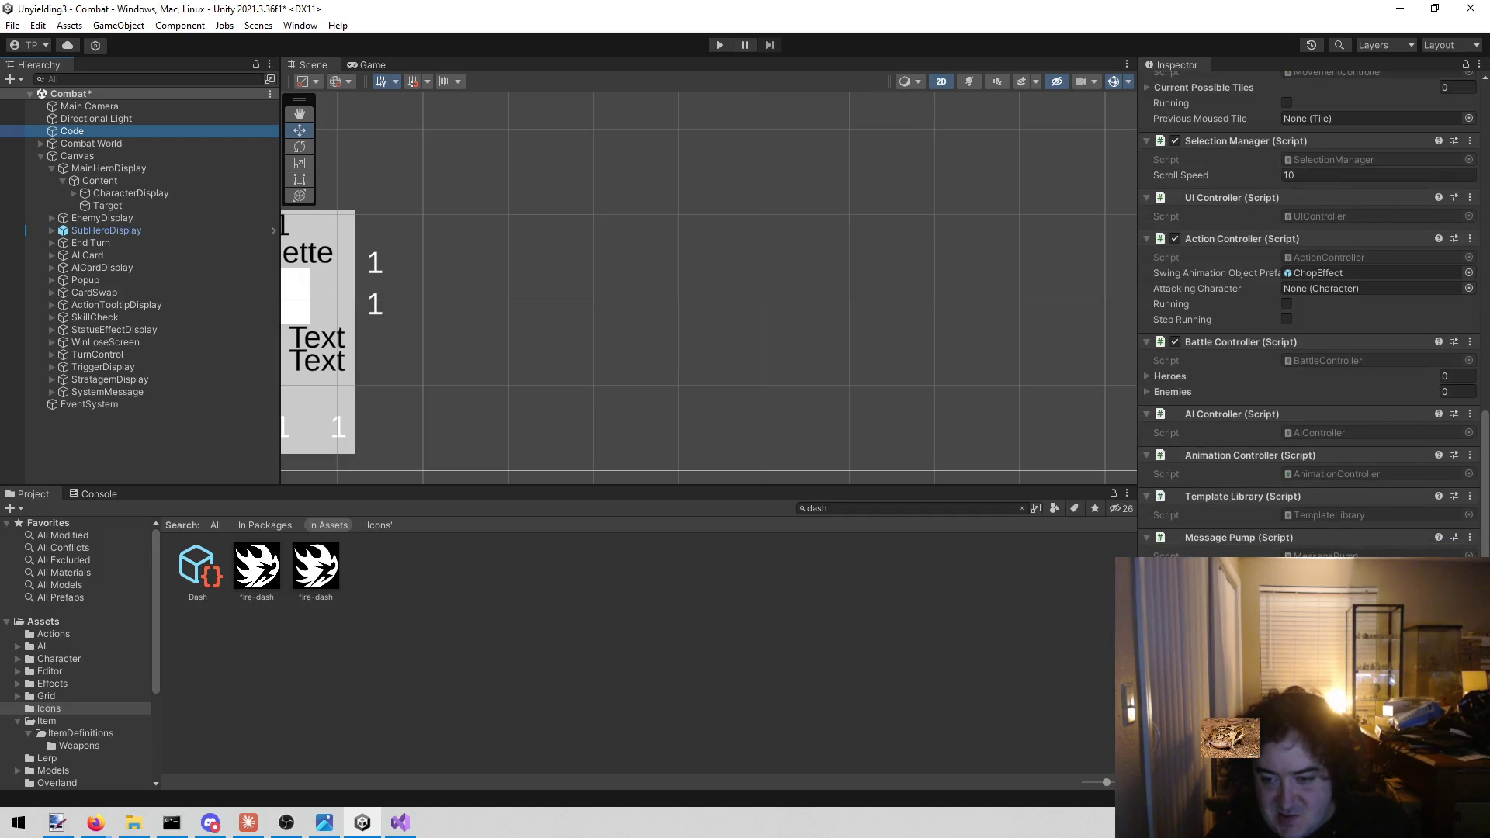
scroll(1312, 310, up, 10)
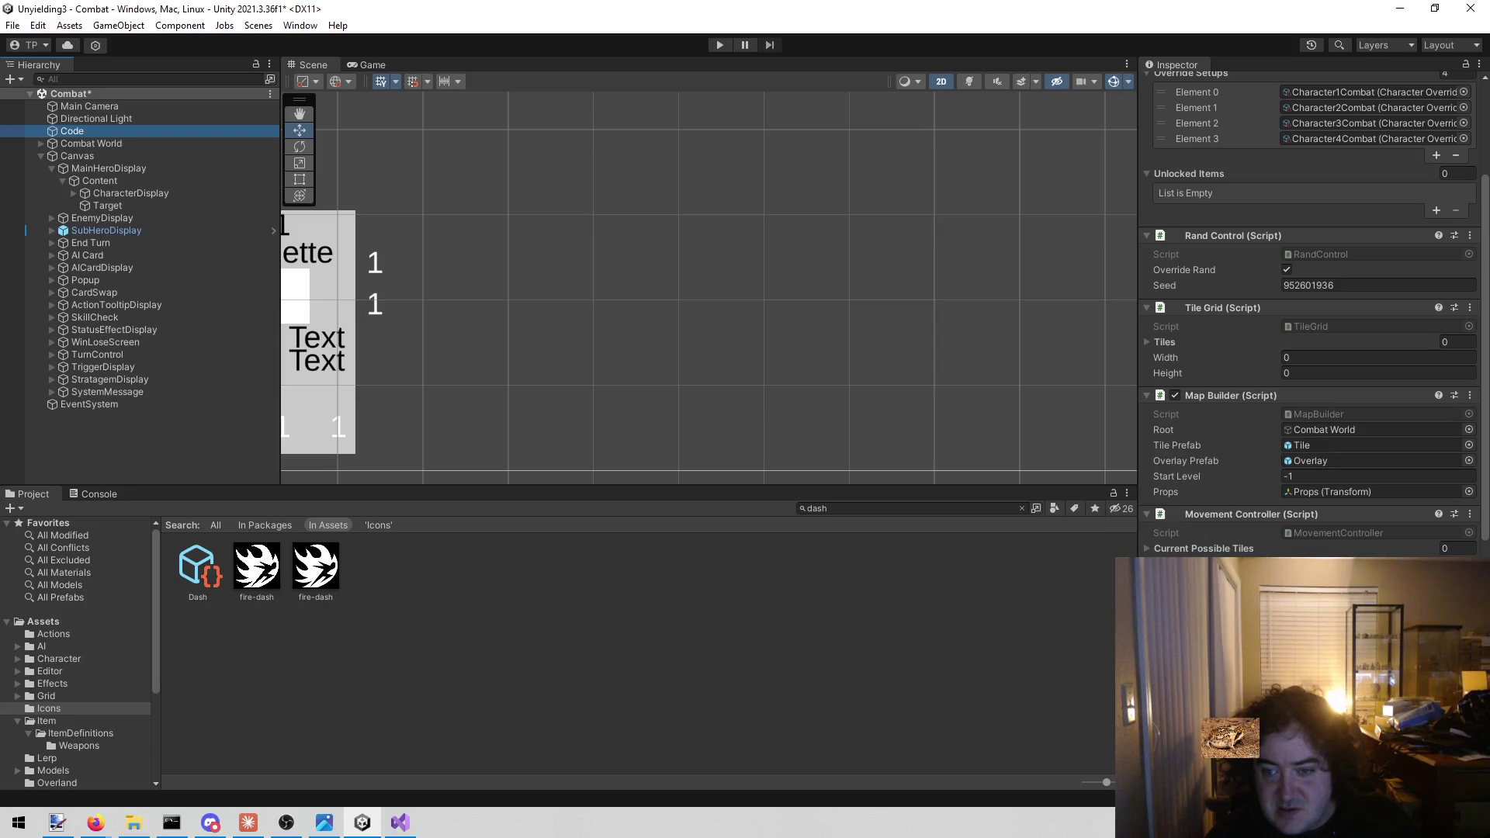
scroll(1312, 310, up, 4)
scroll(1312, 310, down, 15)
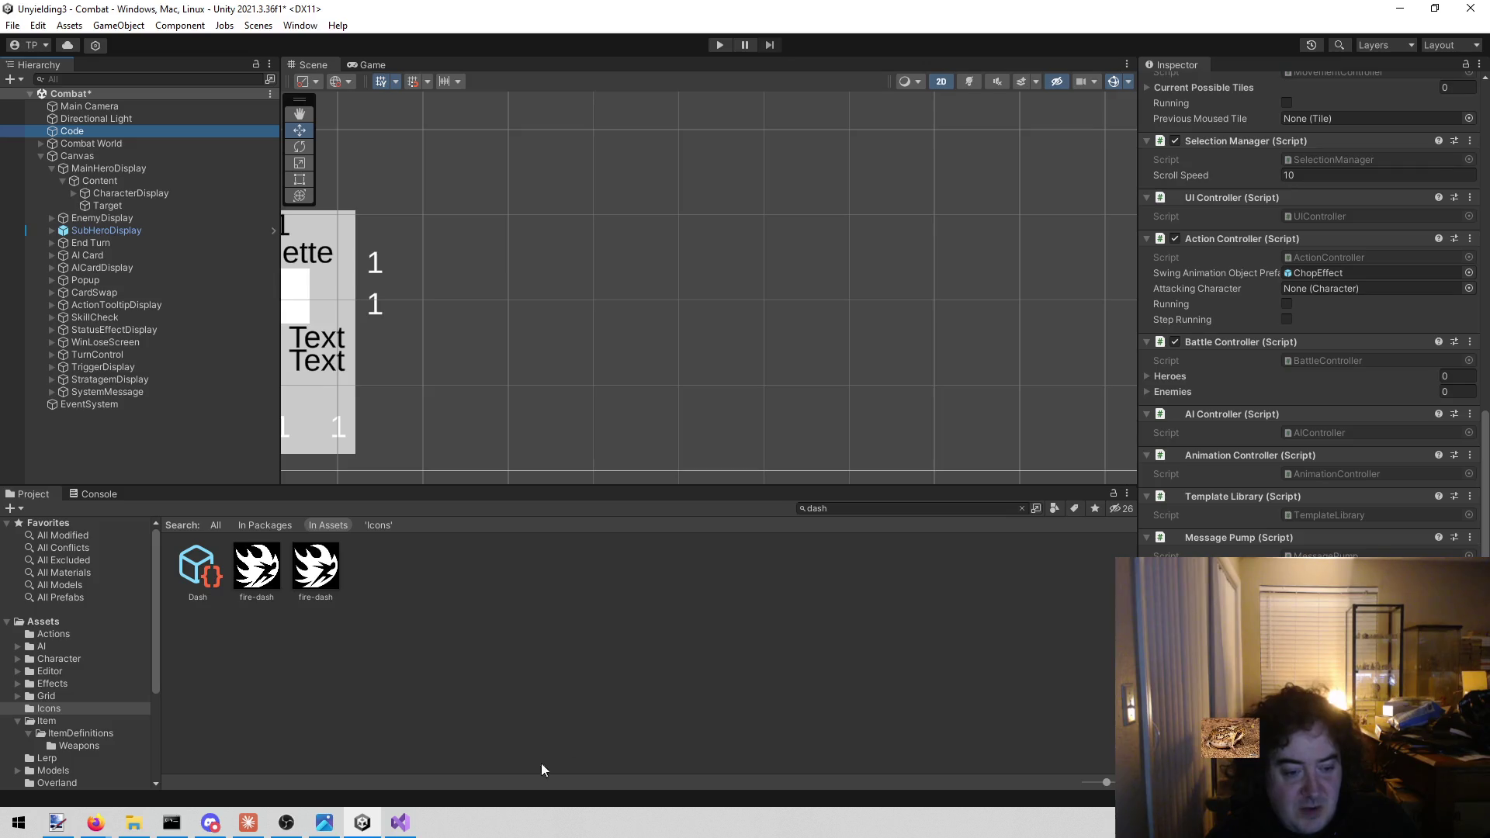
click(386, 821)
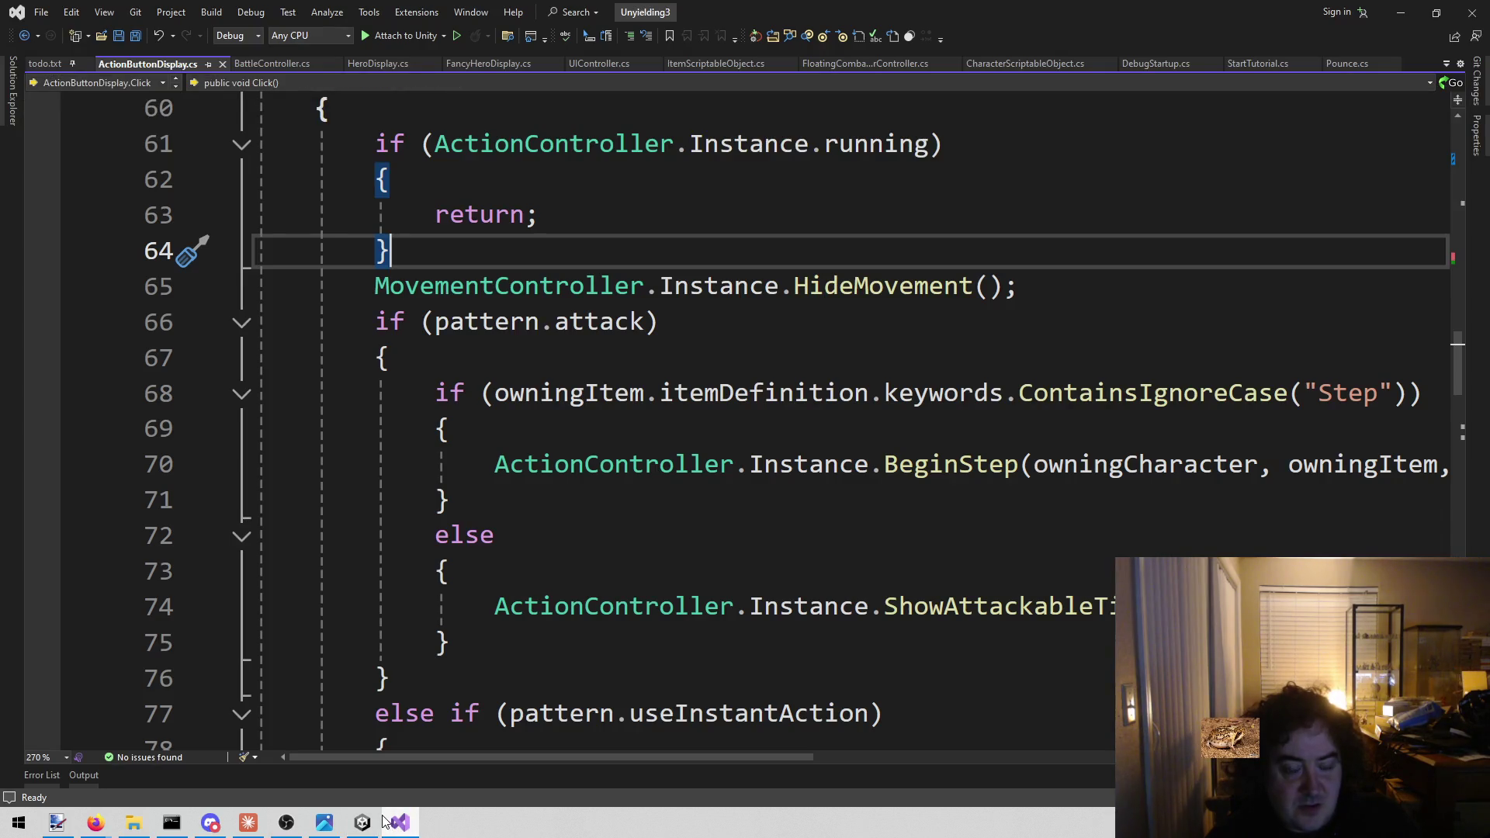
click(1401, 12)
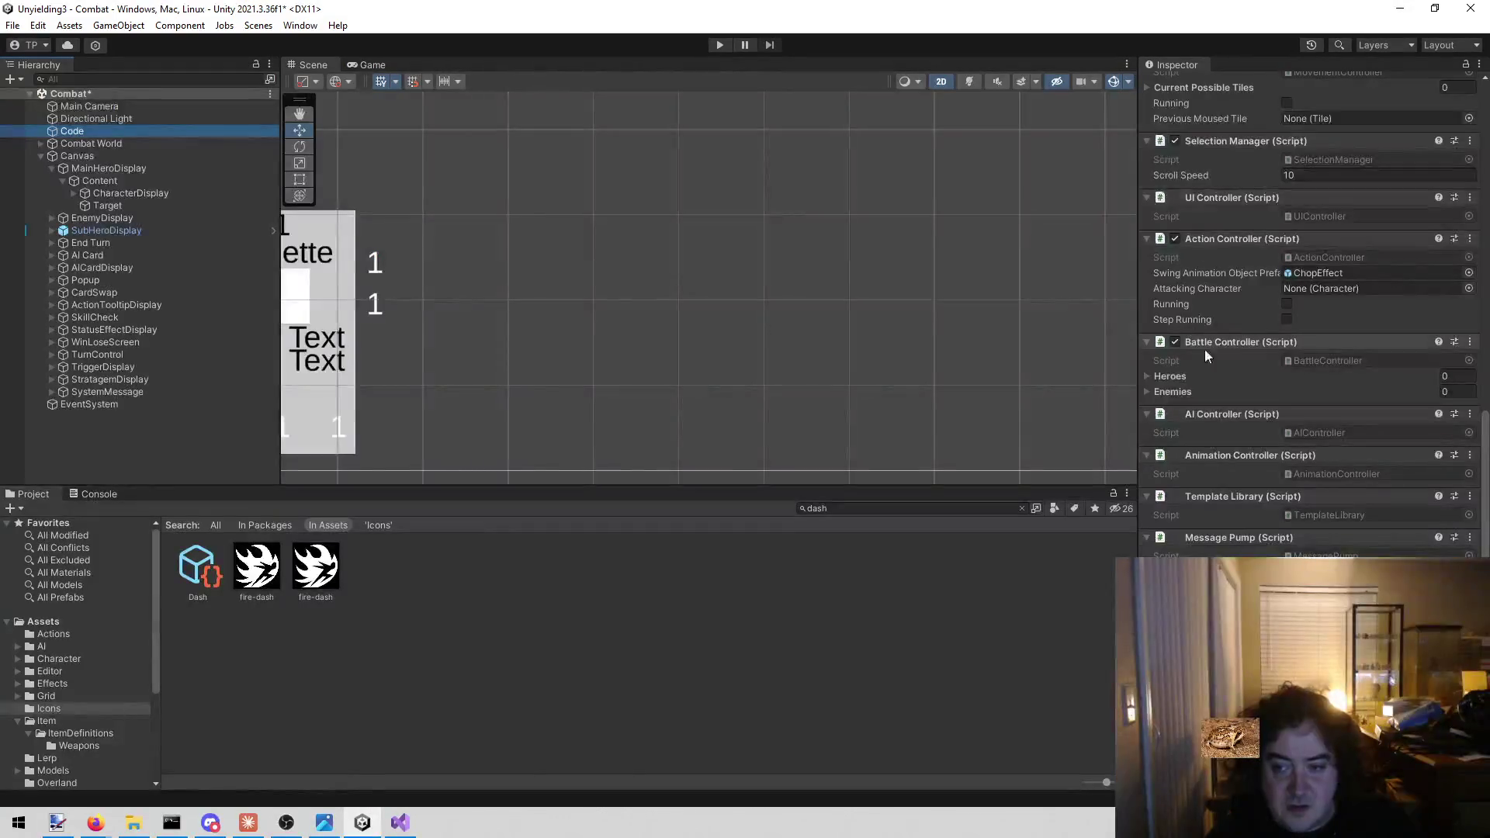
Ping MainHeroDisplay's Action Button Prefab and select it in Assets > Actions
scroll(1233, 462, up, 10)
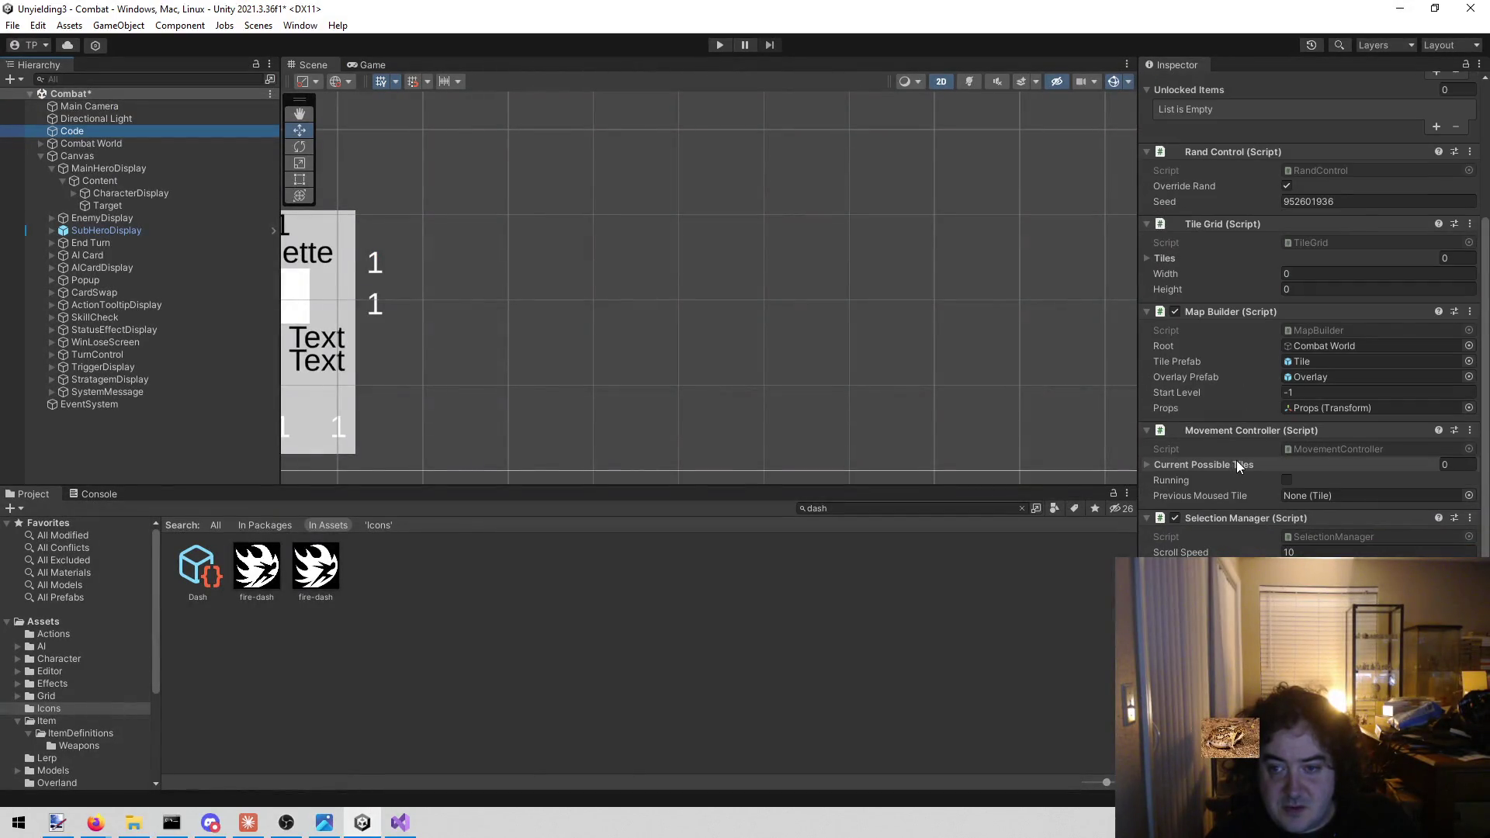
scroll(1232, 462, up, 4)
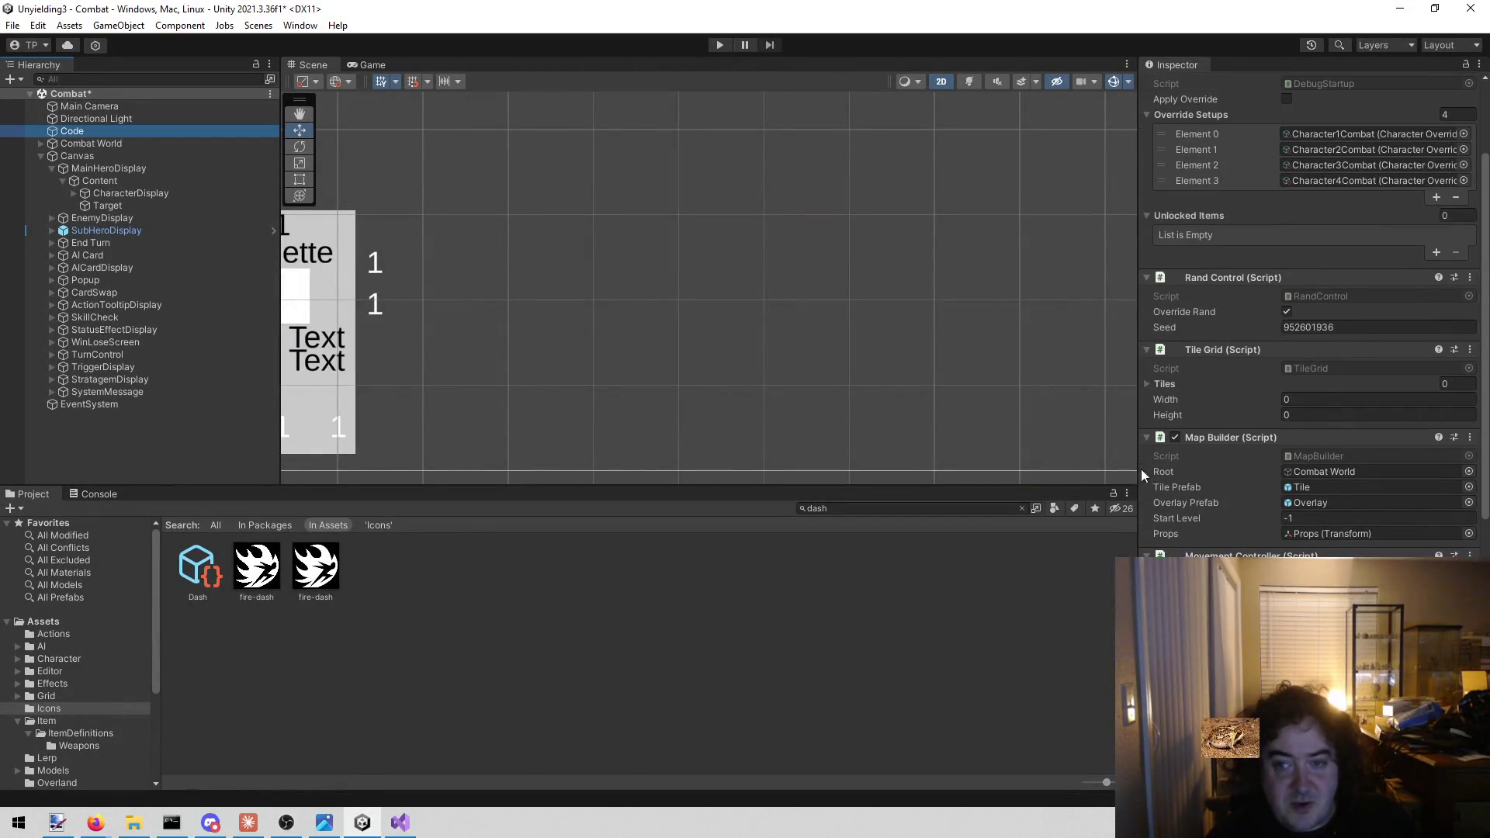
click(112, 169)
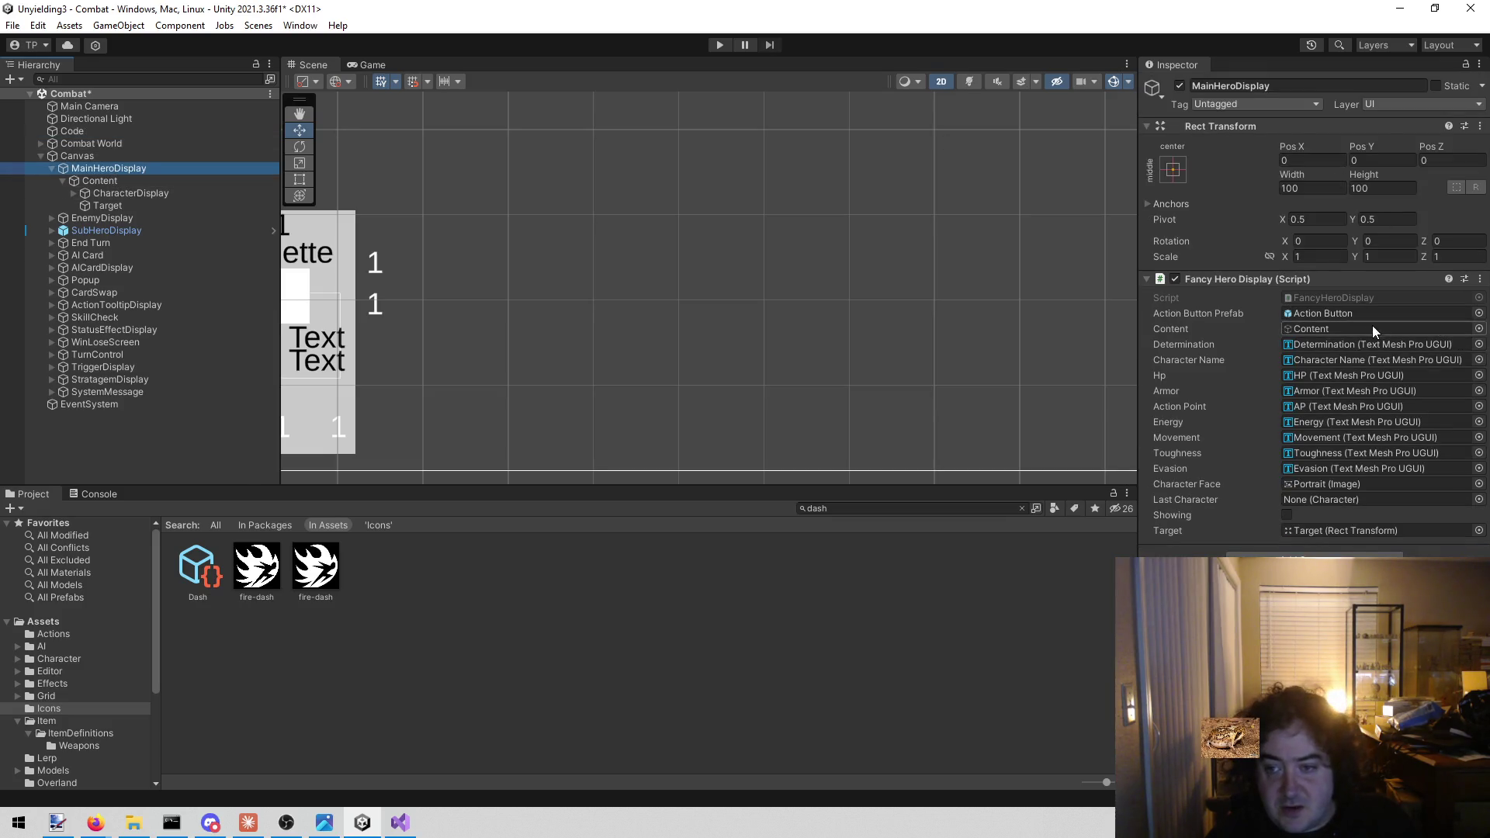
click(1362, 314)
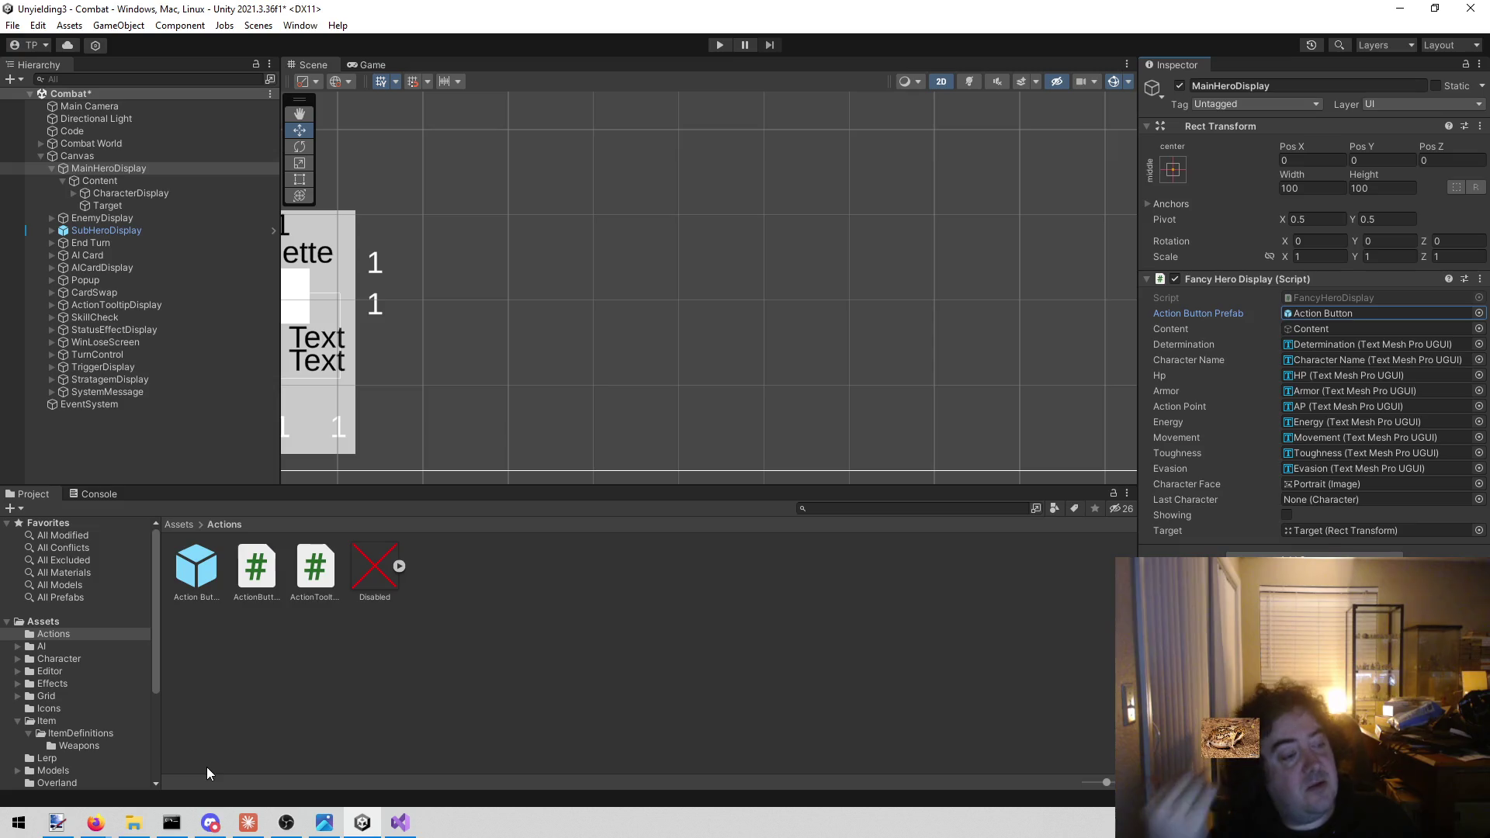
click(187, 579)
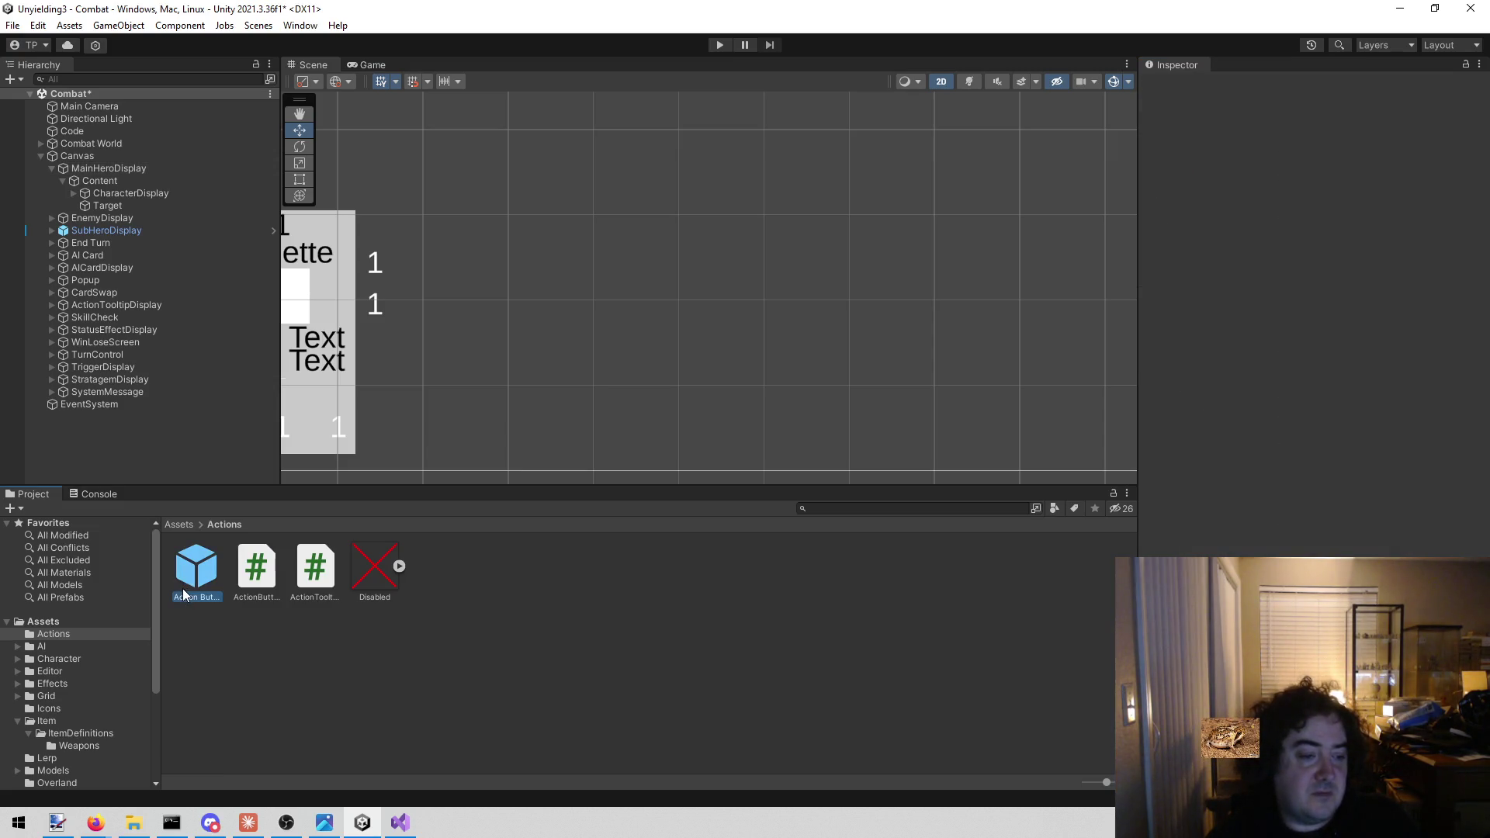
double_click(186, 578)
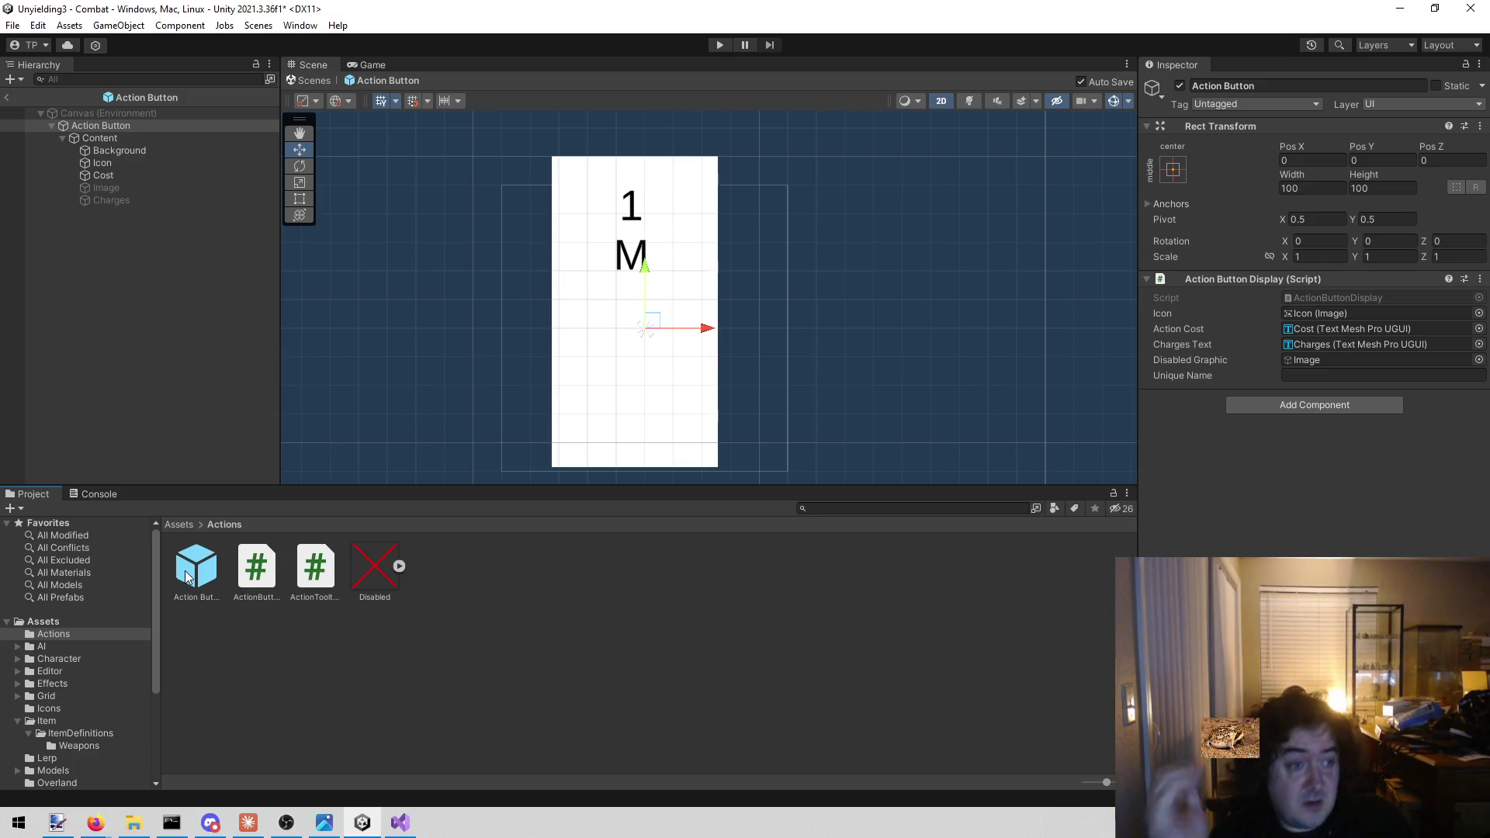
click(669, 718)
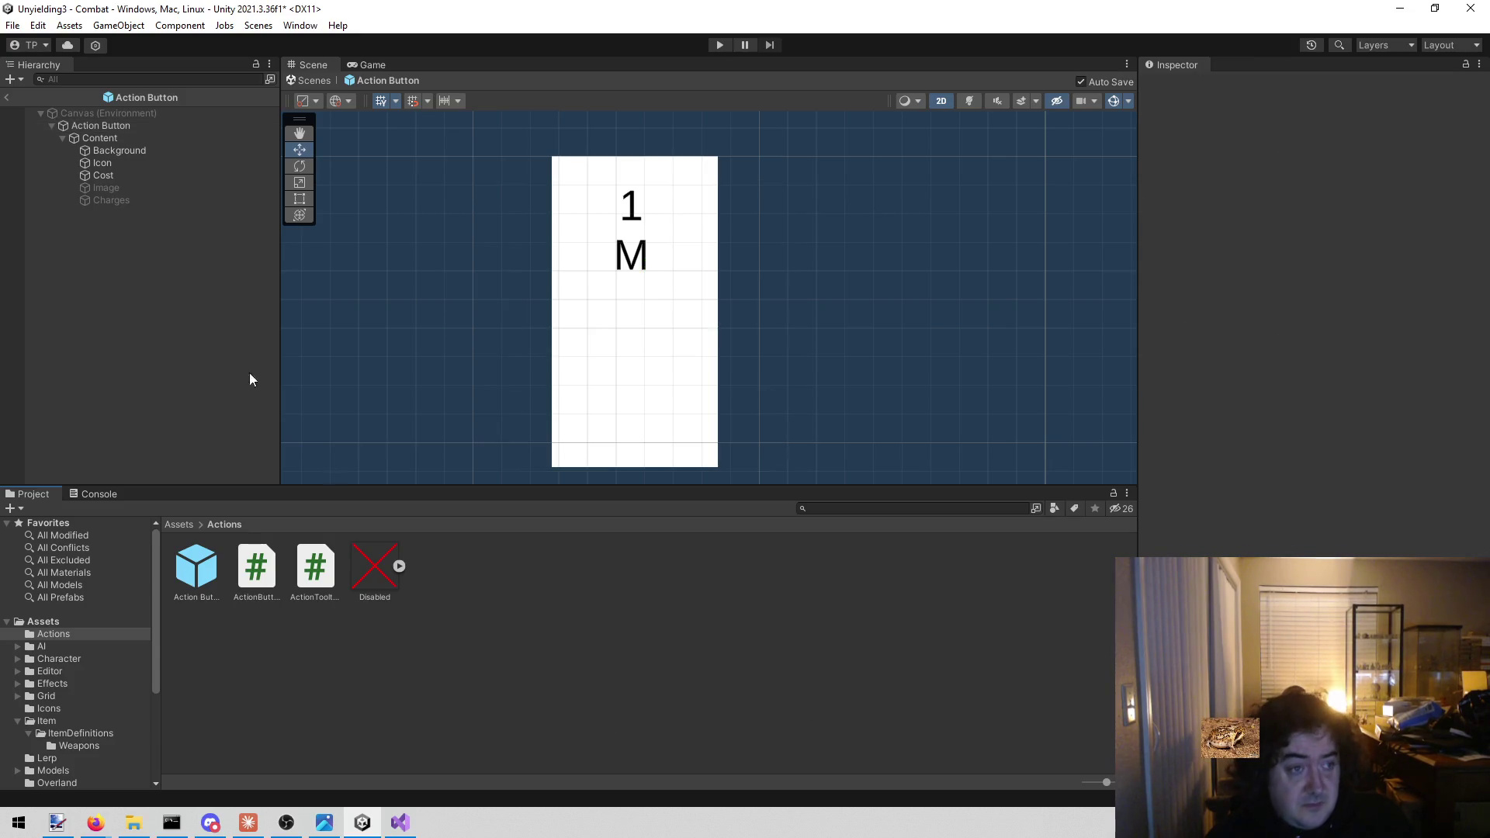
click(127, 127)
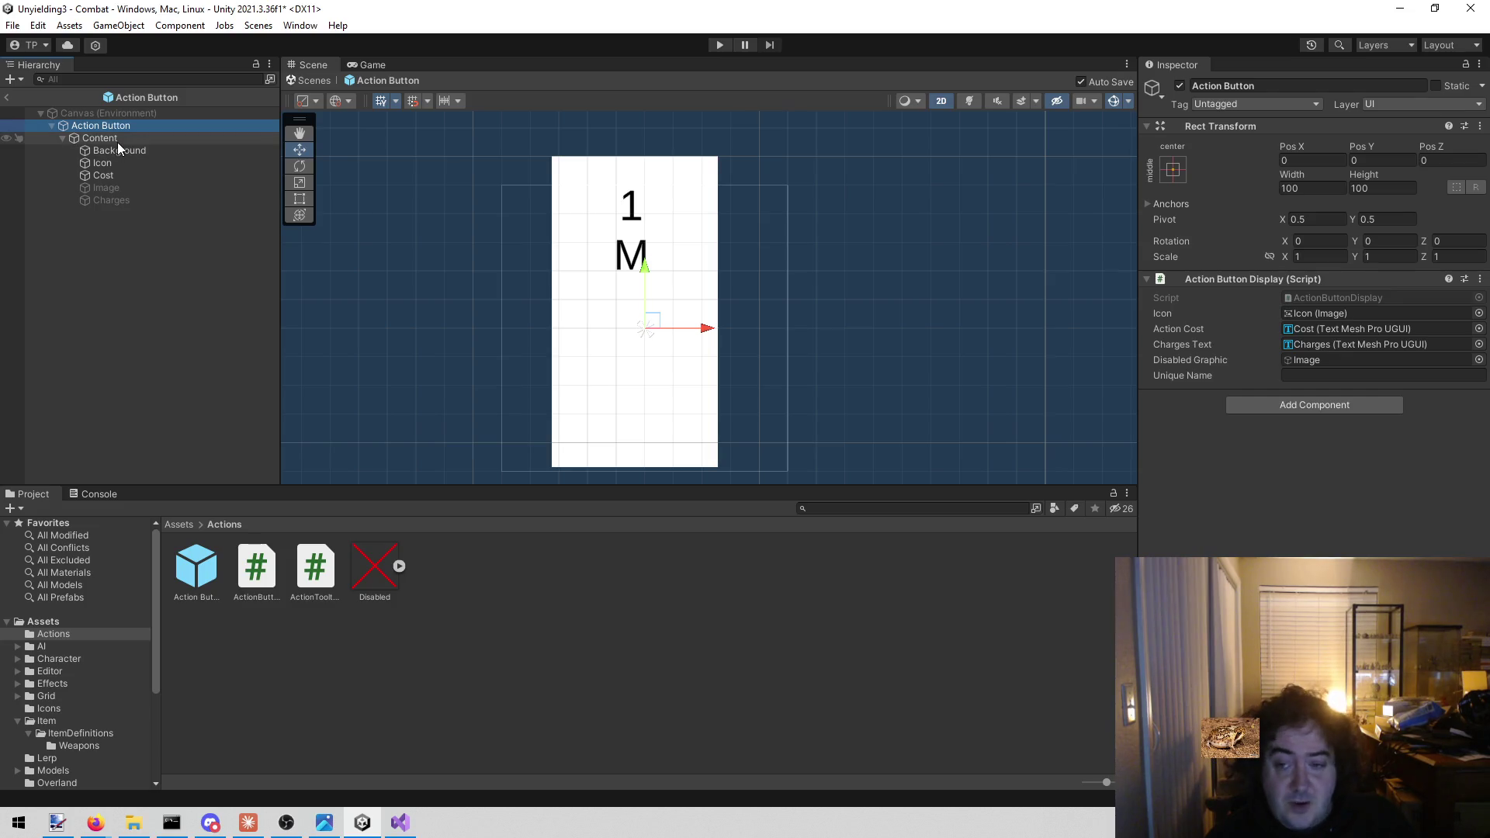
click(118, 142)
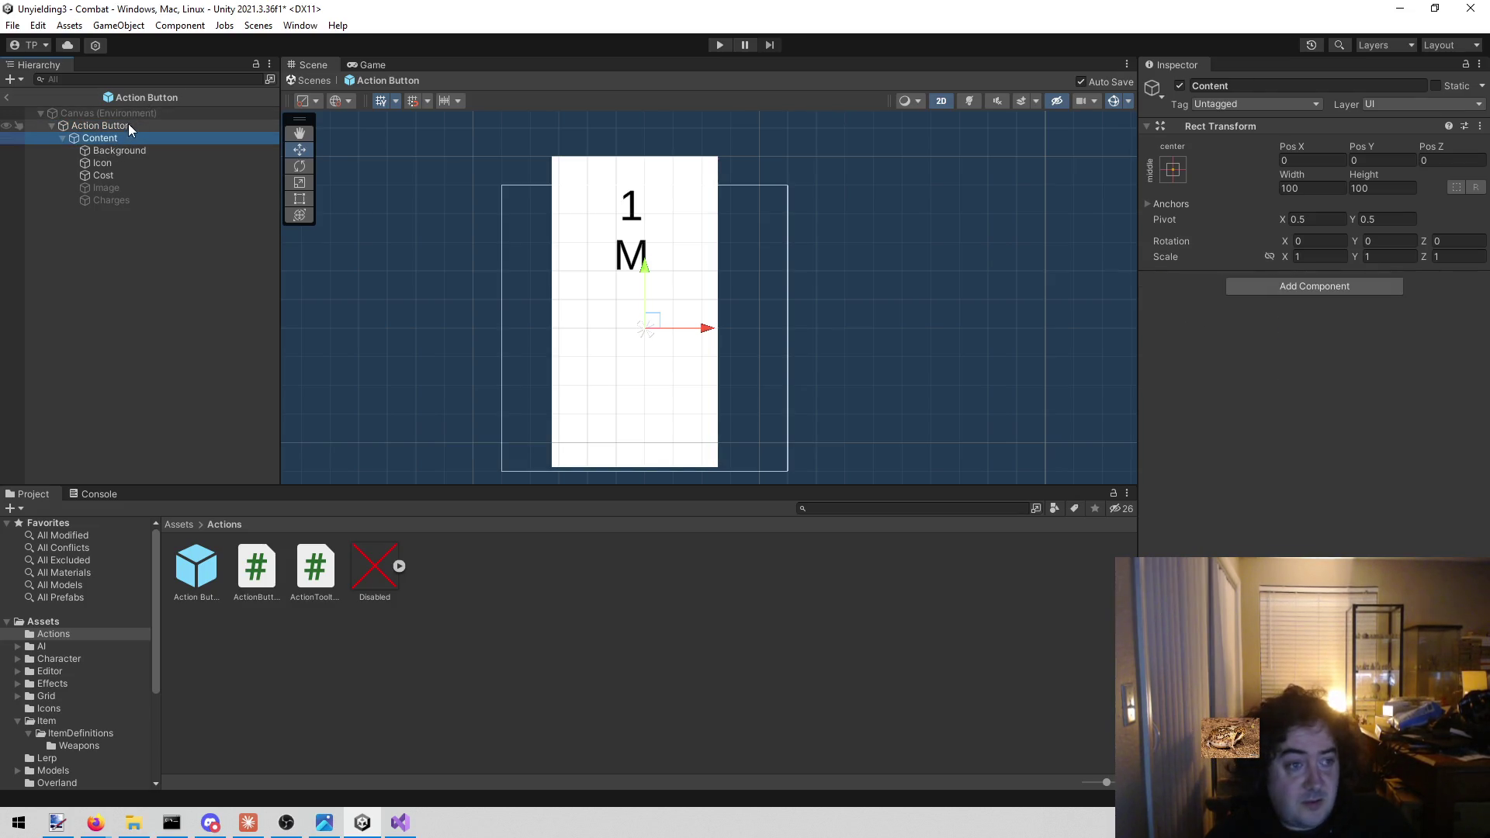
click(126, 127)
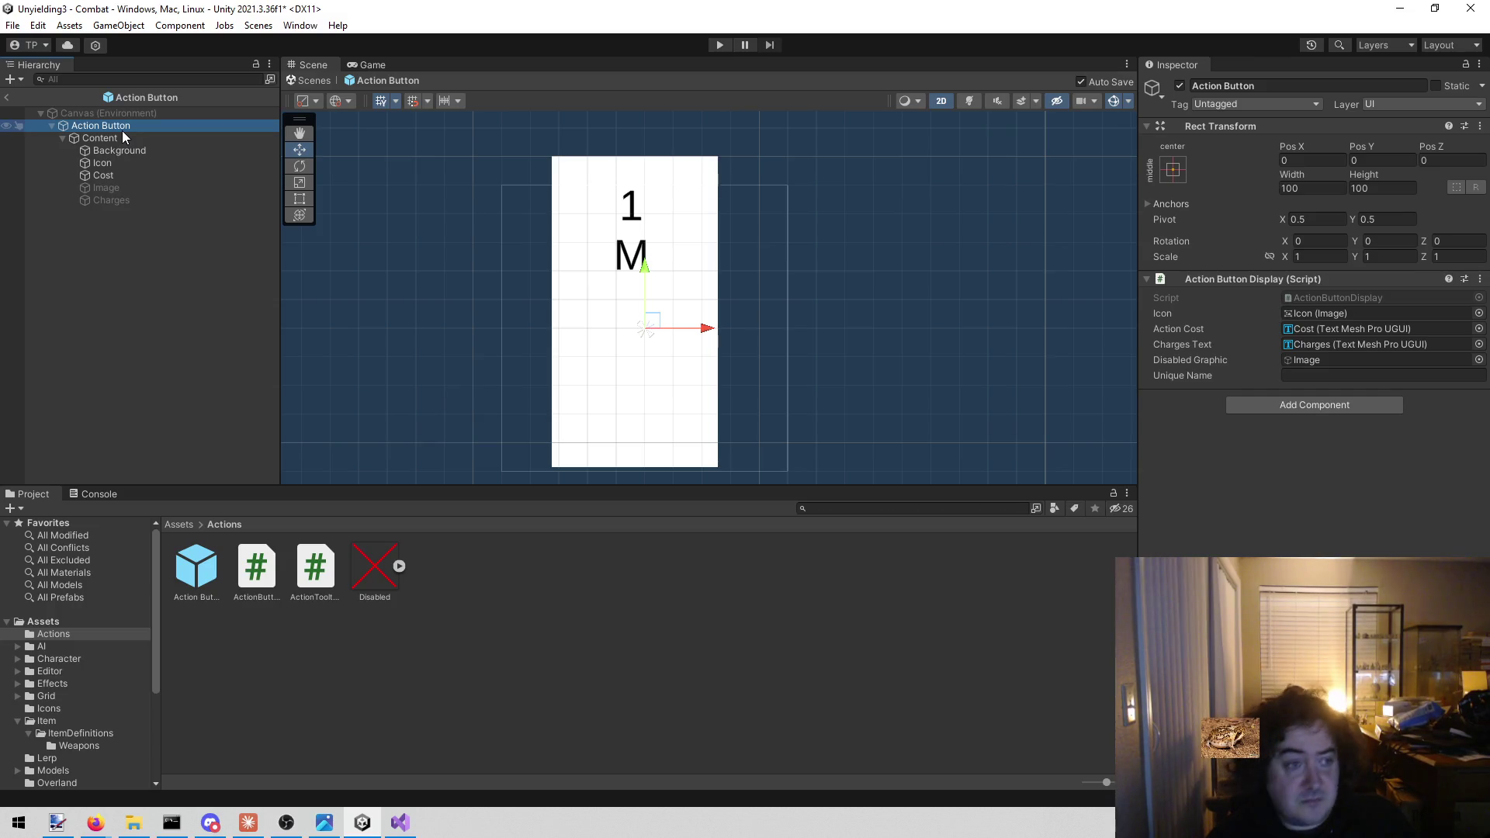
click(115, 150)
click(119, 130)
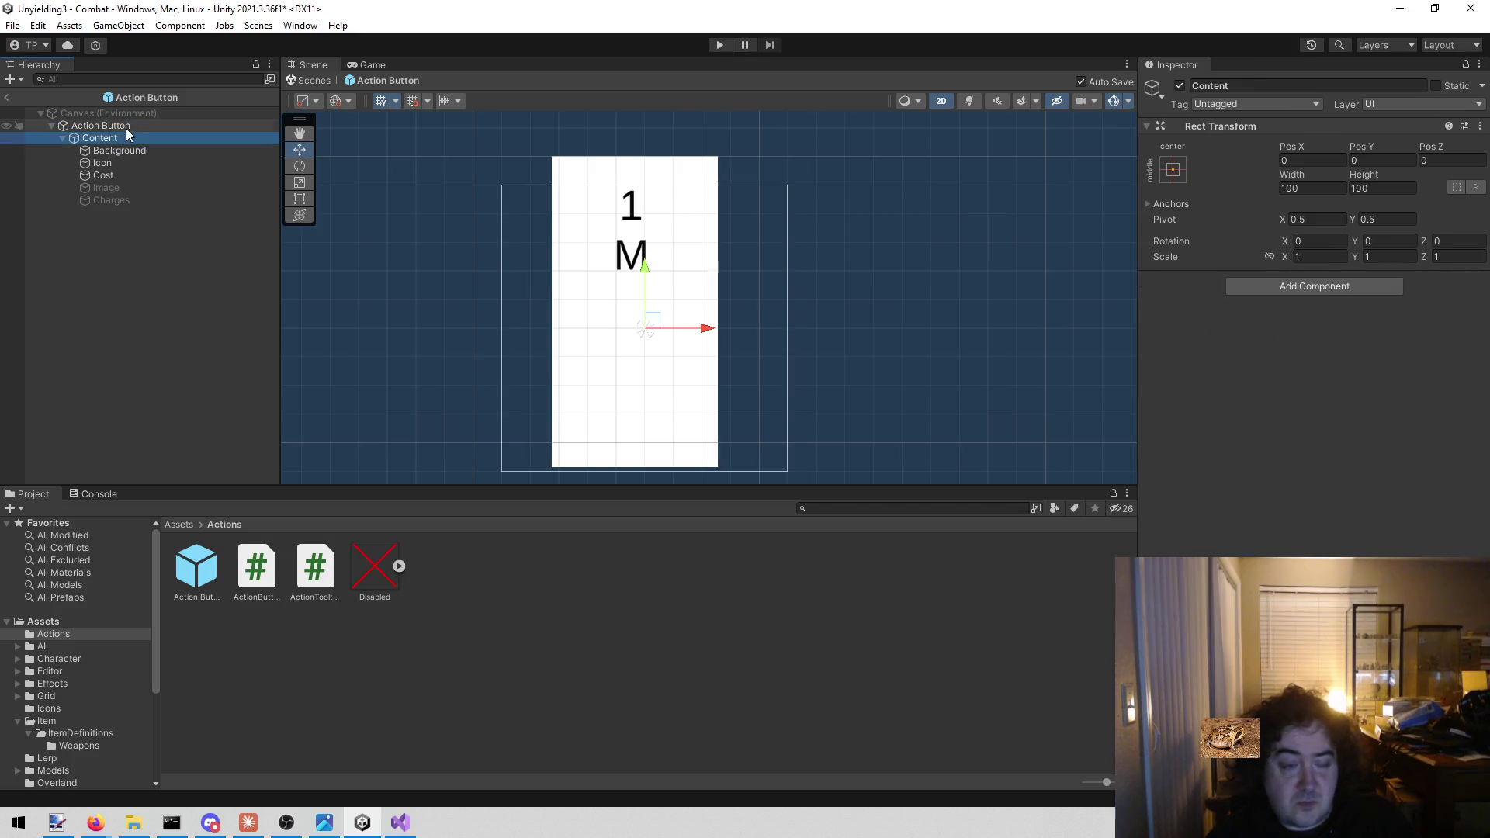
click(128, 152)
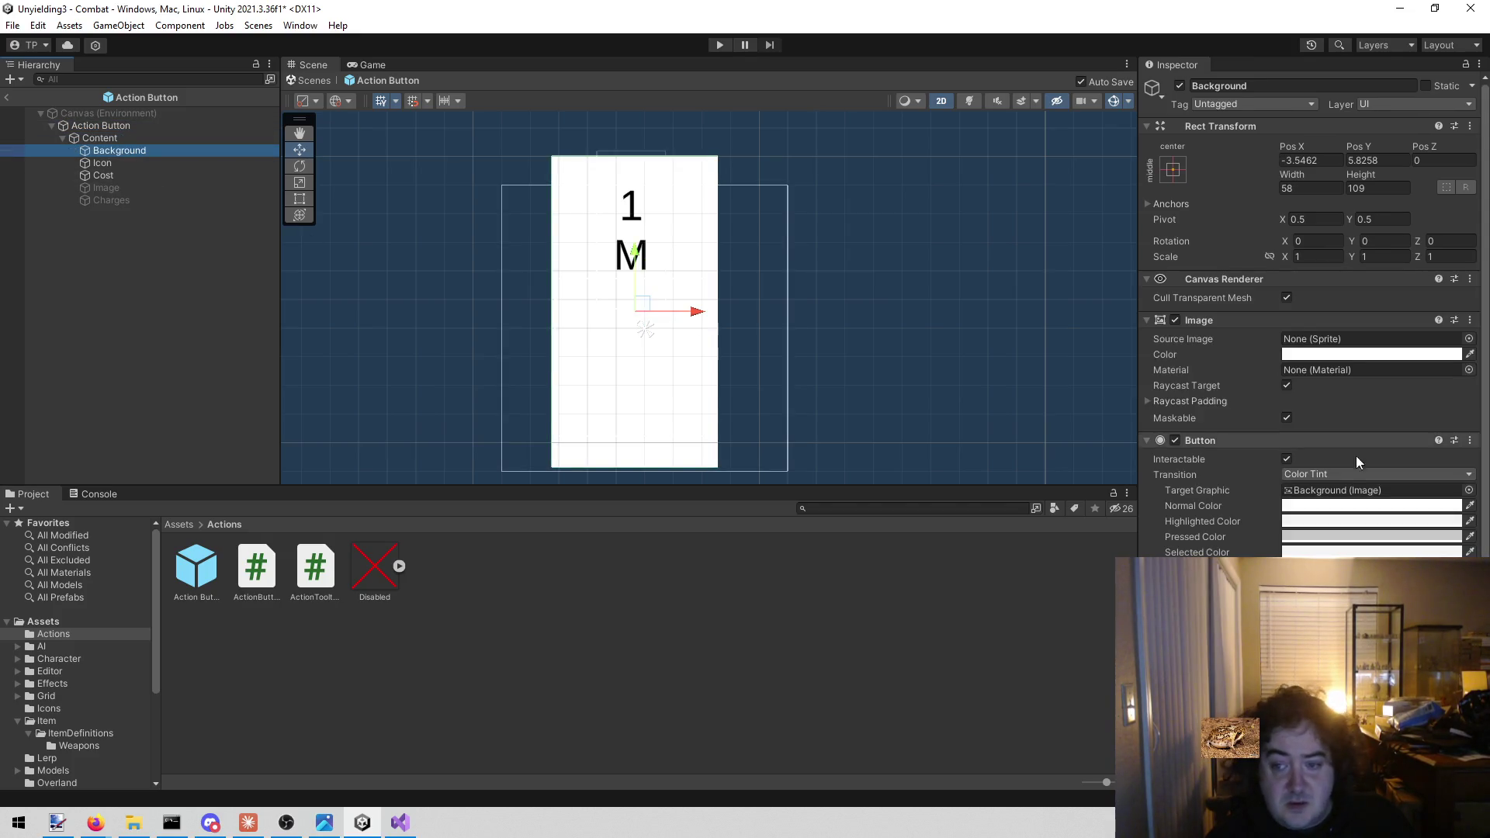
scroll(1373, 442, down, 3)
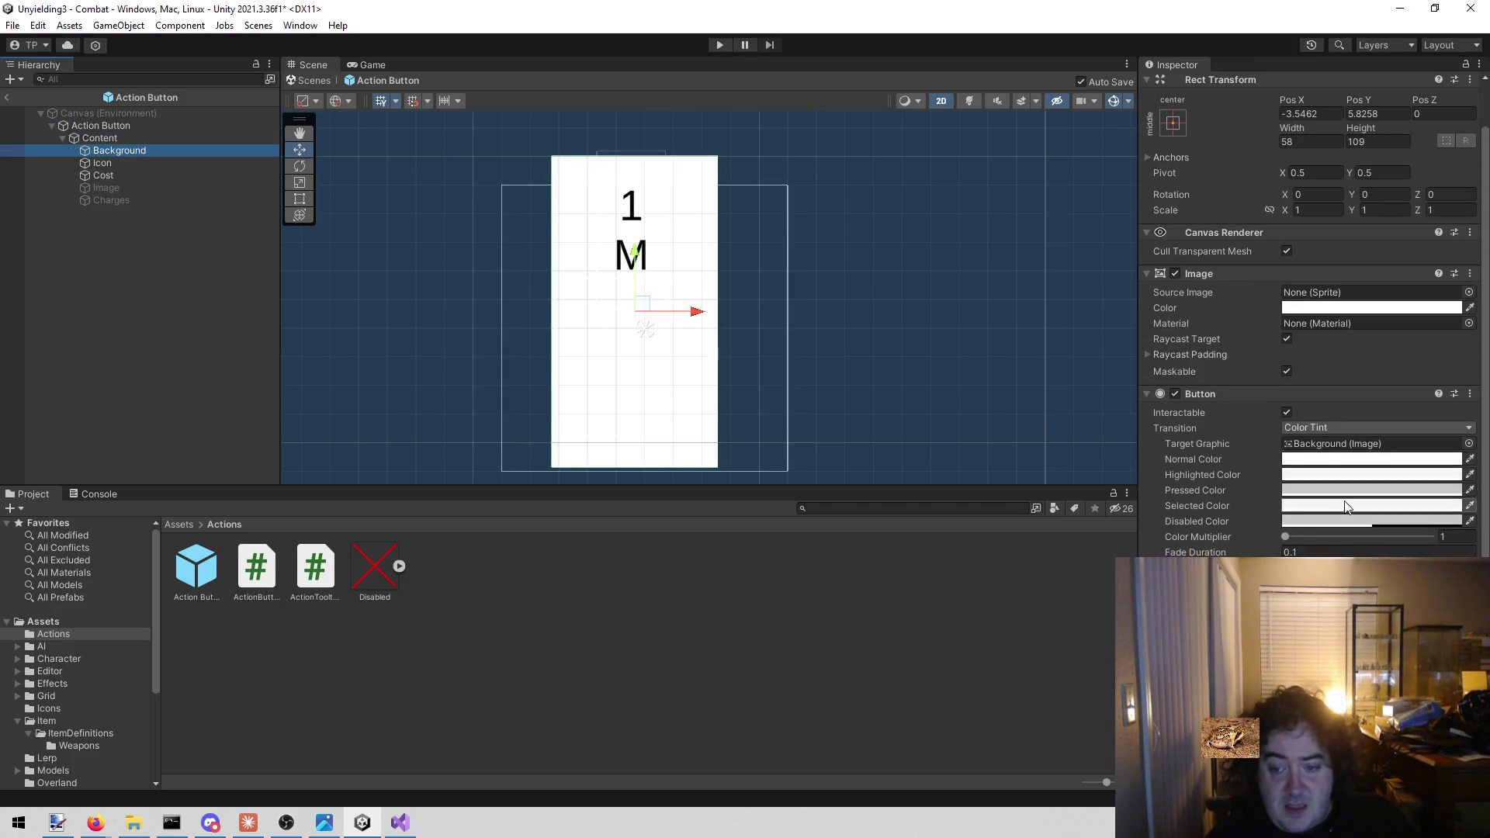
click(88, 127)
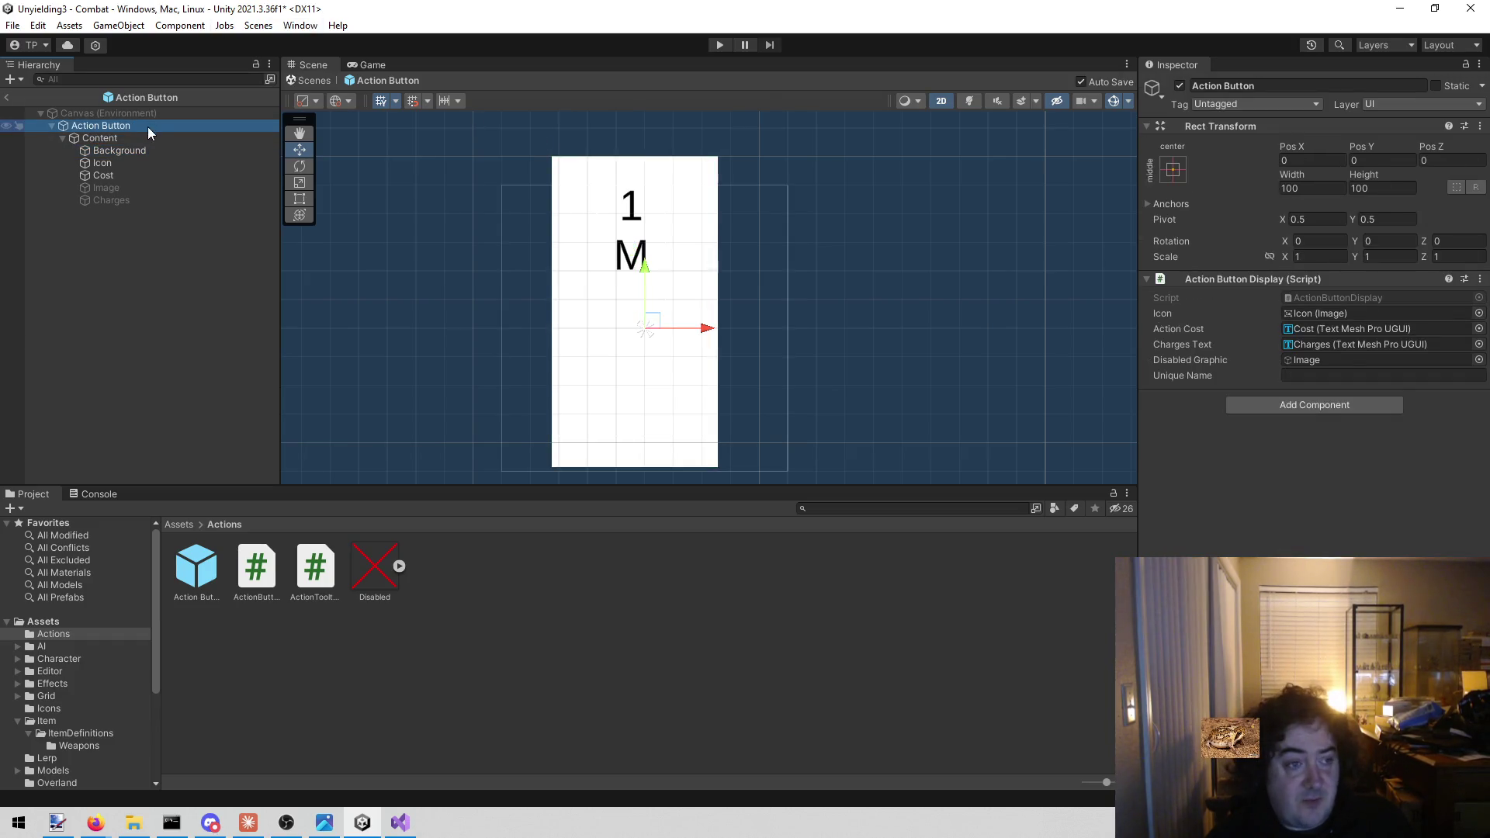
click(160, 151)
scroll(1467, 537, down, 3)
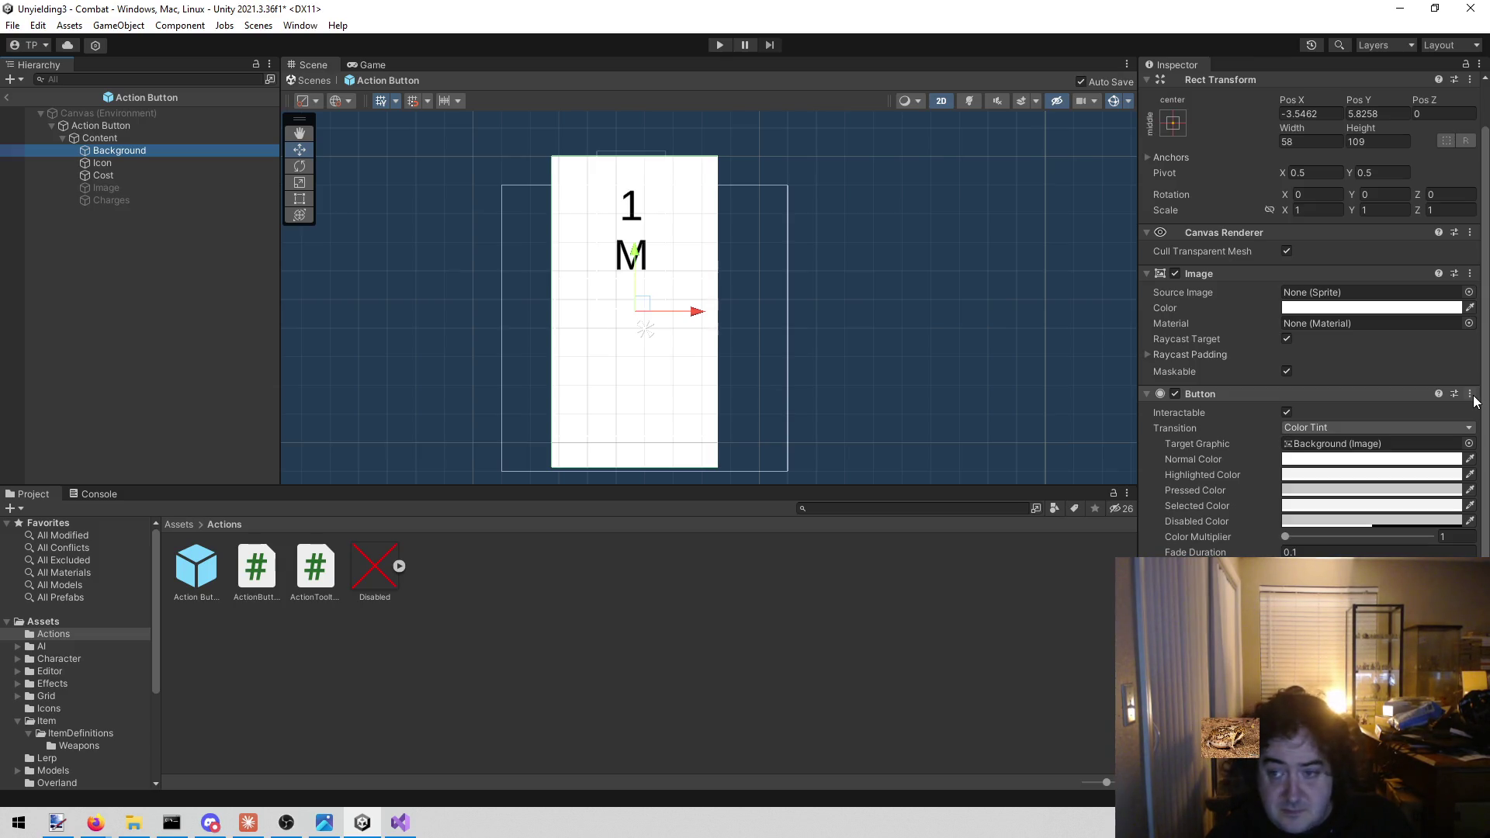
click(1470, 395)
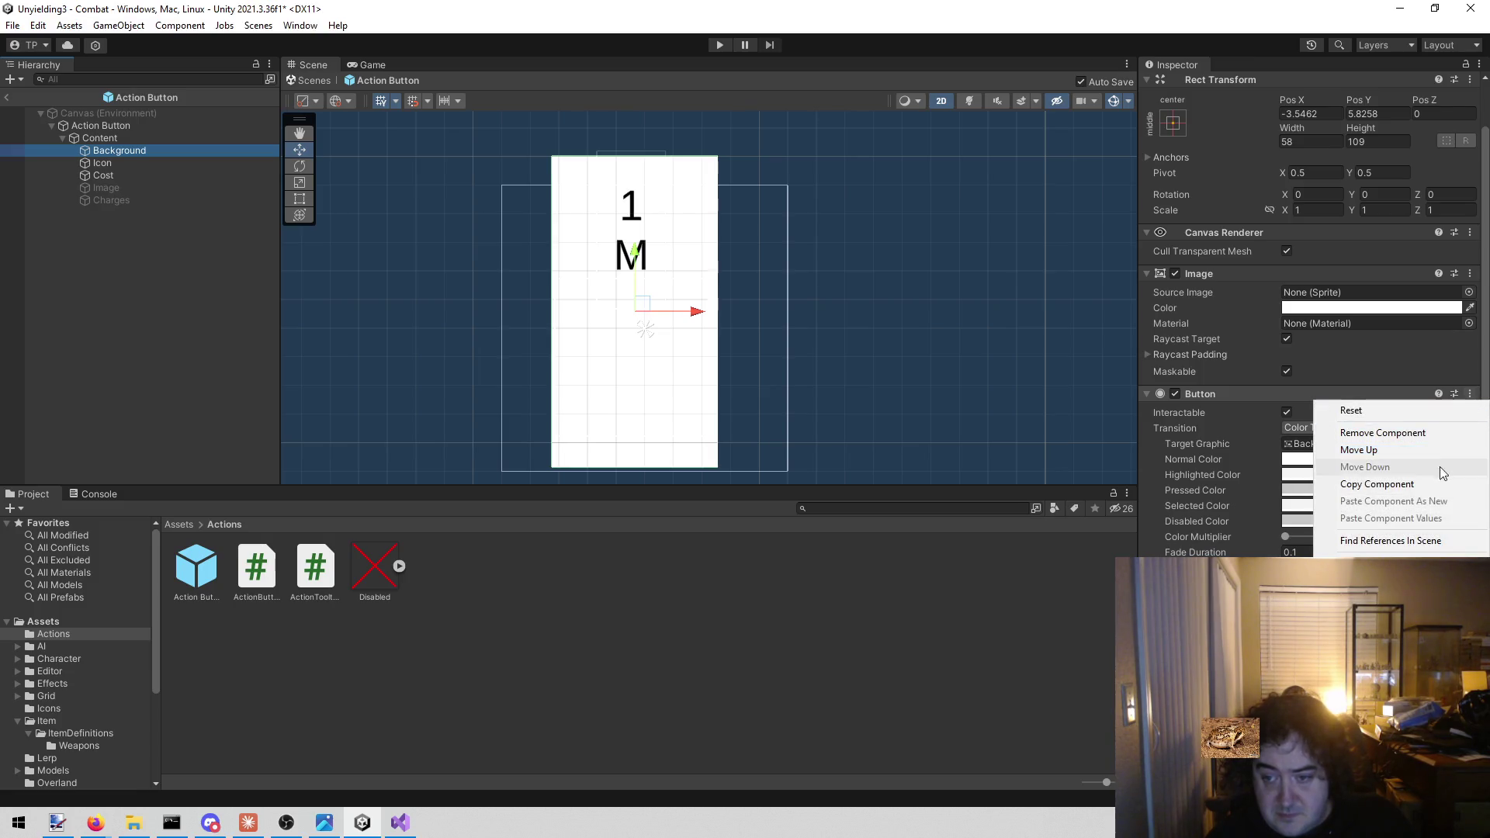
Remove the copied Button component from the Background child
key(Escape)
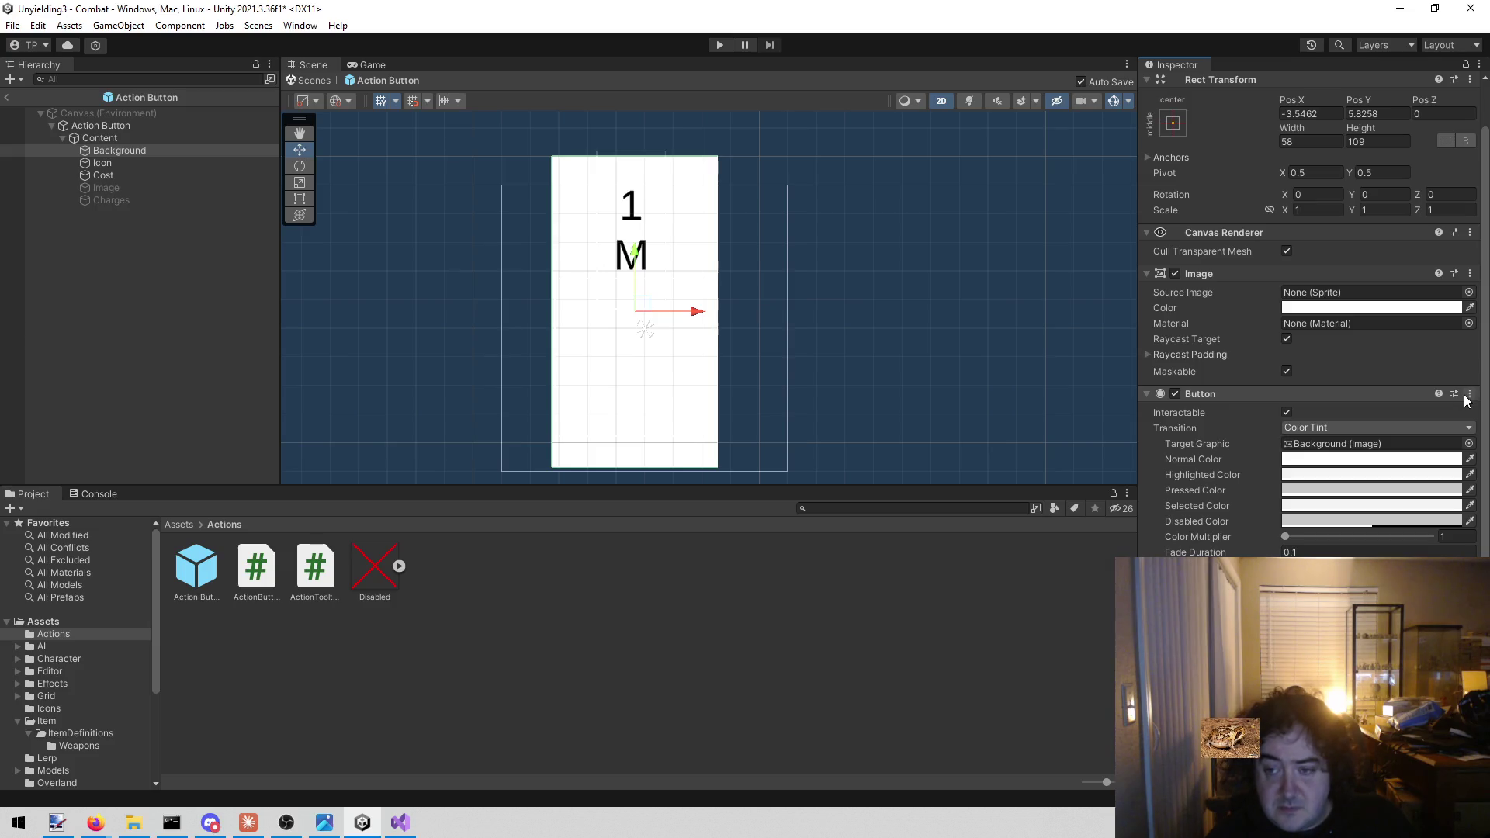
click(1468, 394)
click(1434, 434)
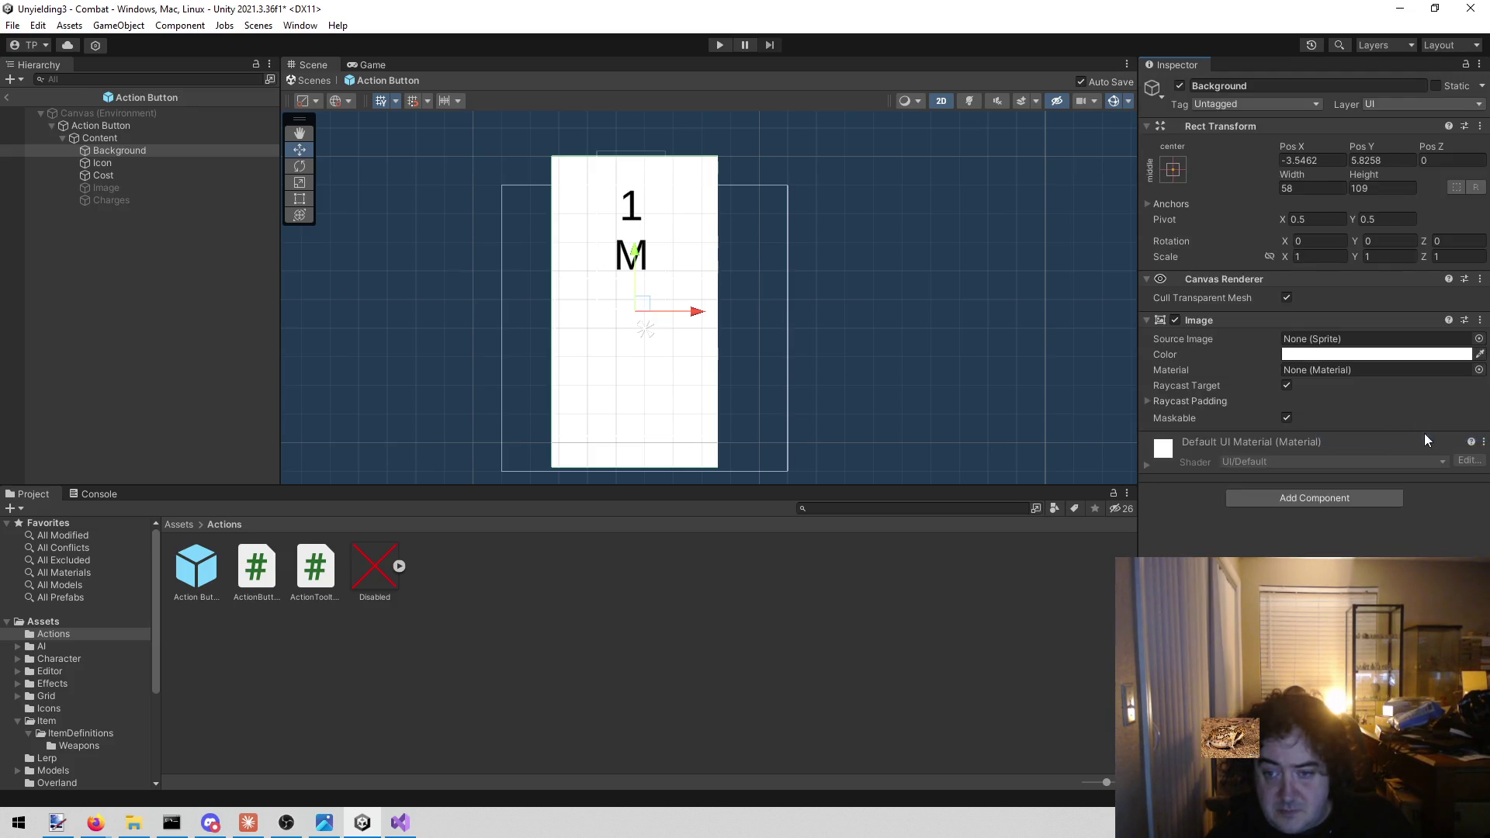
Paste the Button as a new component on the Action Button root and start play mode
click(122, 126)
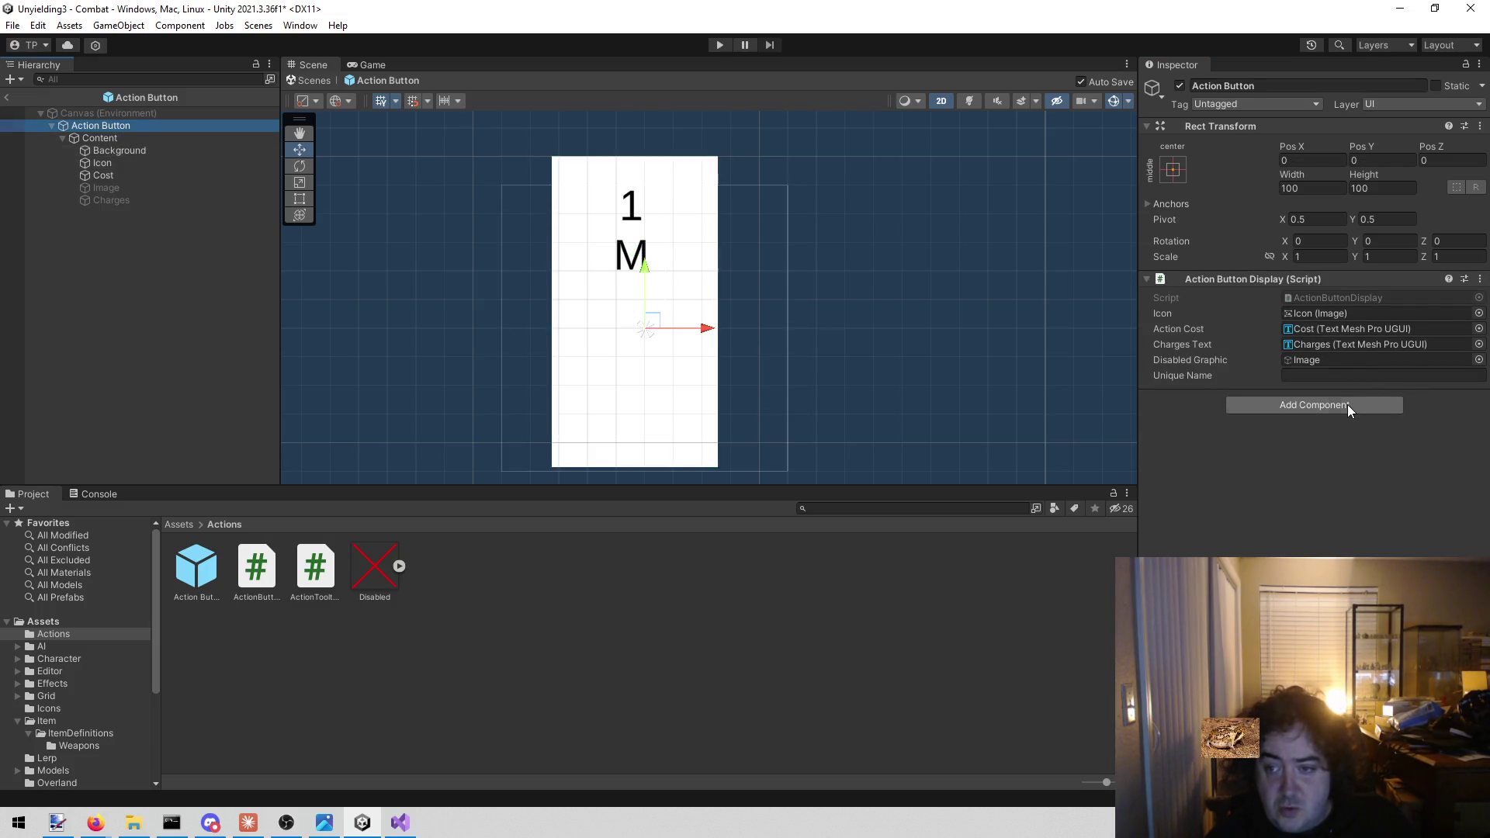
click(1479, 280)
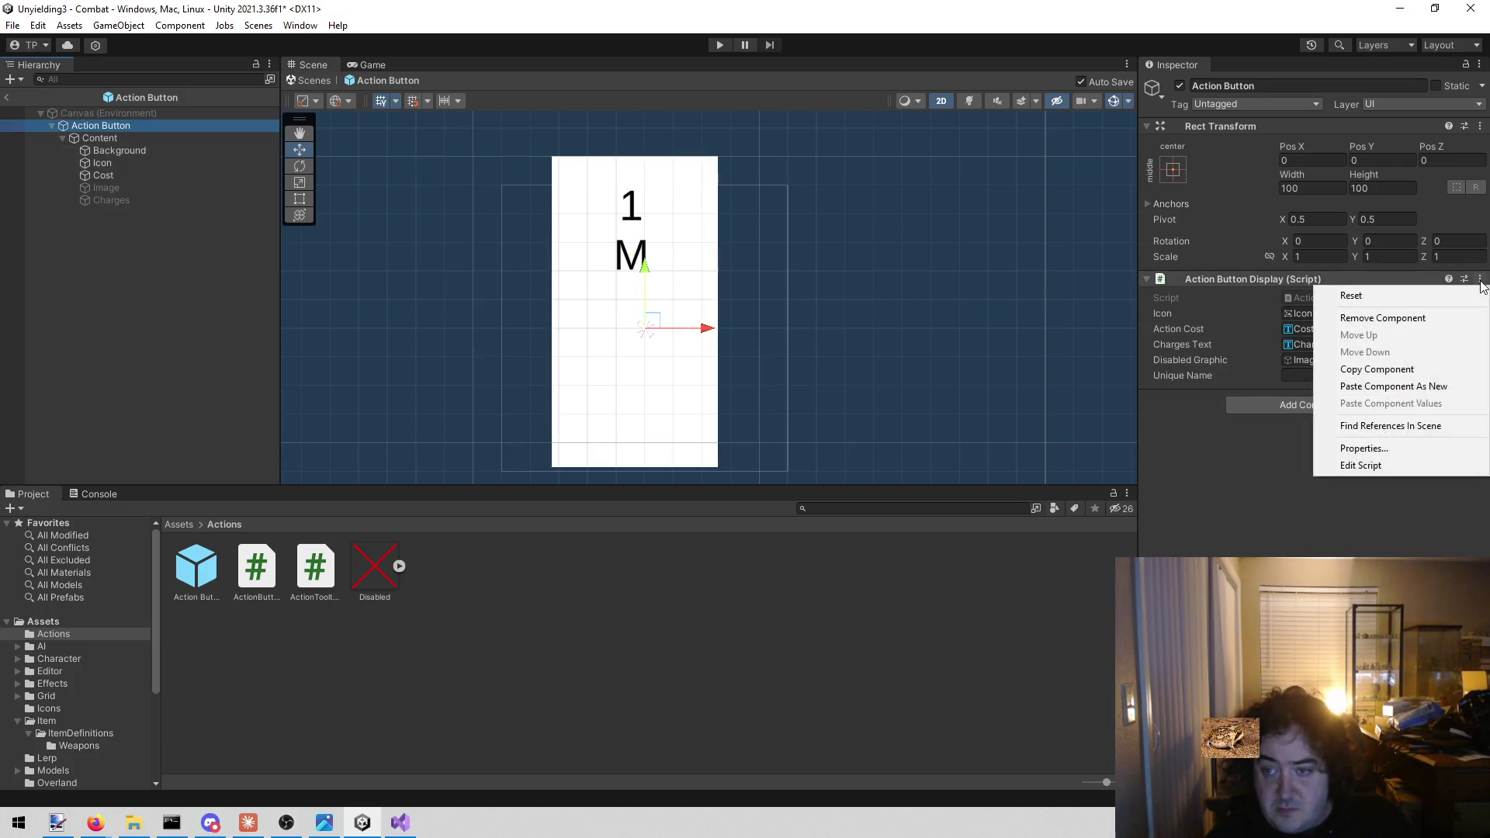
click(1459, 385)
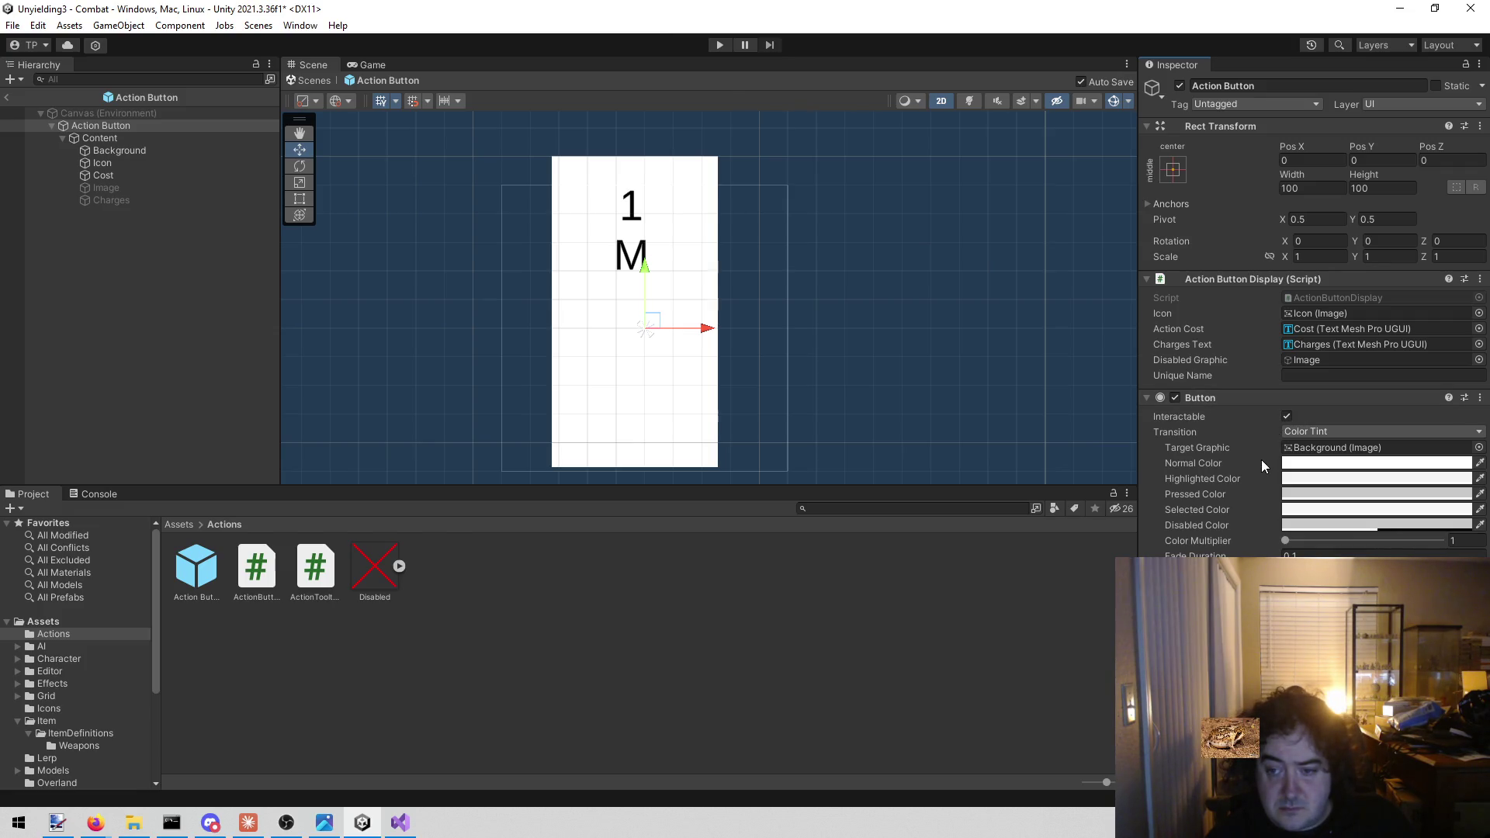
click(715, 45)
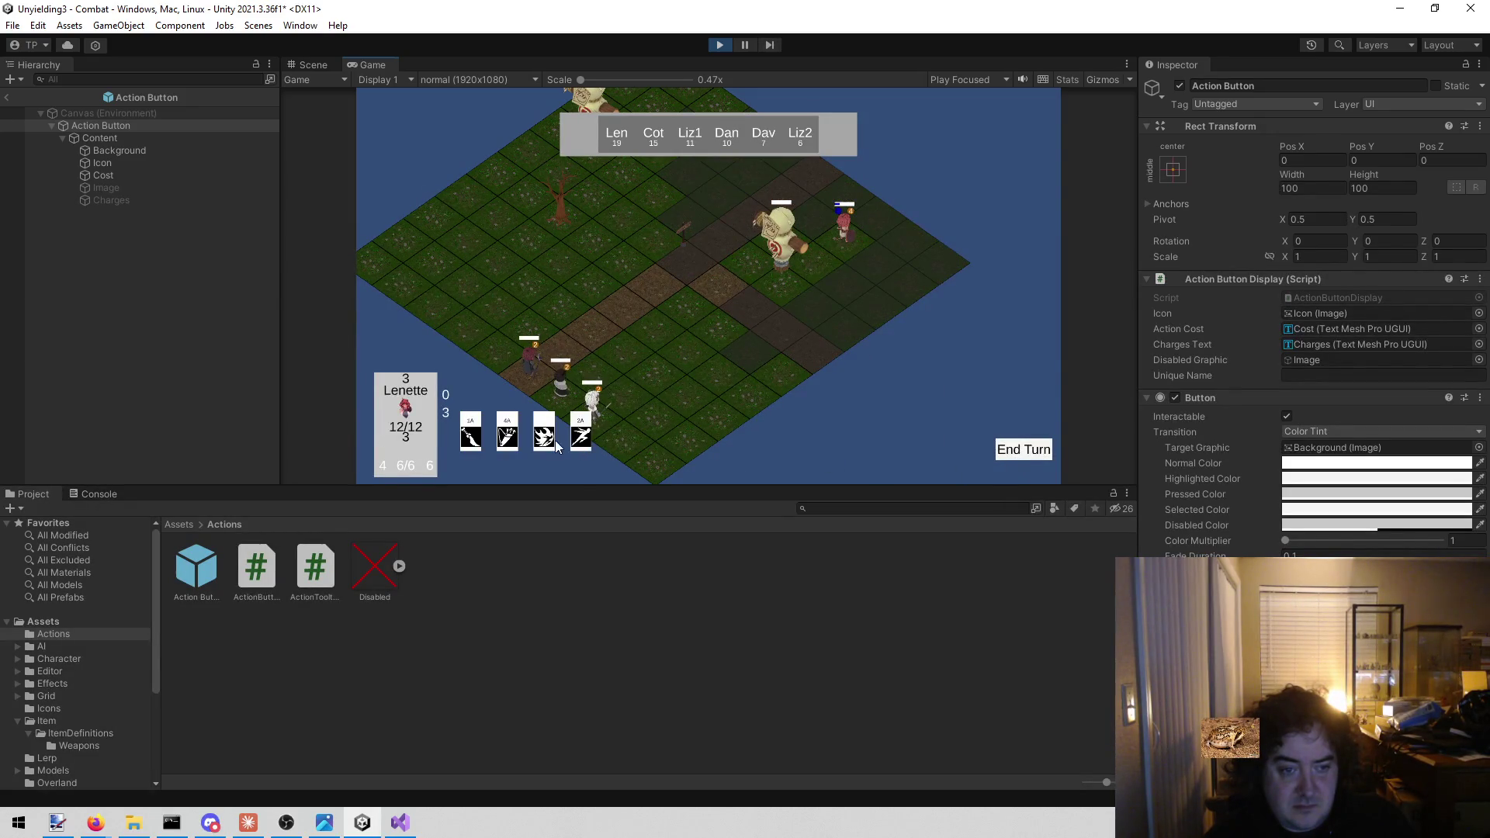
Playtest combat: Lenette attacks Lizard 1 with the 1d3 attack, then Cotton moves and attacks
click(548, 441)
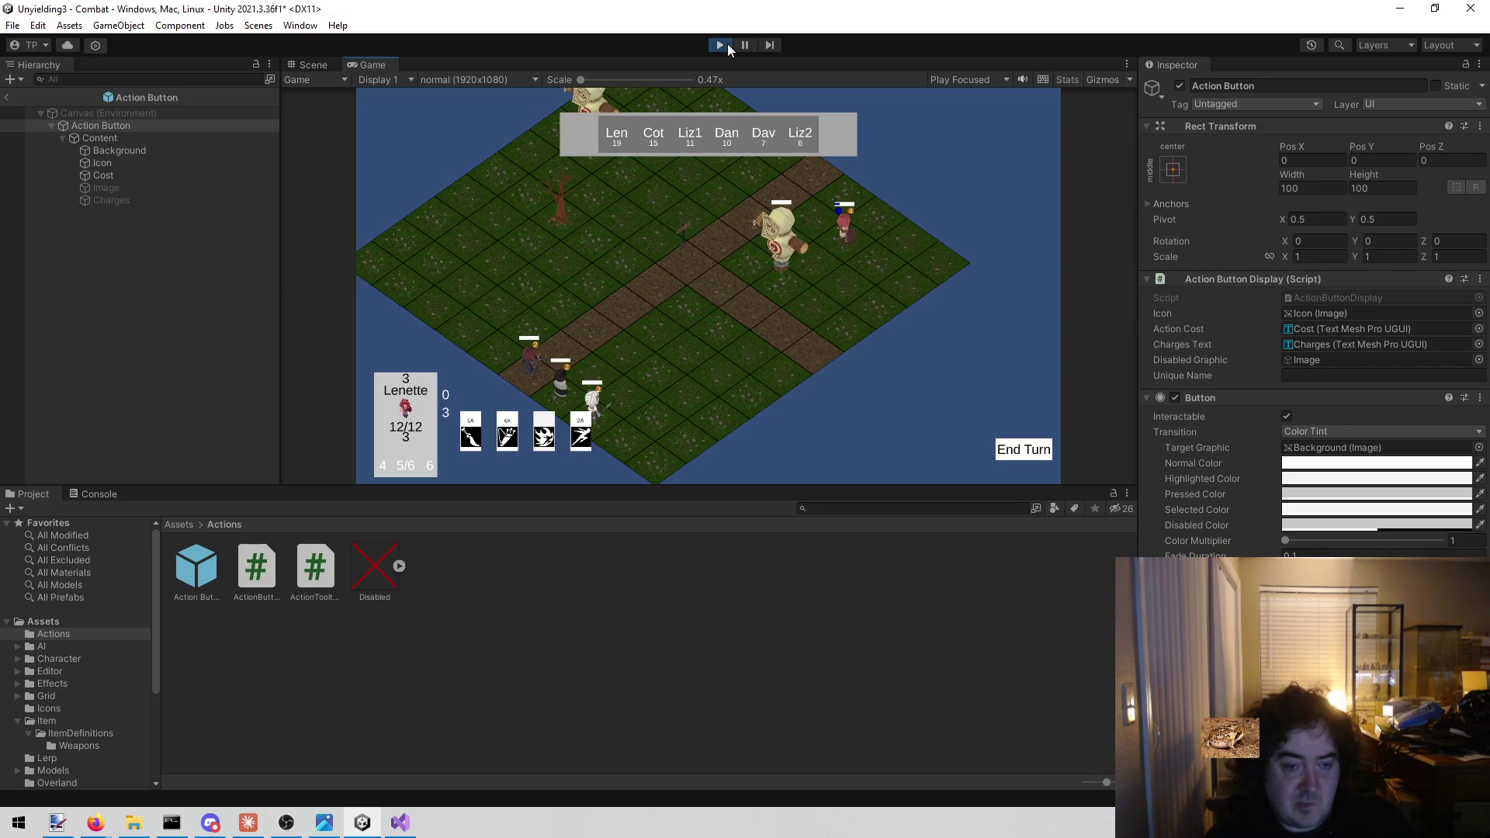
click(475, 433)
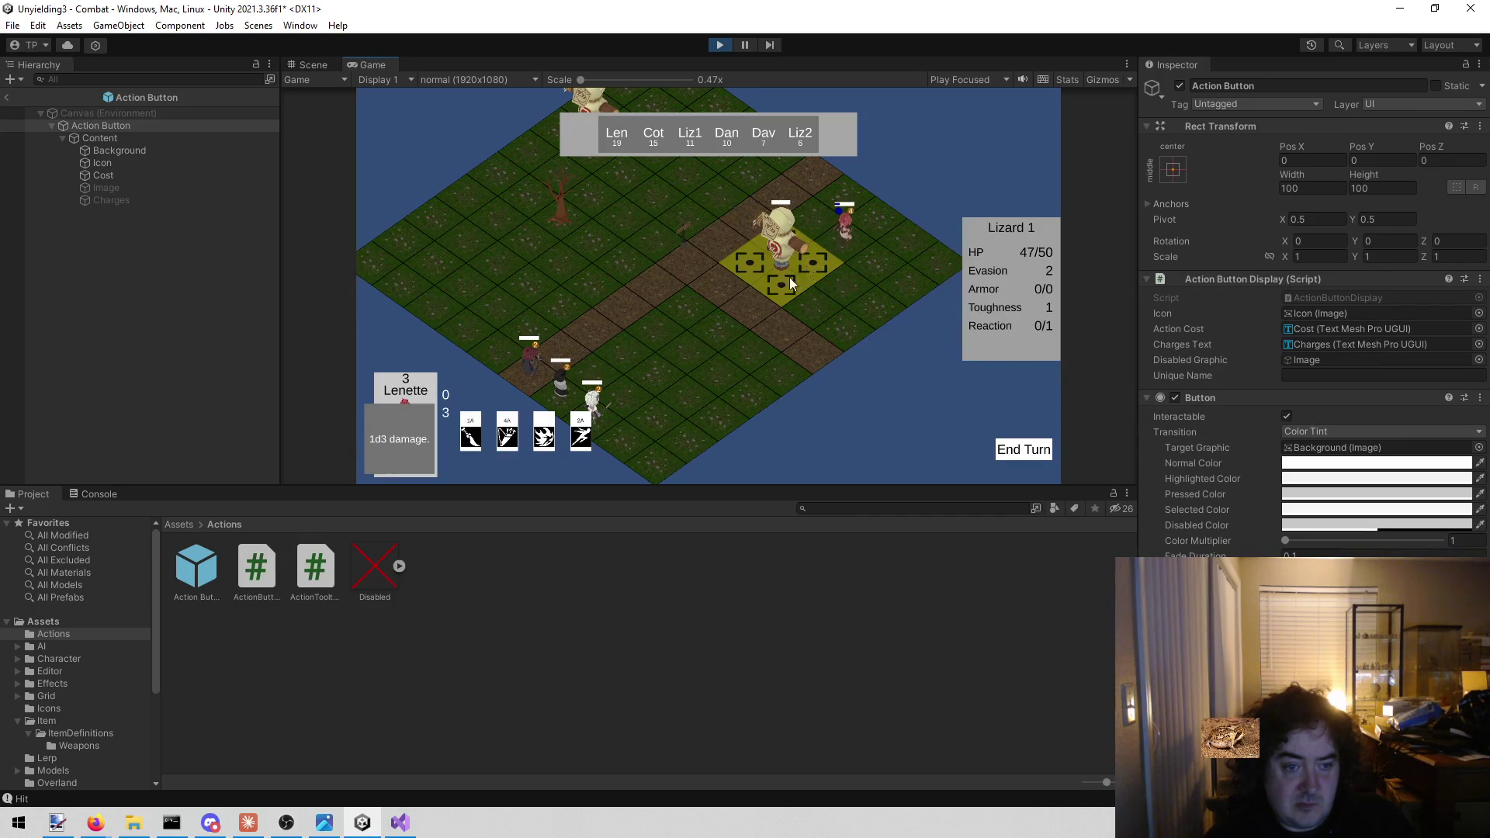
click(794, 273)
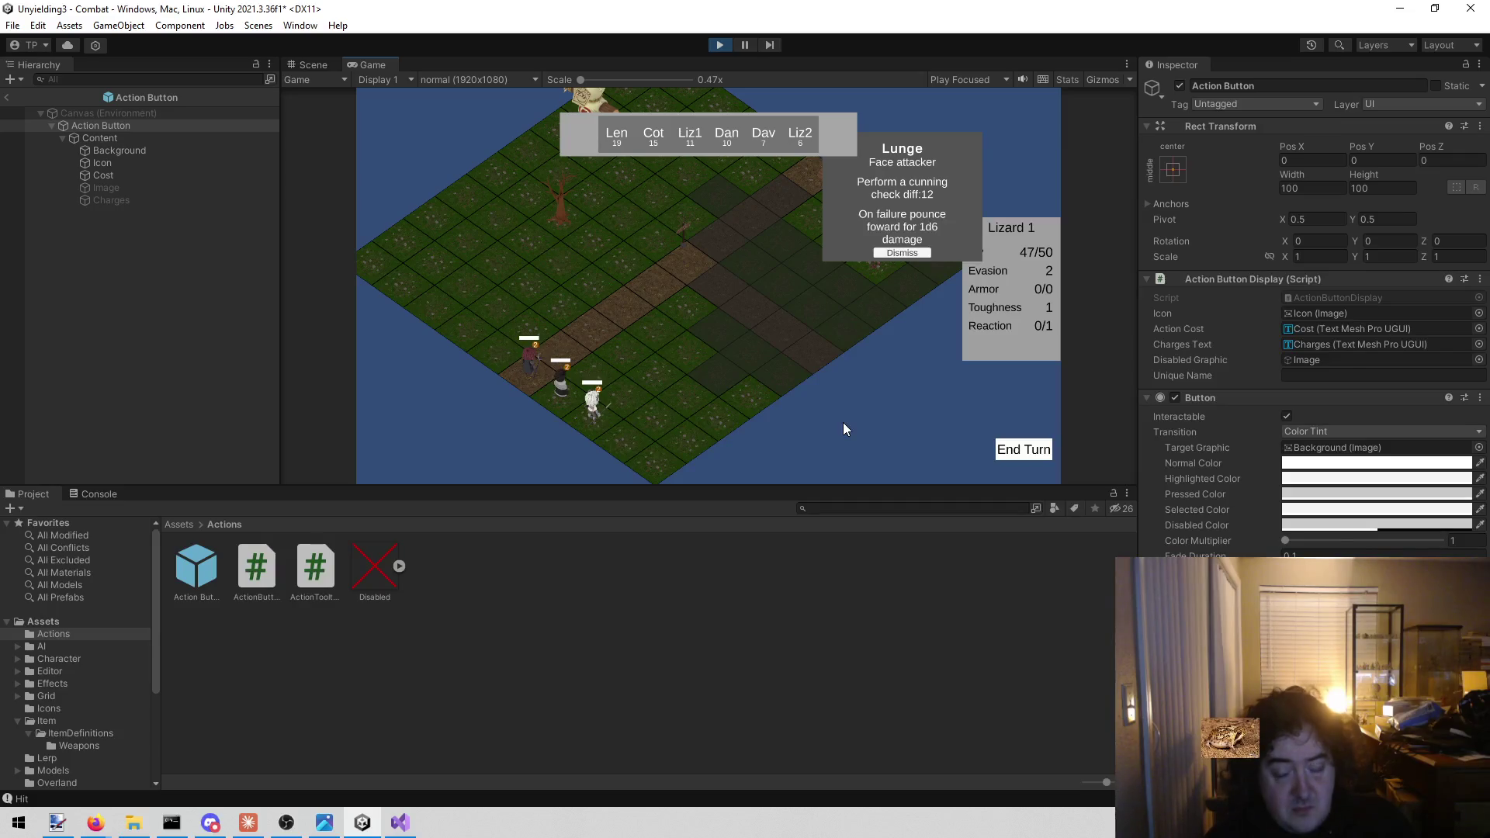
click(904, 253)
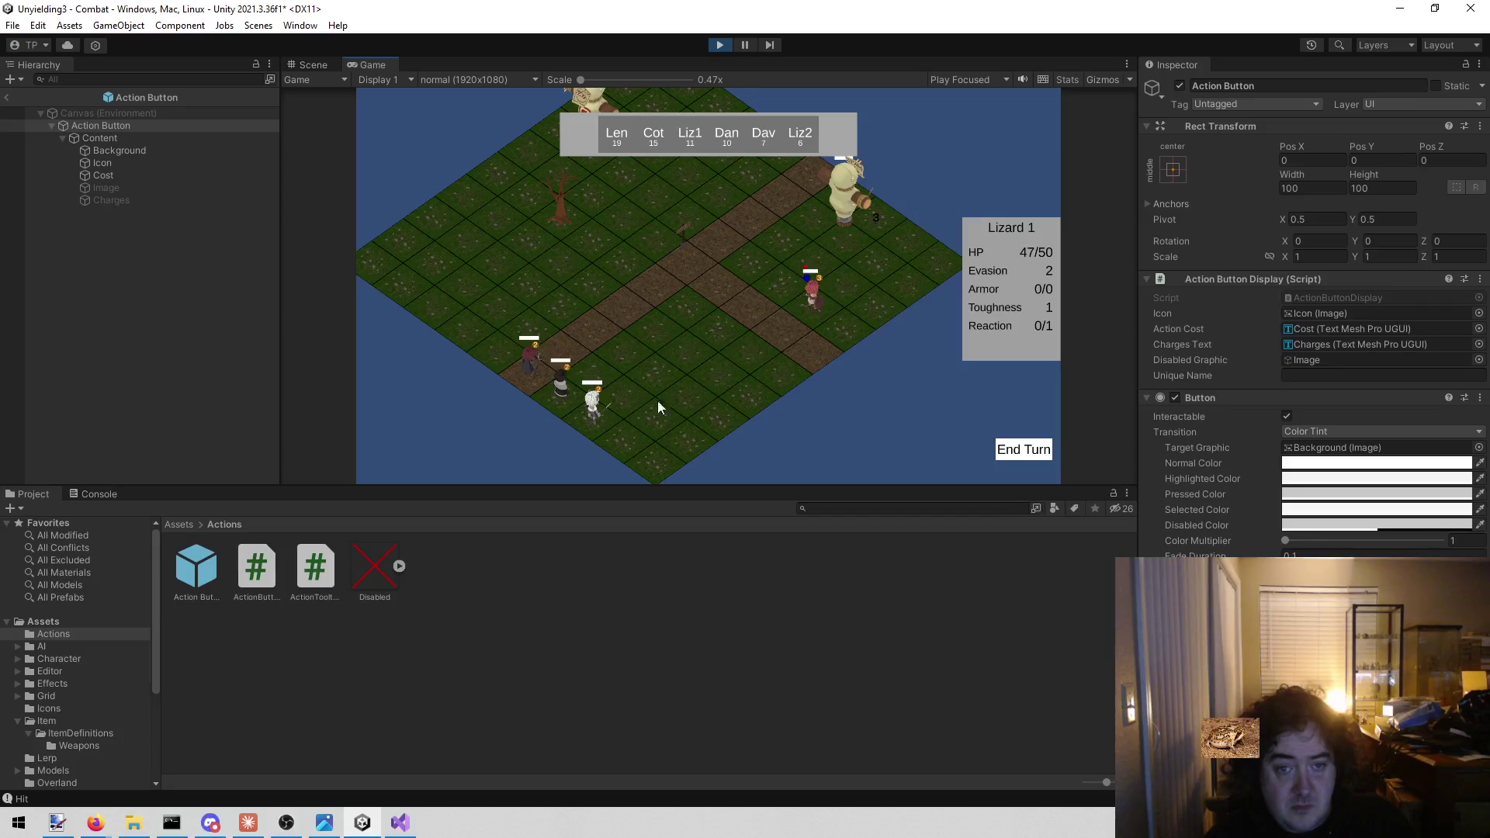
click(1032, 457)
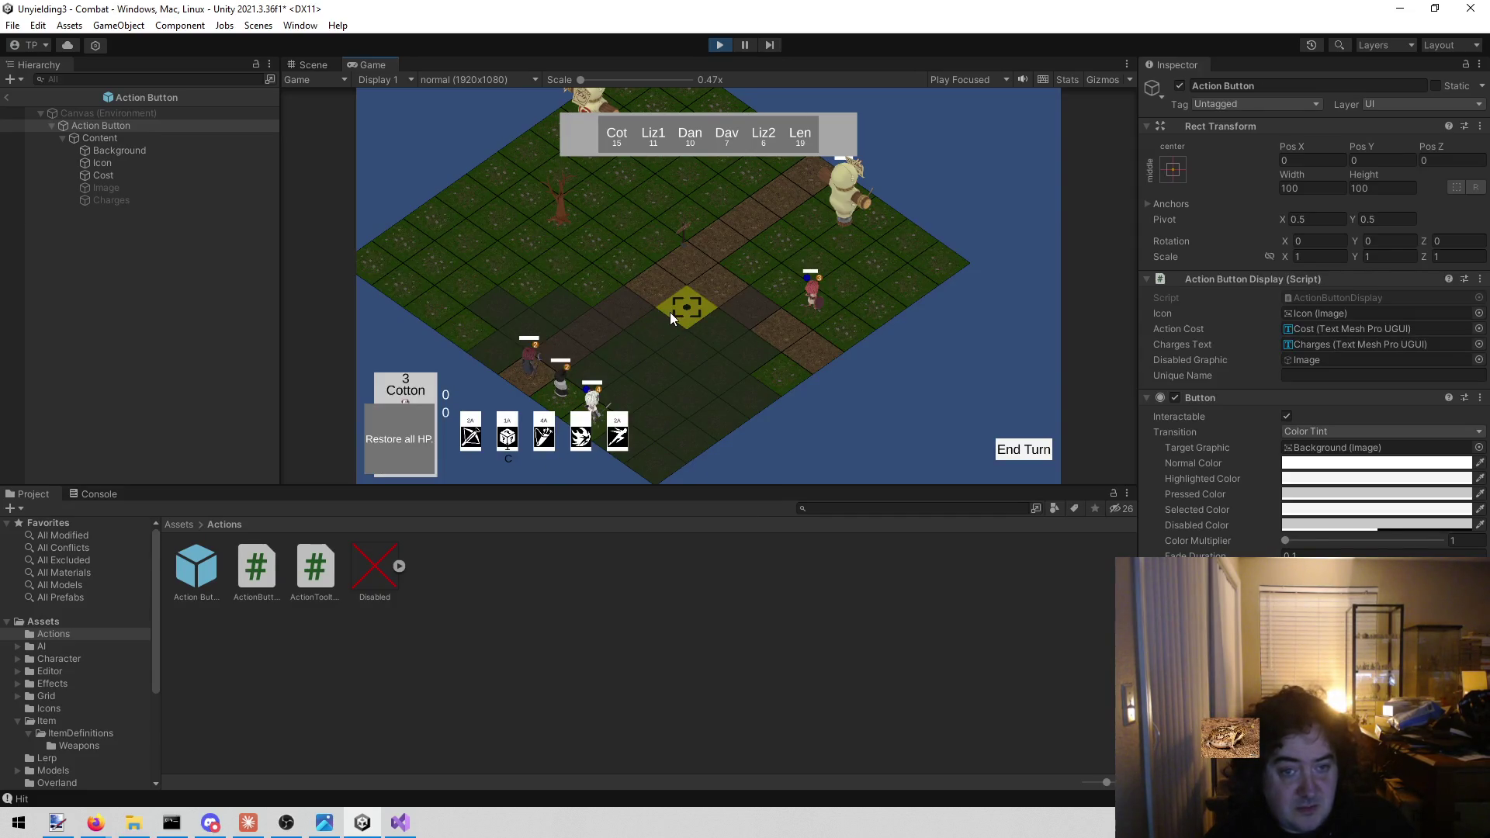
click(731, 314)
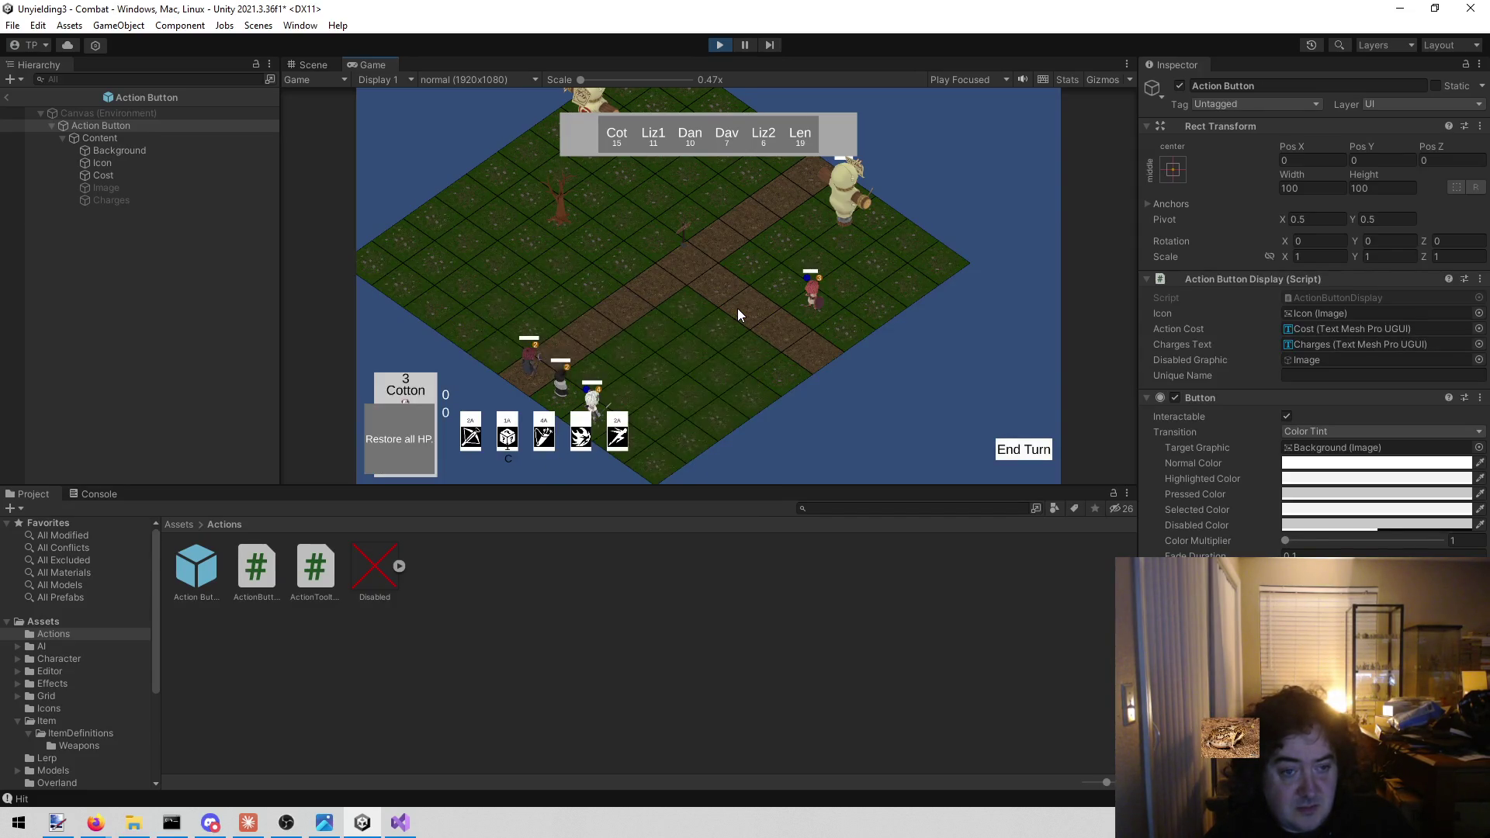
click(472, 442)
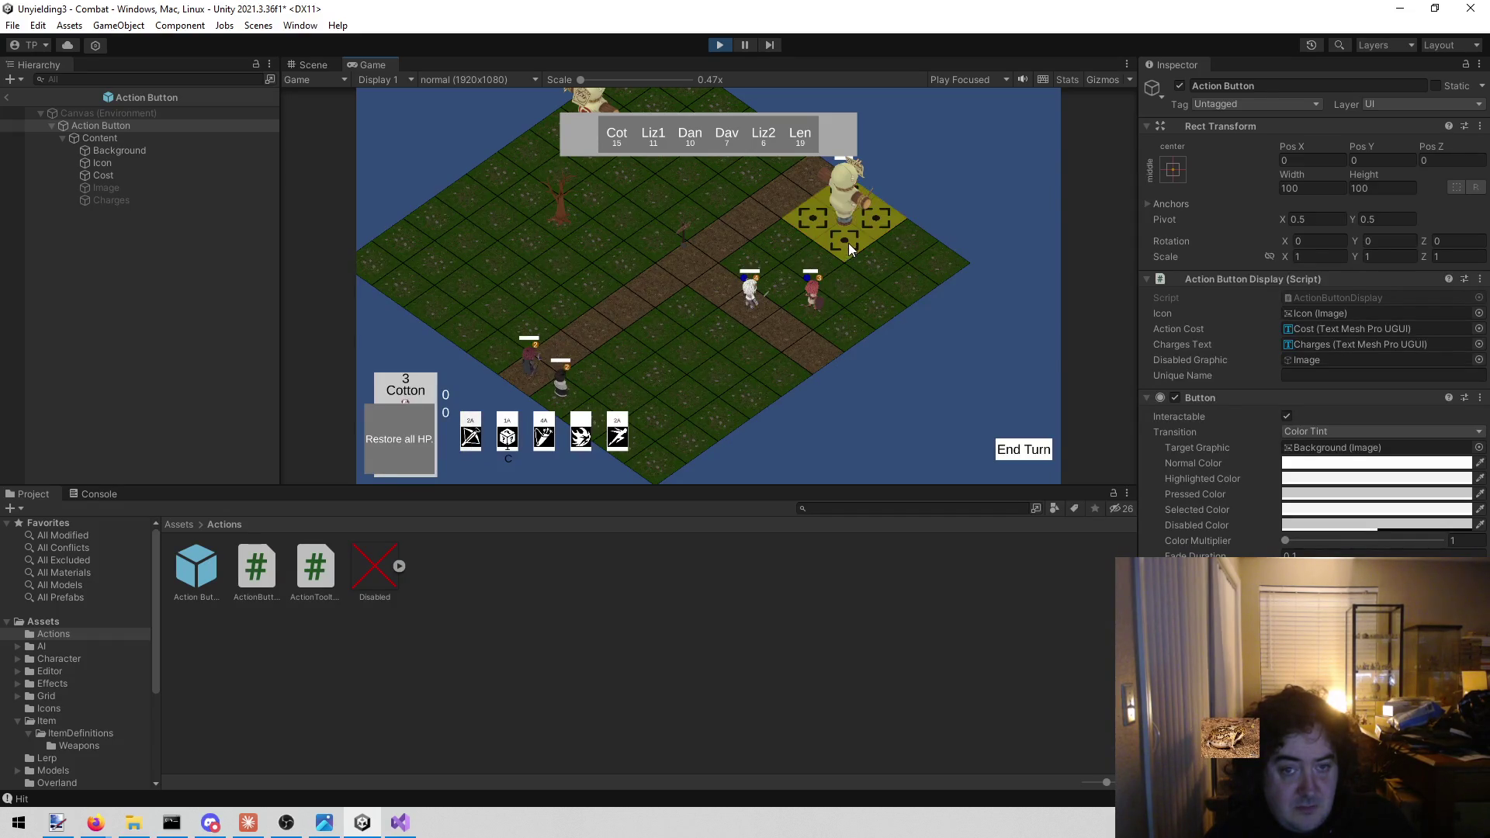
click(845, 243)
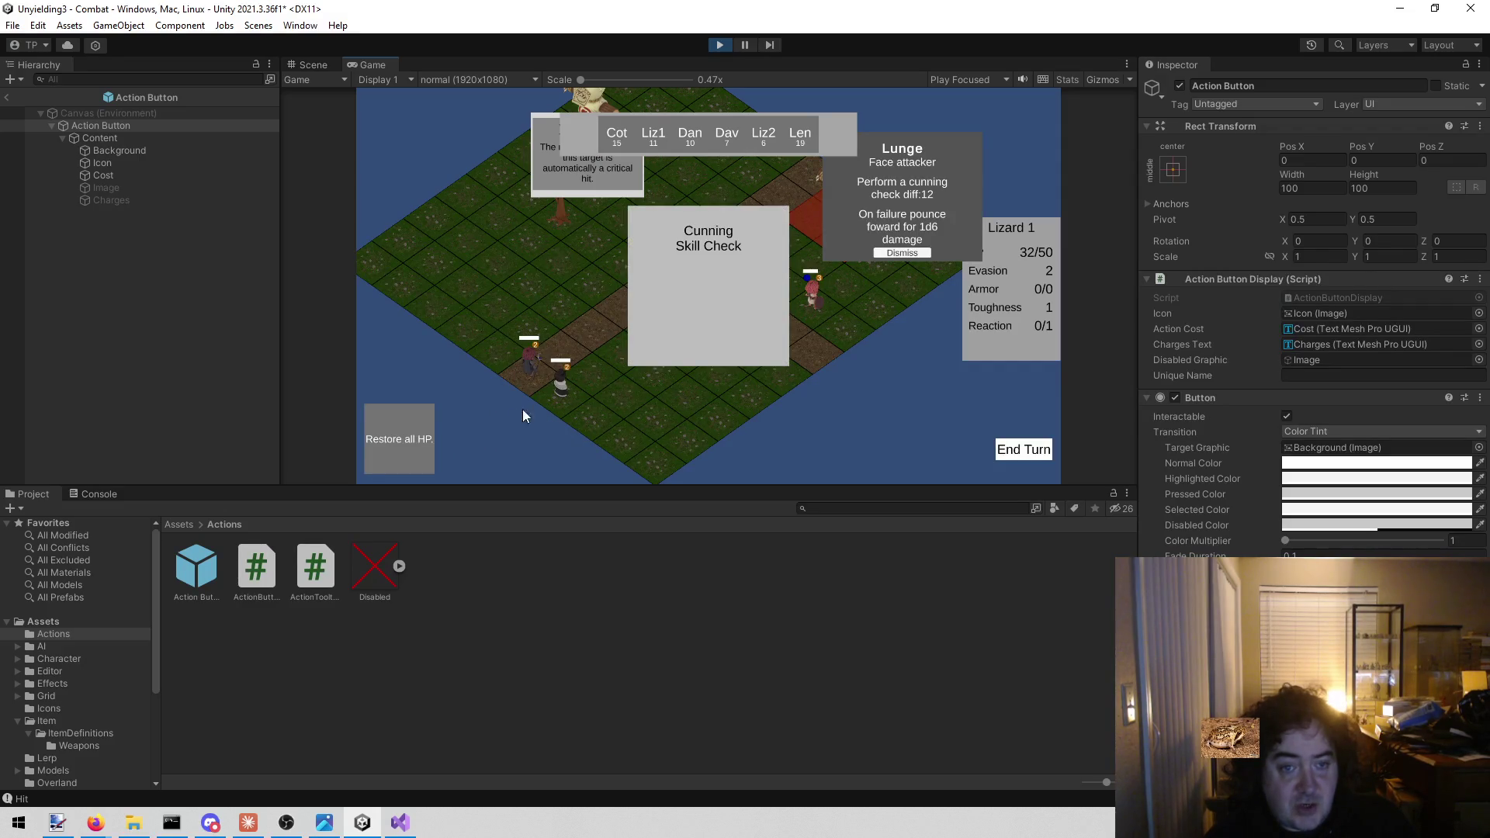
Stop the game and view line 76 of ActionButtonDisplay.cs in Visual Studio
click(716, 46)
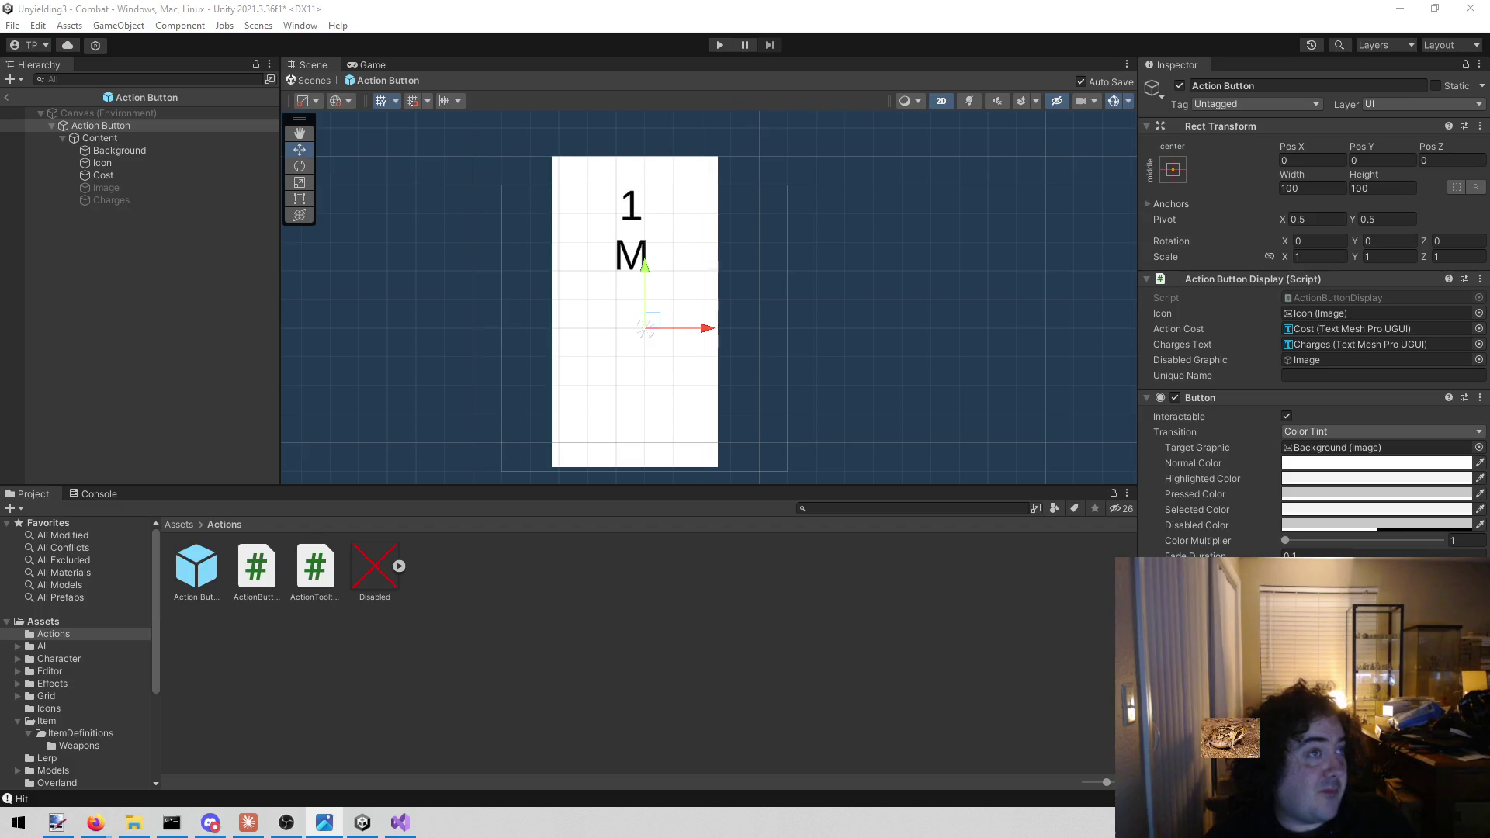
click(414, 823)
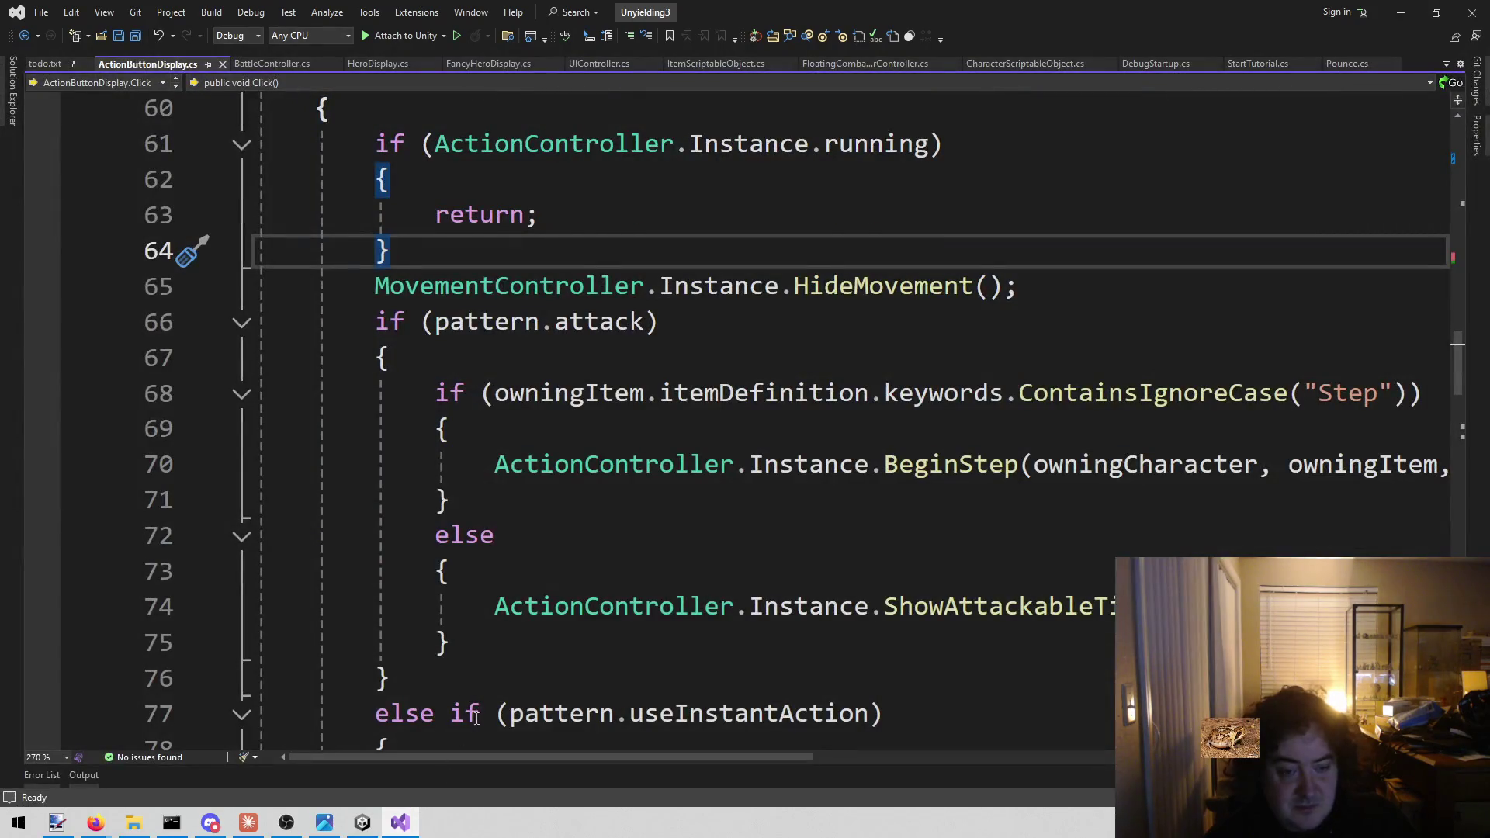
click(497, 677)
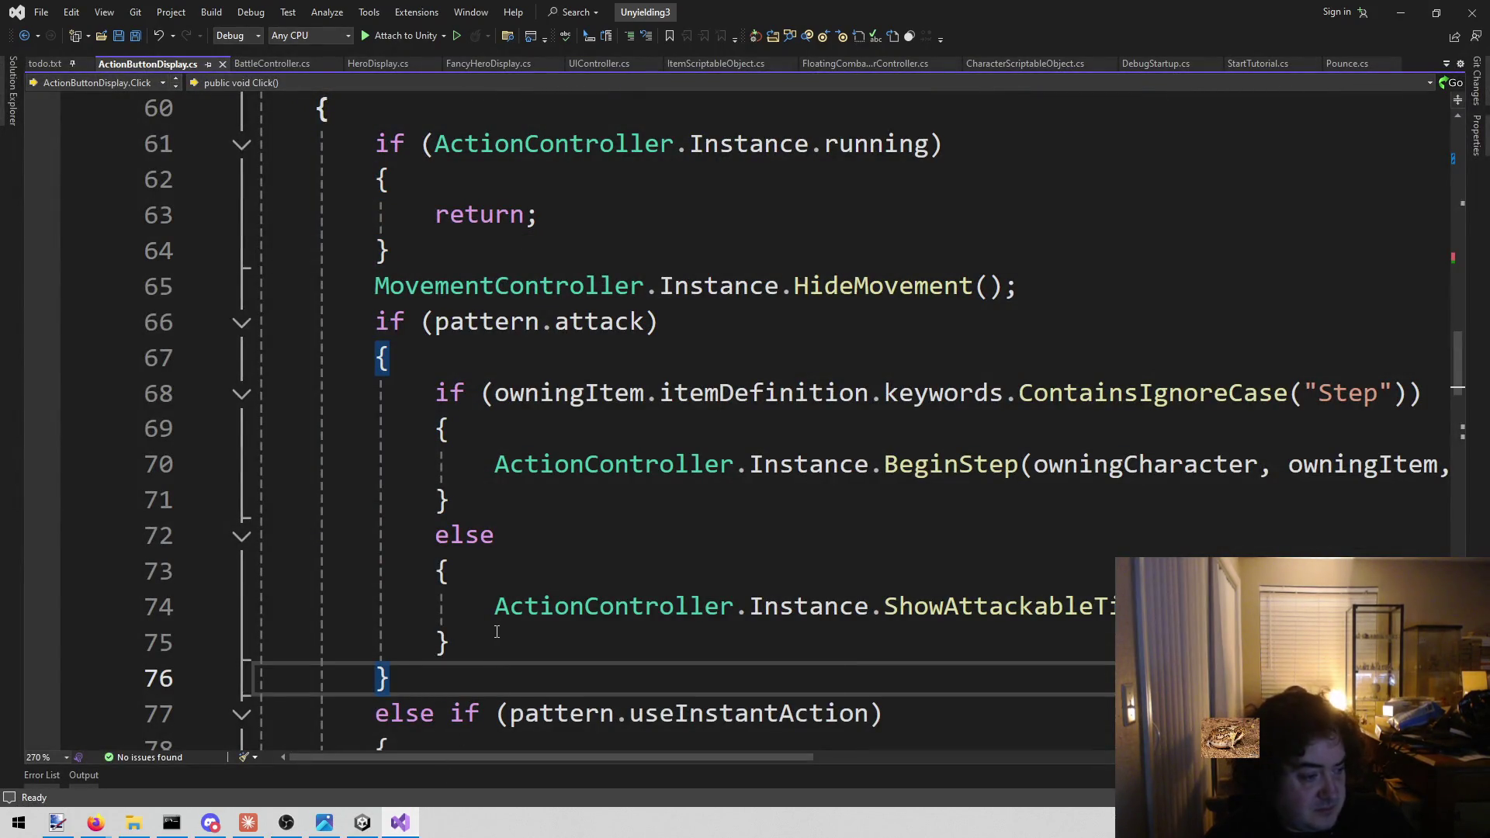
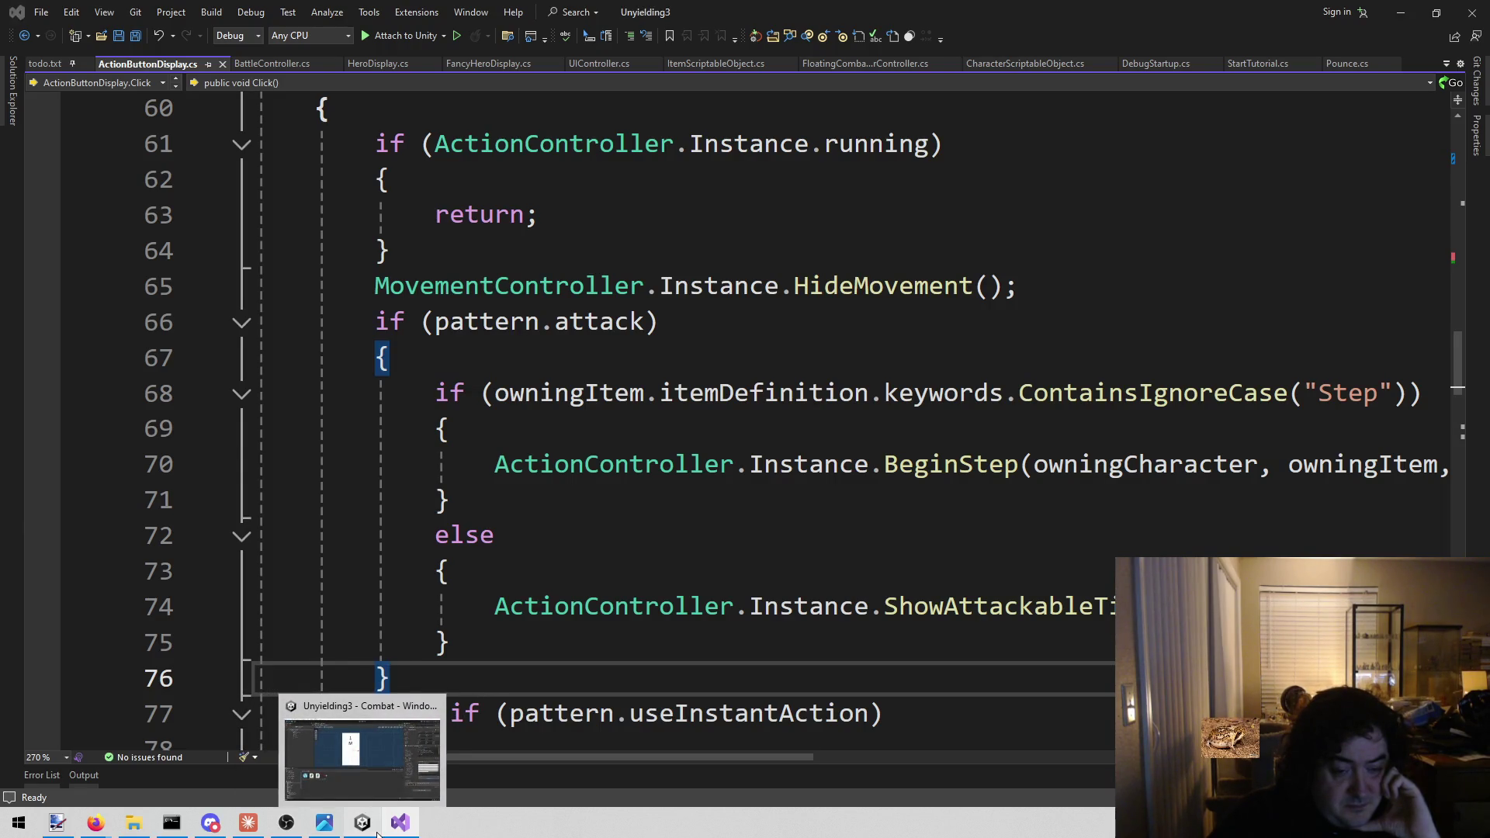
Open HeroDisplay.cs and scroll to its UpdateWithLastCharacter method
click(378, 832)
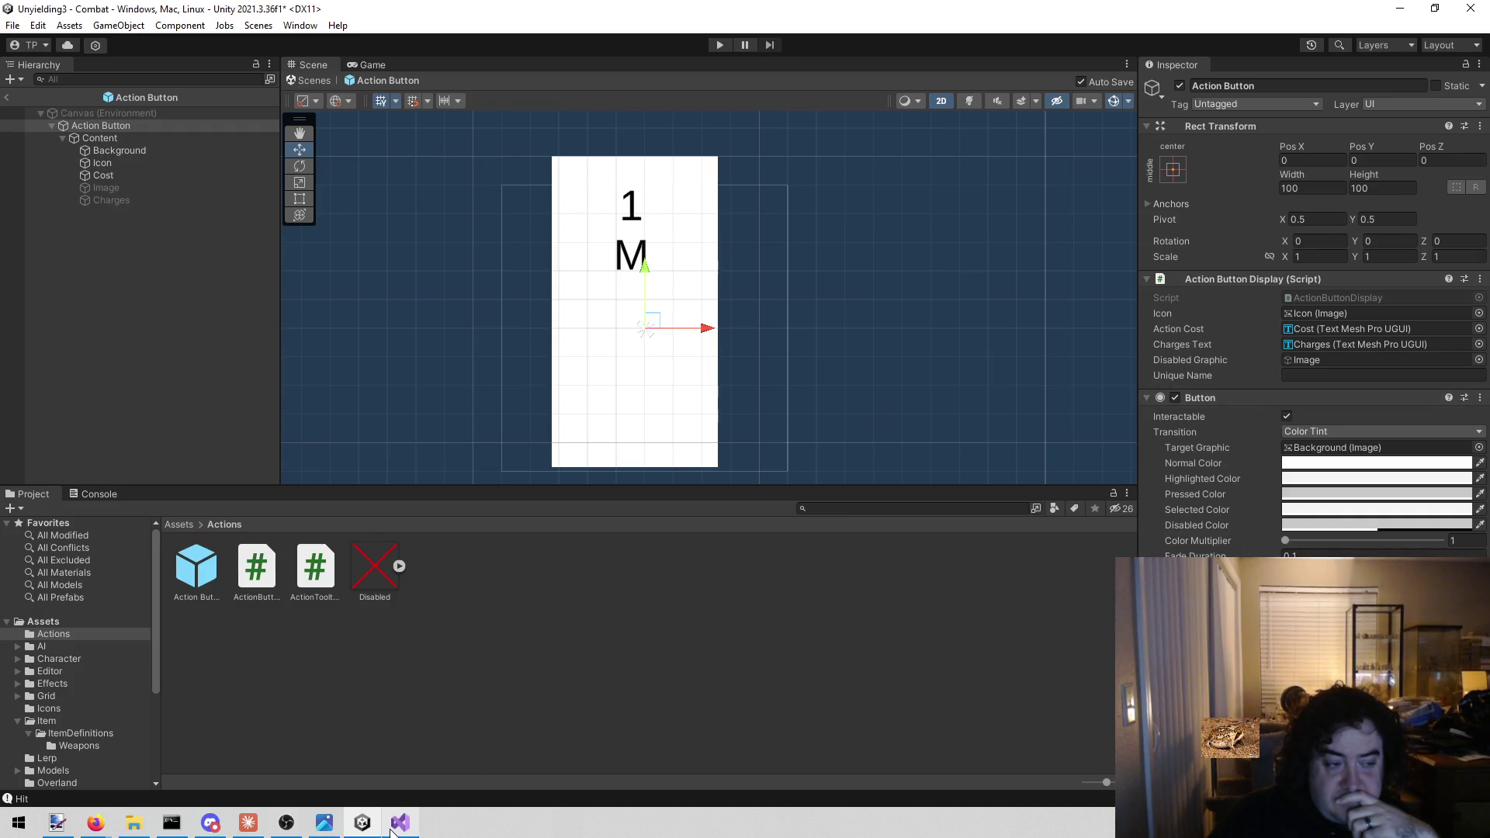
mouse_move(392, 830)
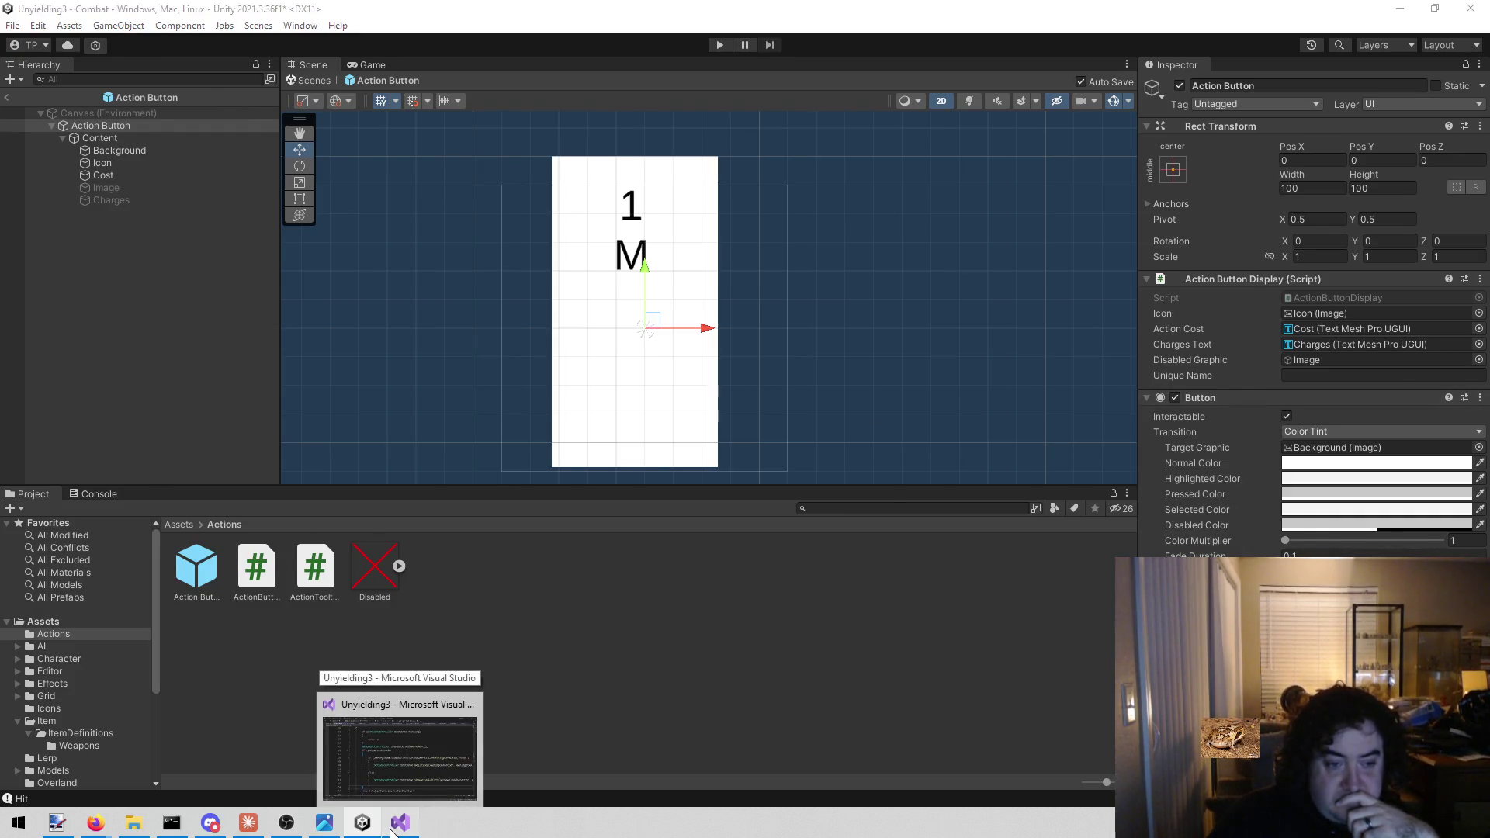
click(392, 830)
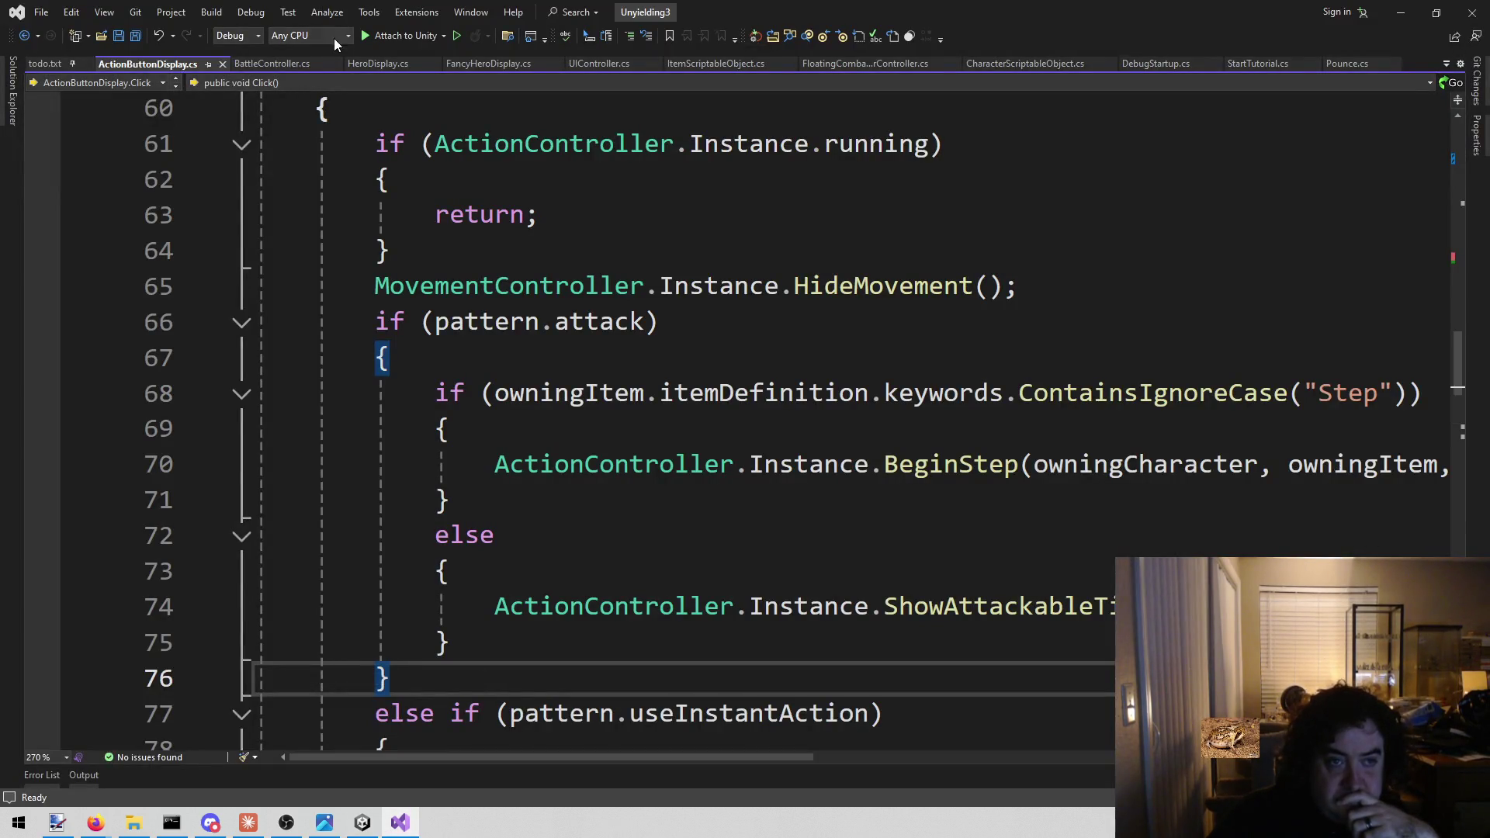
click(378, 64)
scroll(547, 458, down, 5)
scroll(547, 458, down, 13)
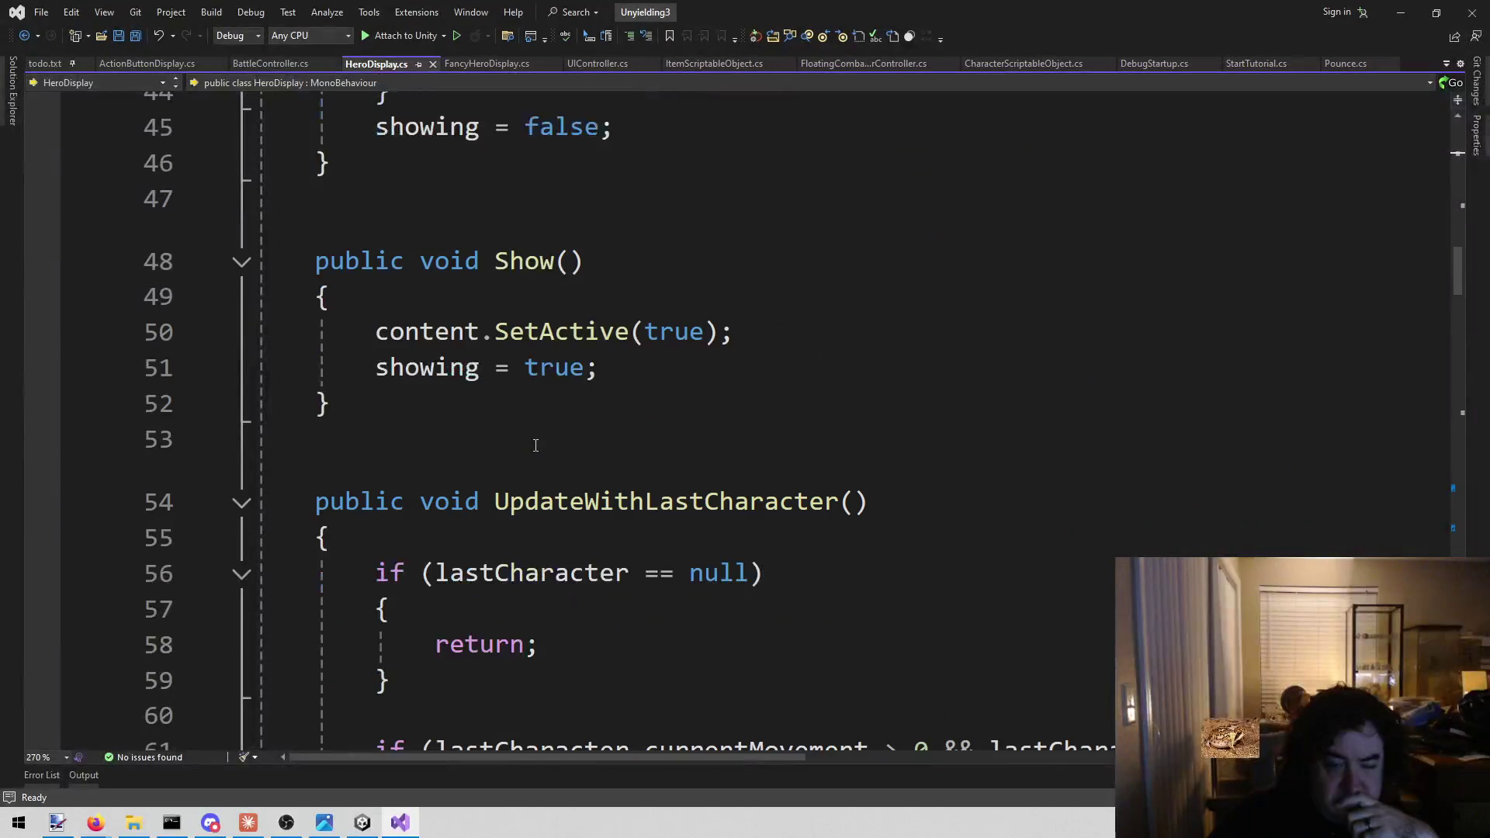
scroll(805, 346, down, 12)
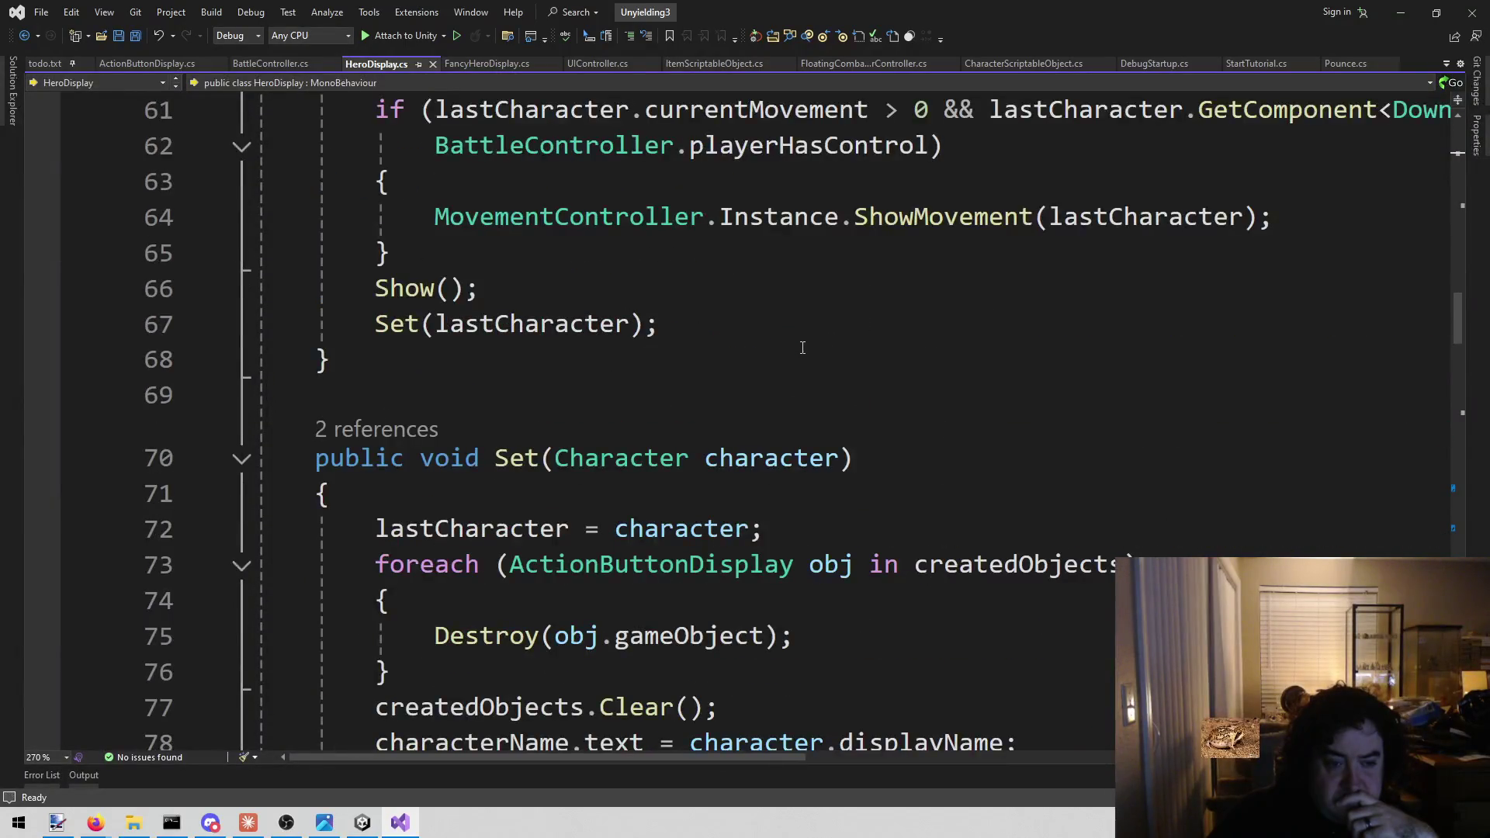
scroll(780, 374, down, 17)
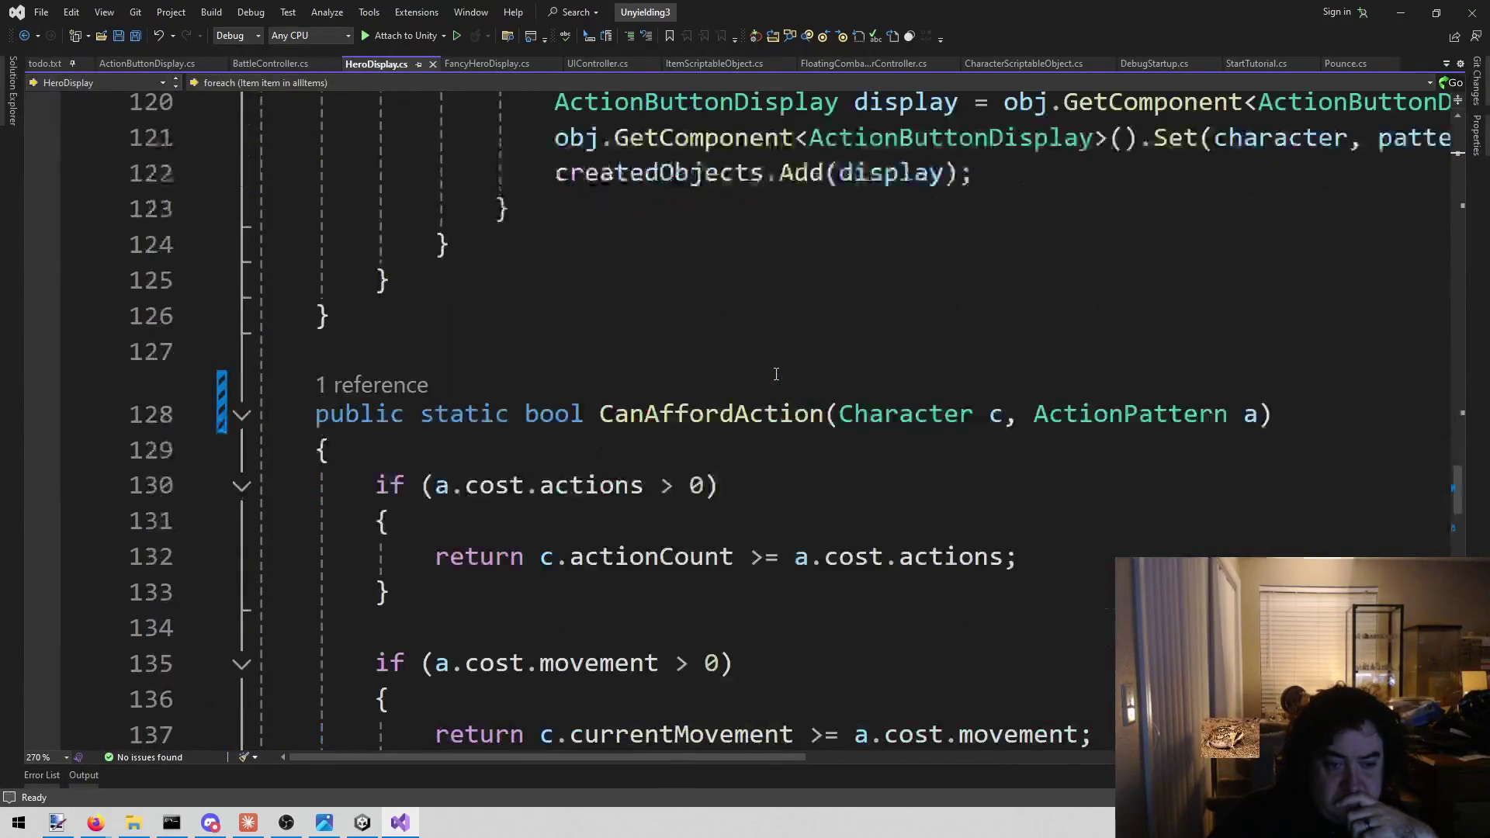
scroll(773, 371, down, 14)
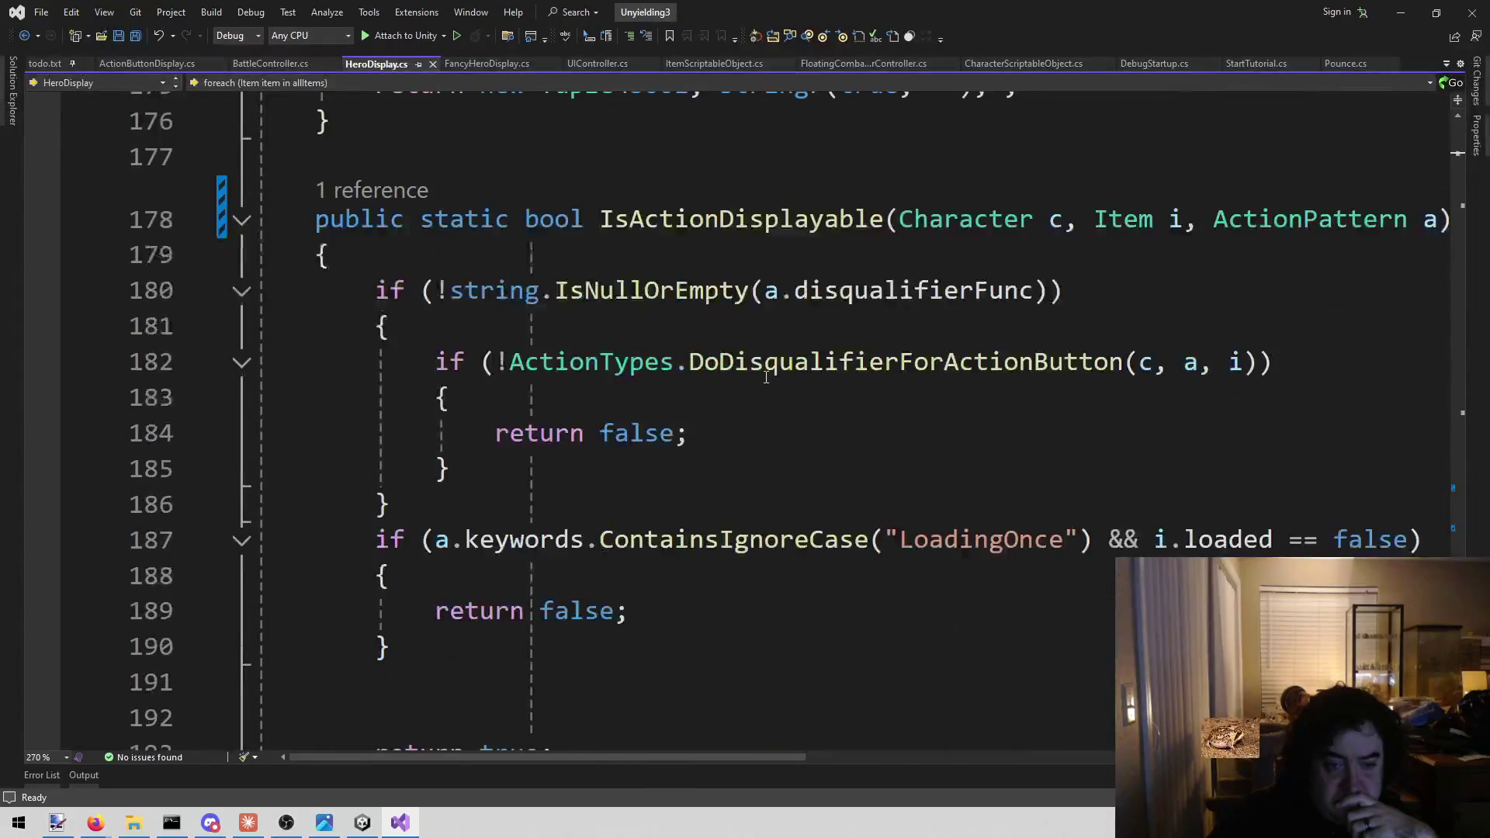
scroll(709, 582, up, 20)
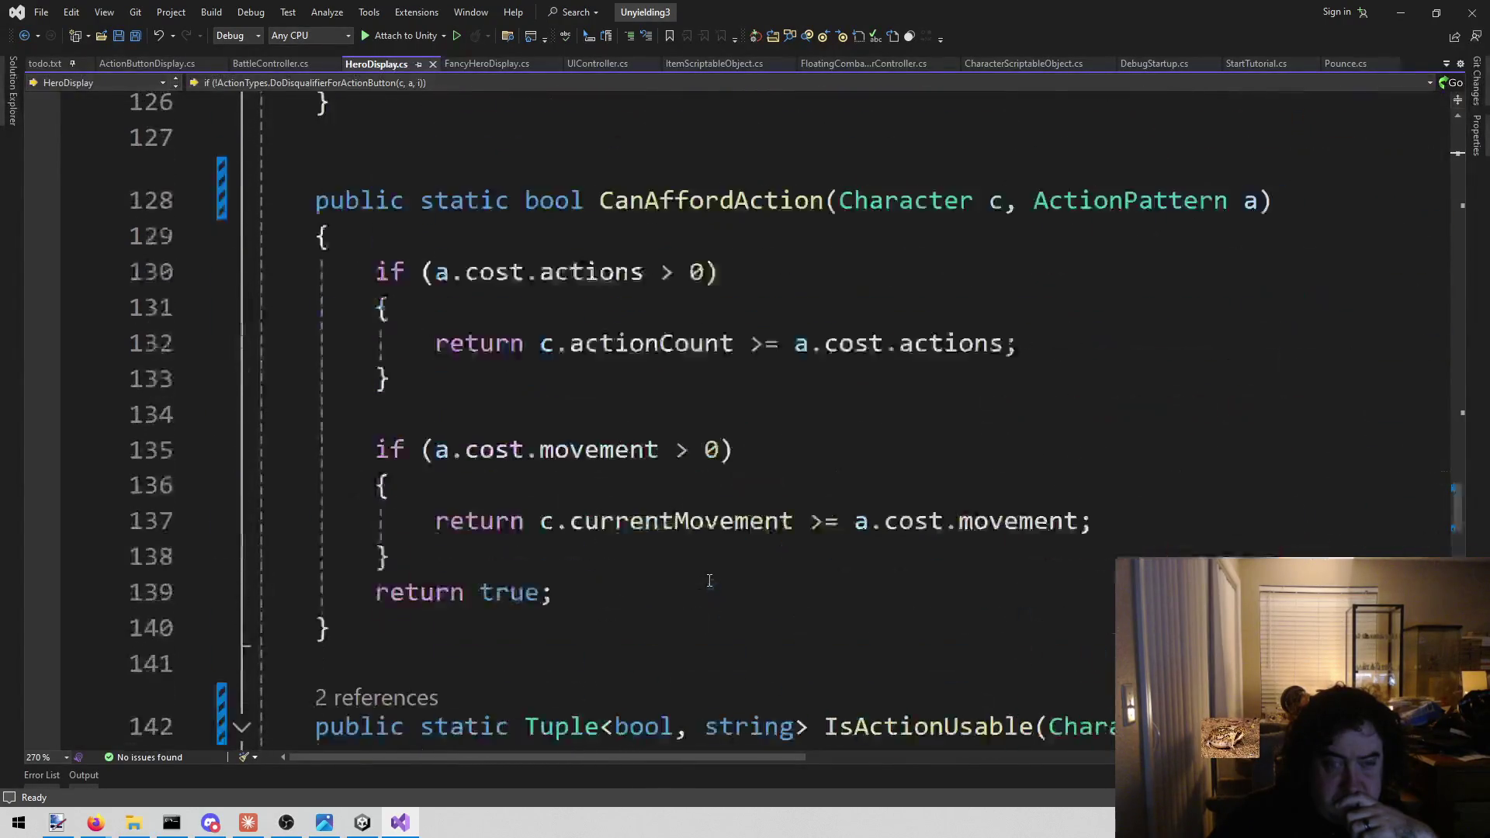
scroll(713, 563, up, 5)
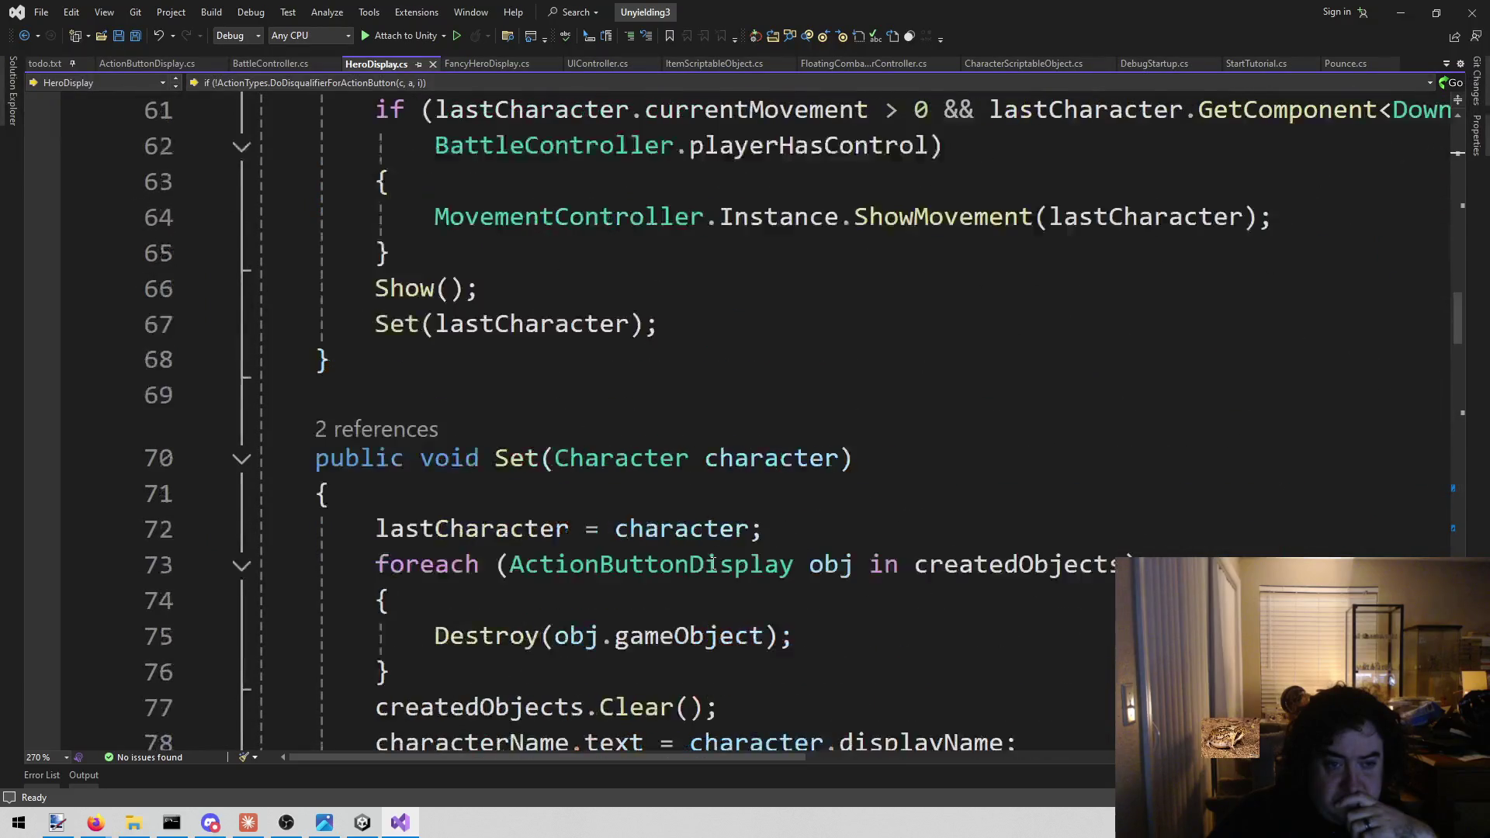
scroll(706, 566, down, 2)
Copy lines 56–67 of UpdateWithLastCharacter, then switch to FancyHeroDisplay.cs
mouse_move(362, 547)
mouse_down()
mouse_move(622, 540)
mouse_move(709, 559)
mouse_up()
click(698, 537)
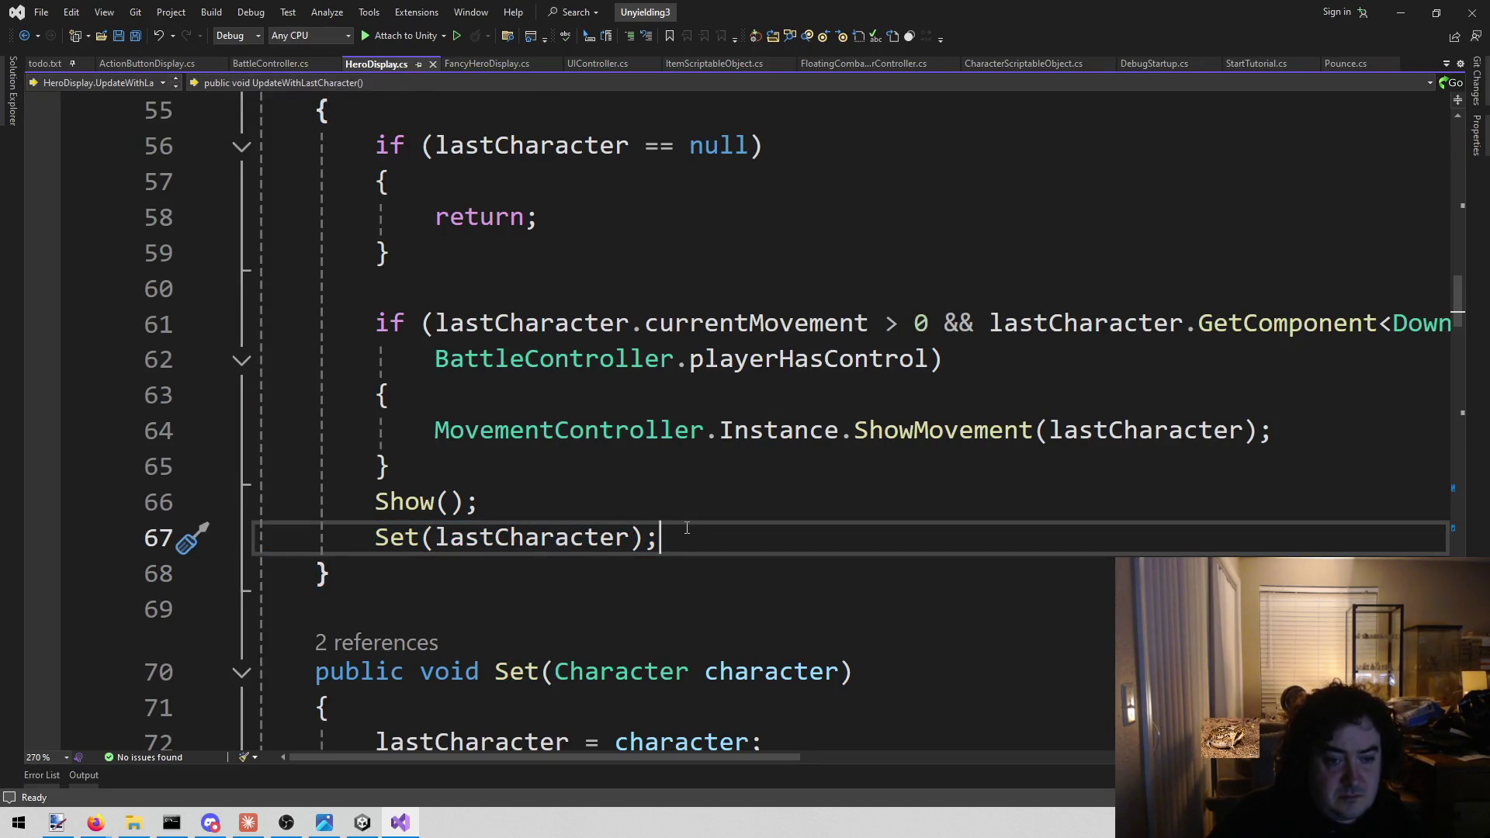
drag(687, 528, 380, 533)
scroll(443, 505, up, 2)
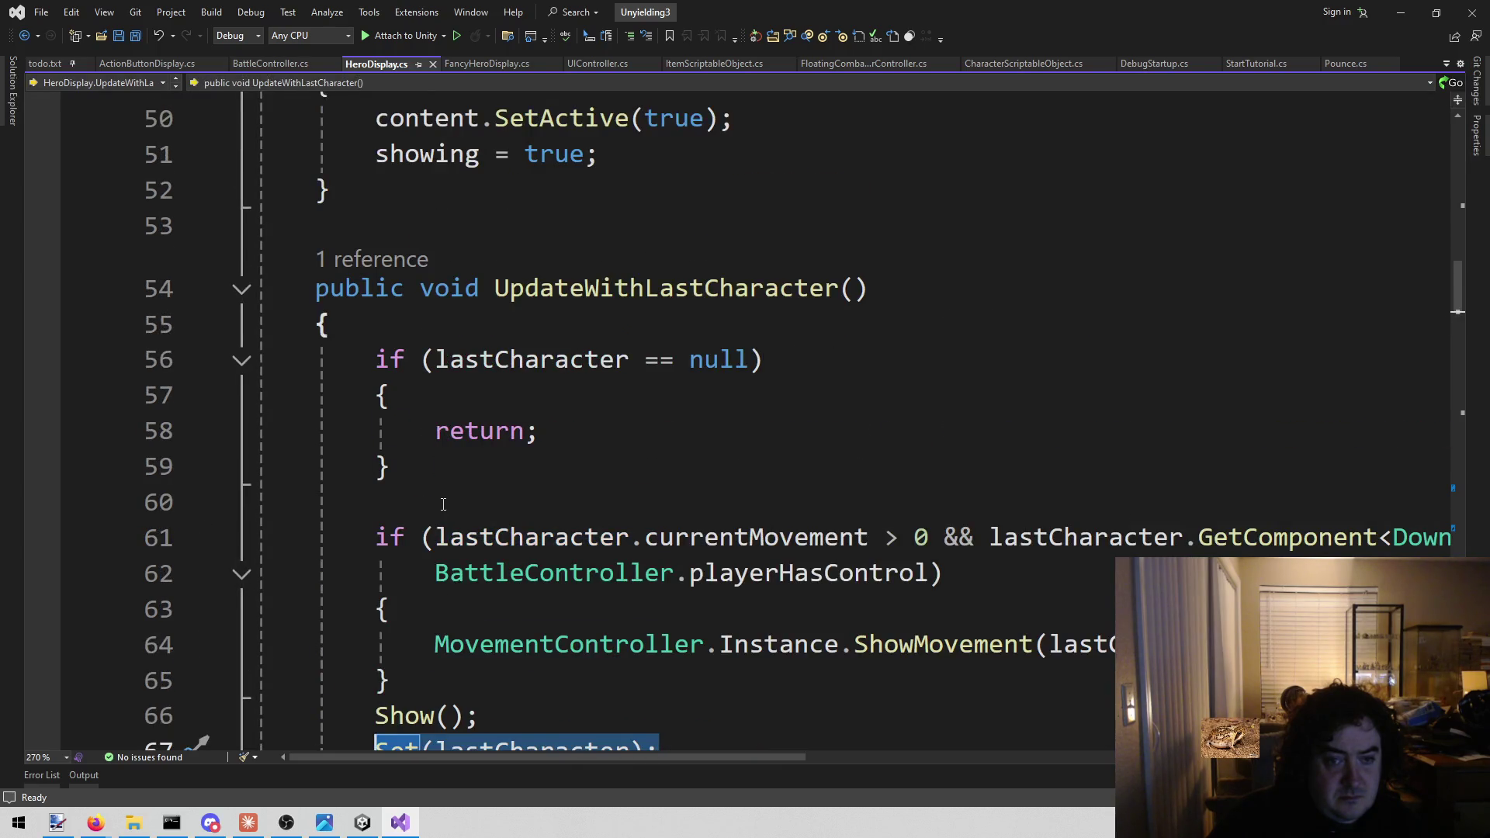
scroll(443, 504, down, 1)
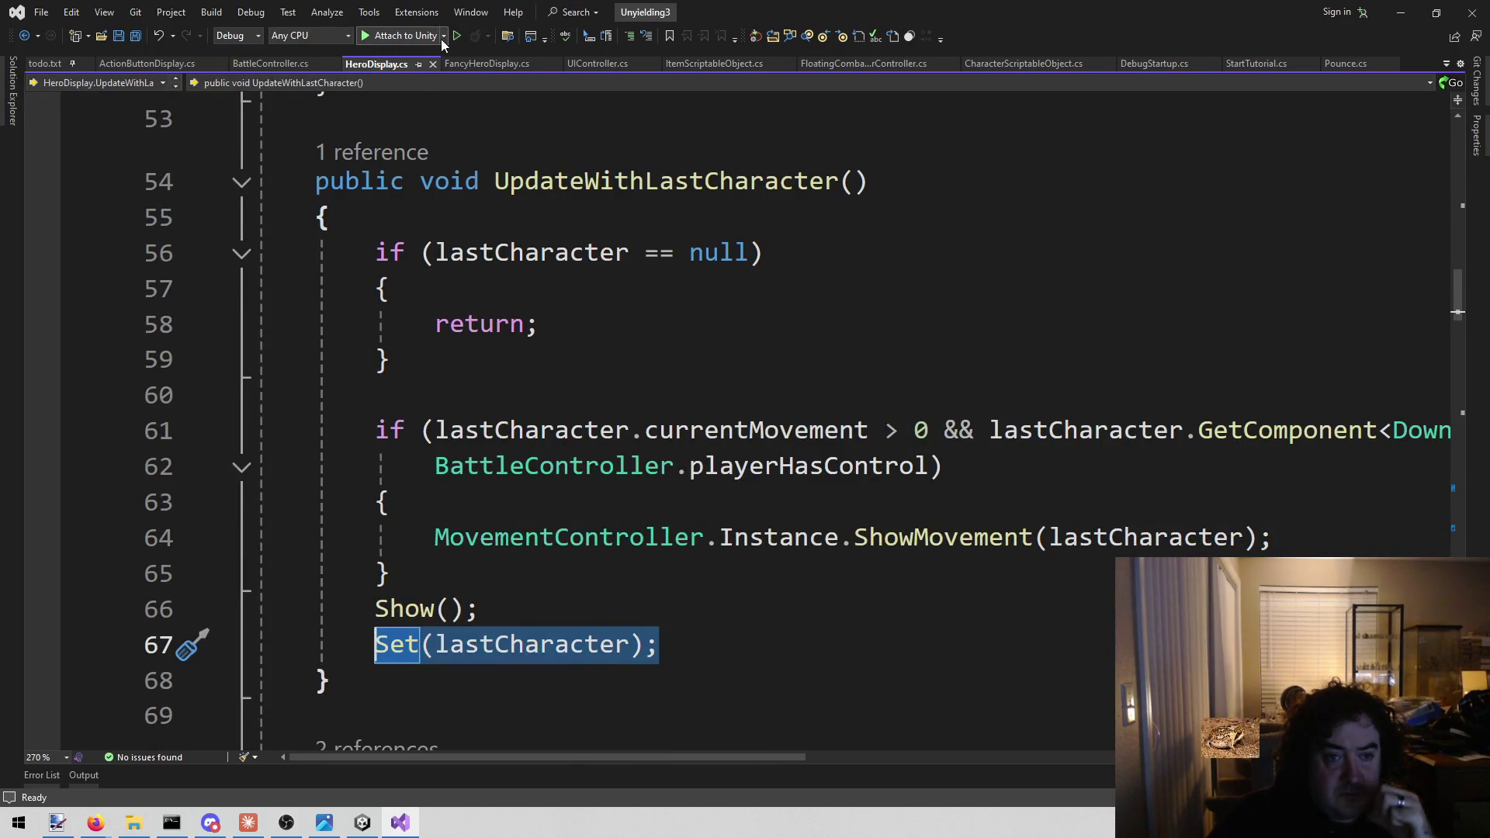
mouse_move(376, 254)
mouse_down()
mouse_move(689, 532)
mouse_move(730, 646)
mouse_up()
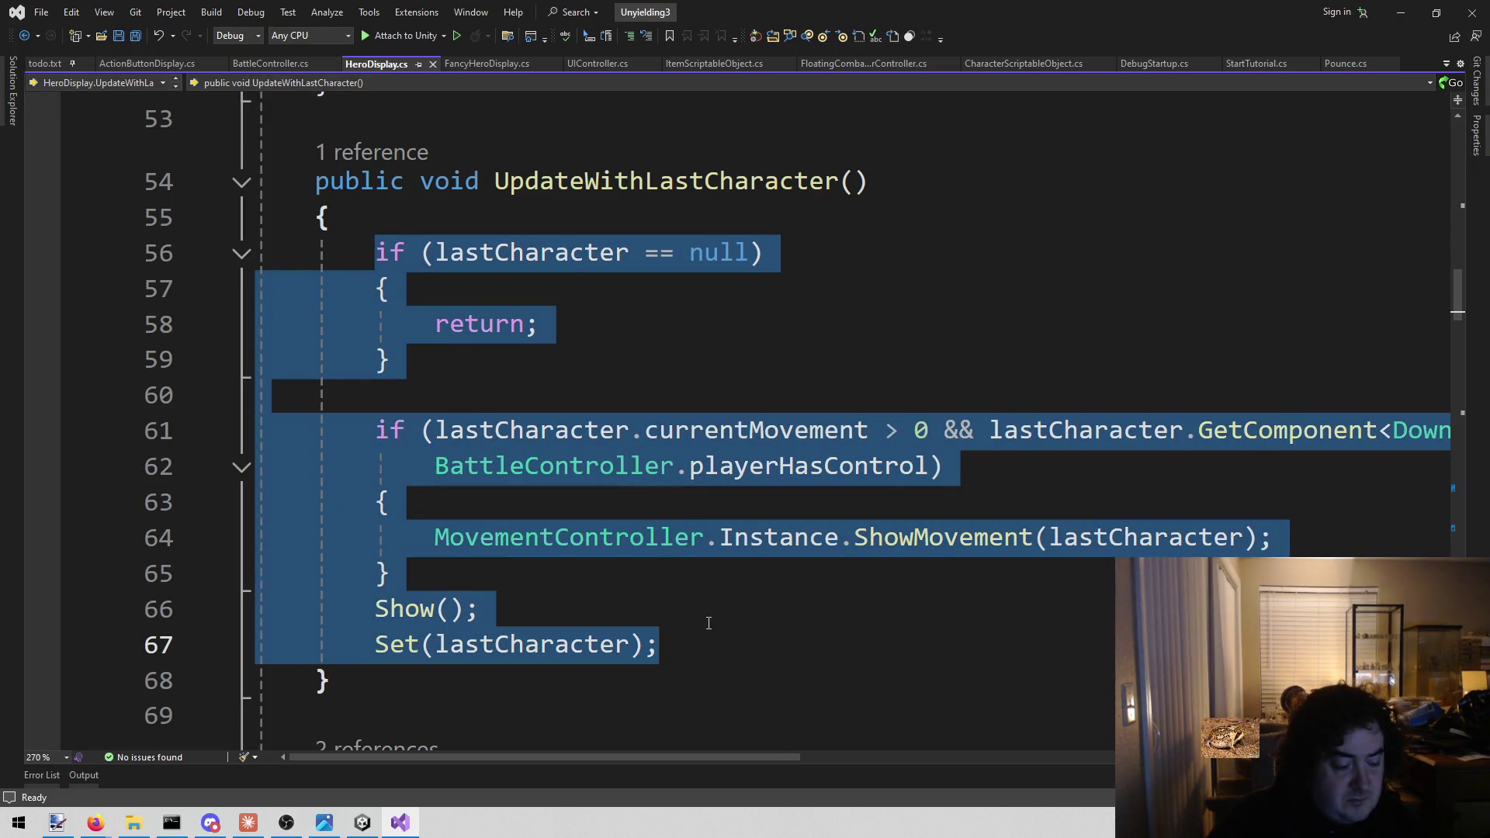
click(464, 67)
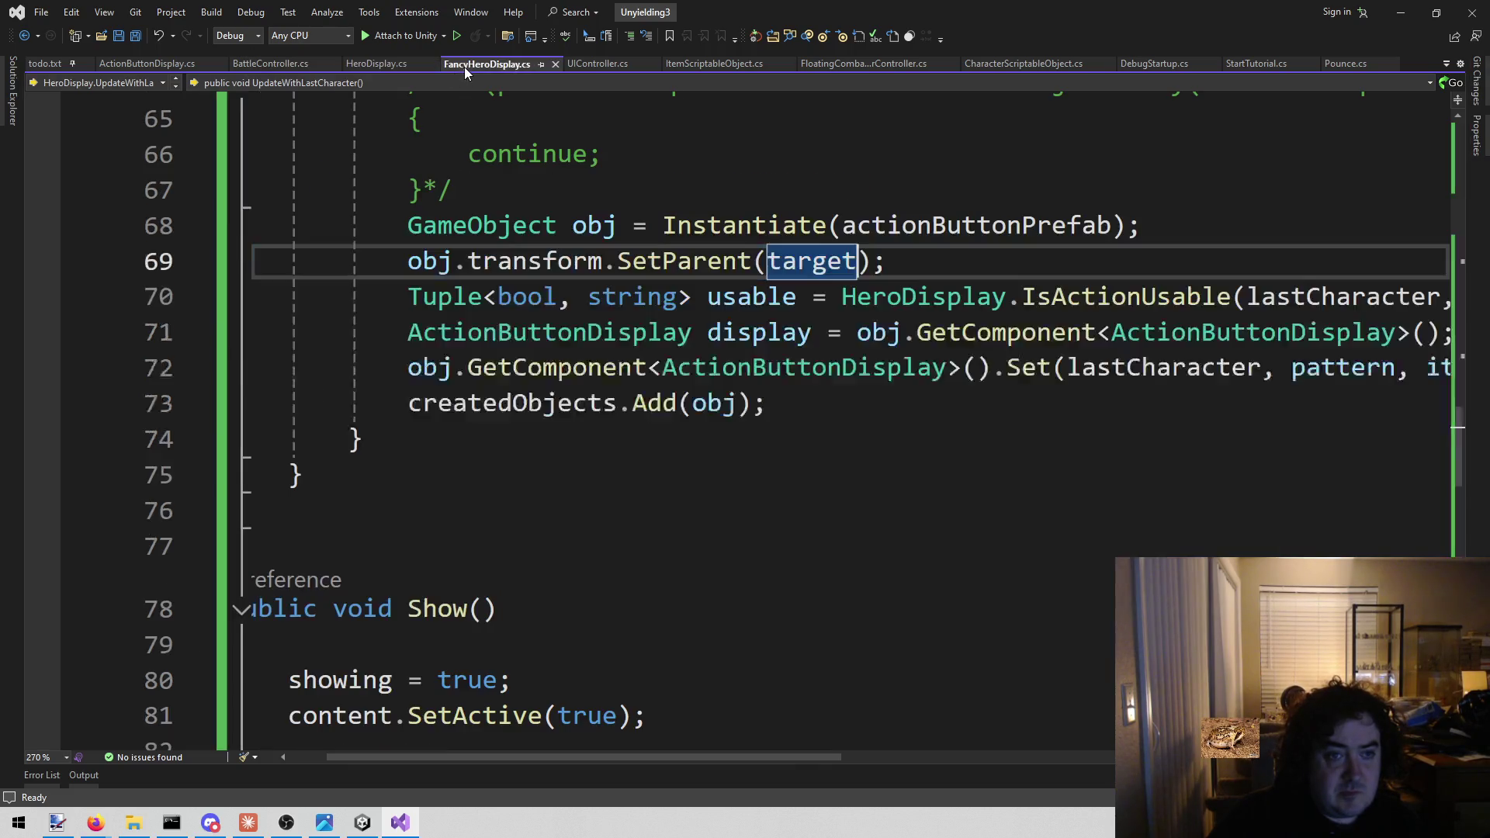
Paste the null check, movement display, Show and Set calls into FancyHeroDisplay's empty UpdateWithLastCharacter
scroll(491, 761, left, 3)
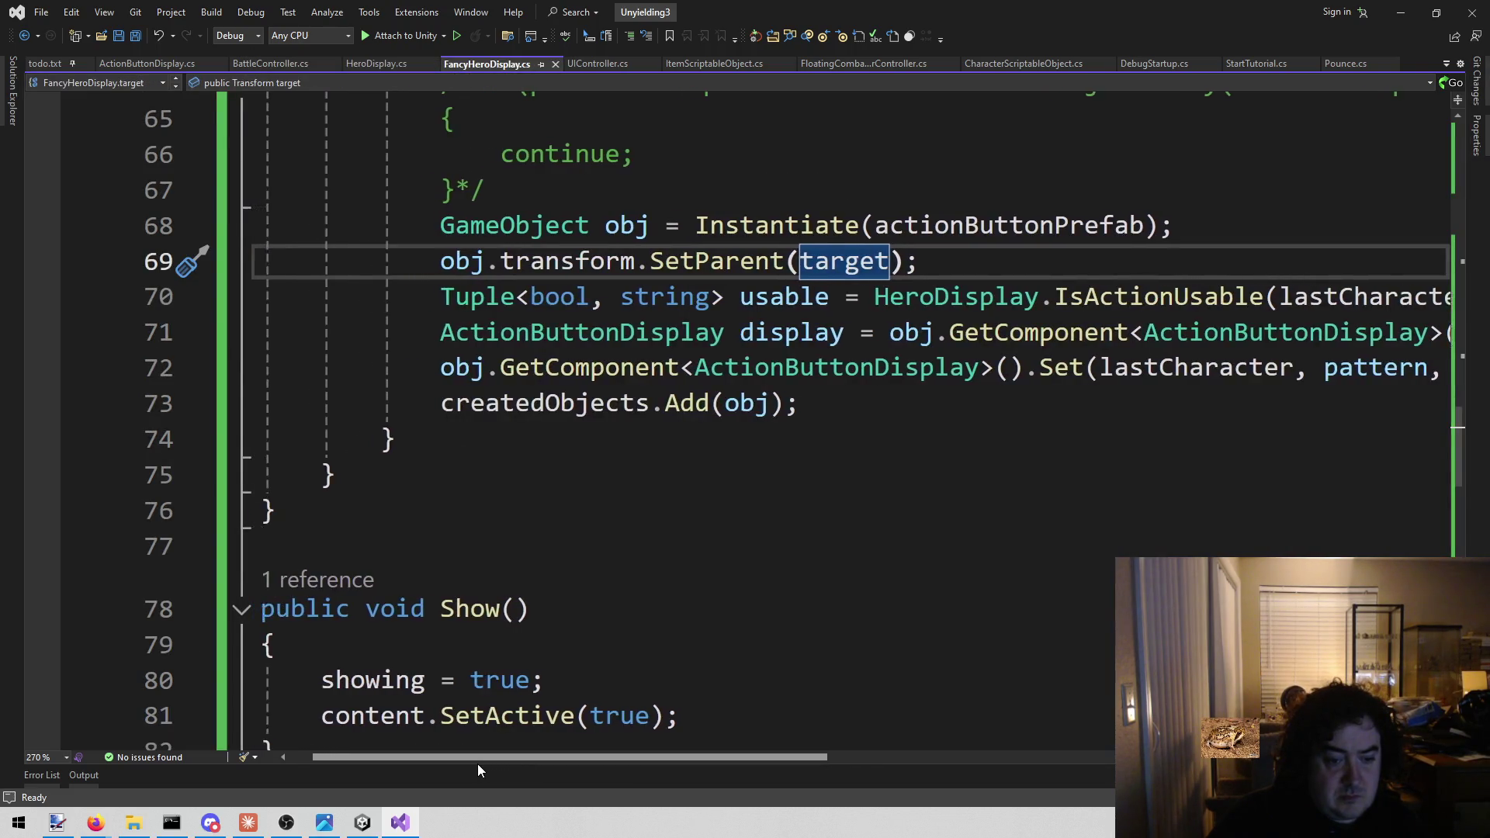
scroll(539, 527, down, 2)
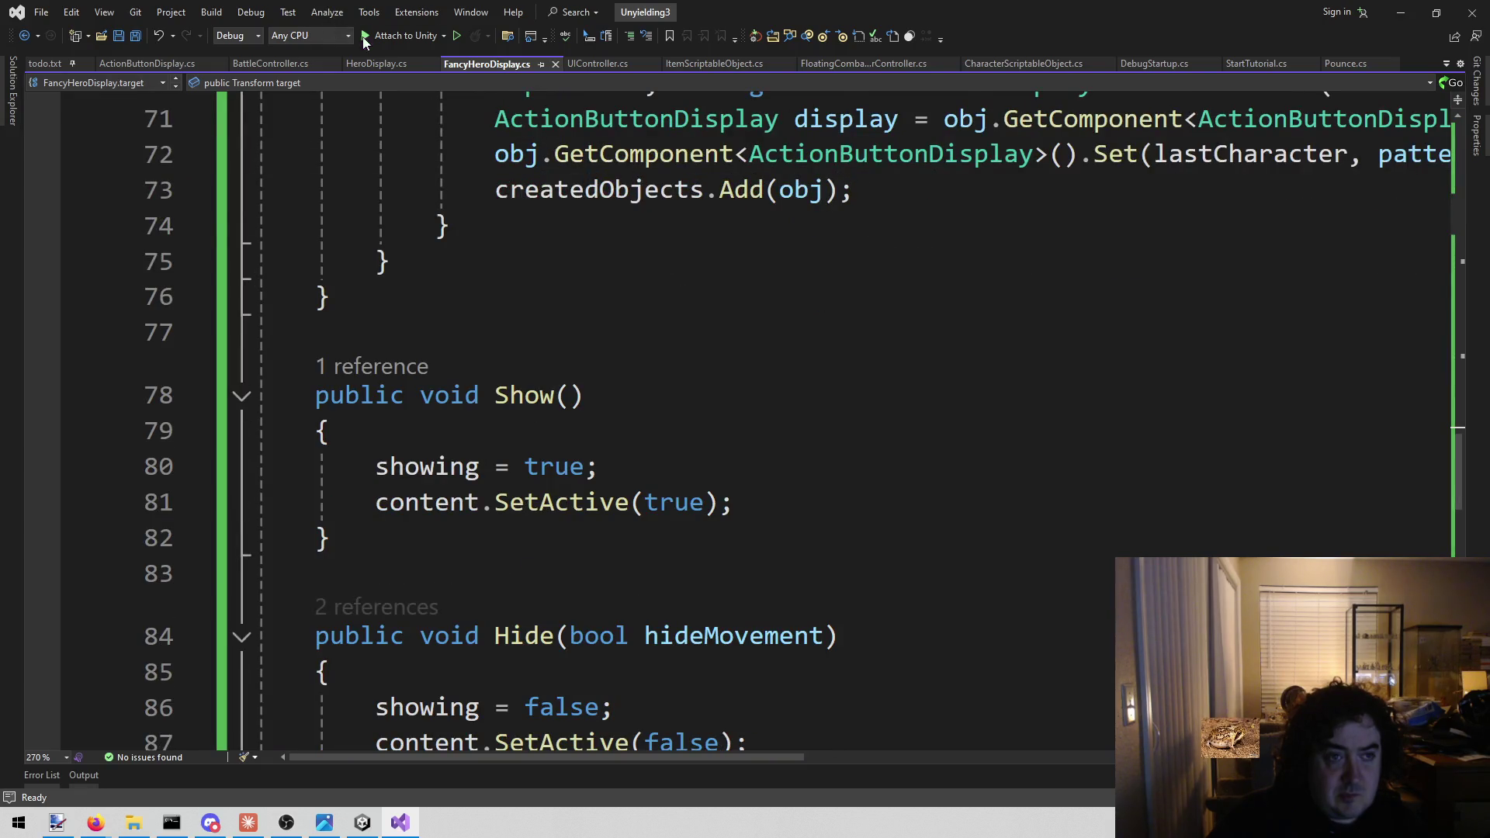
click(381, 64)
click(501, 66)
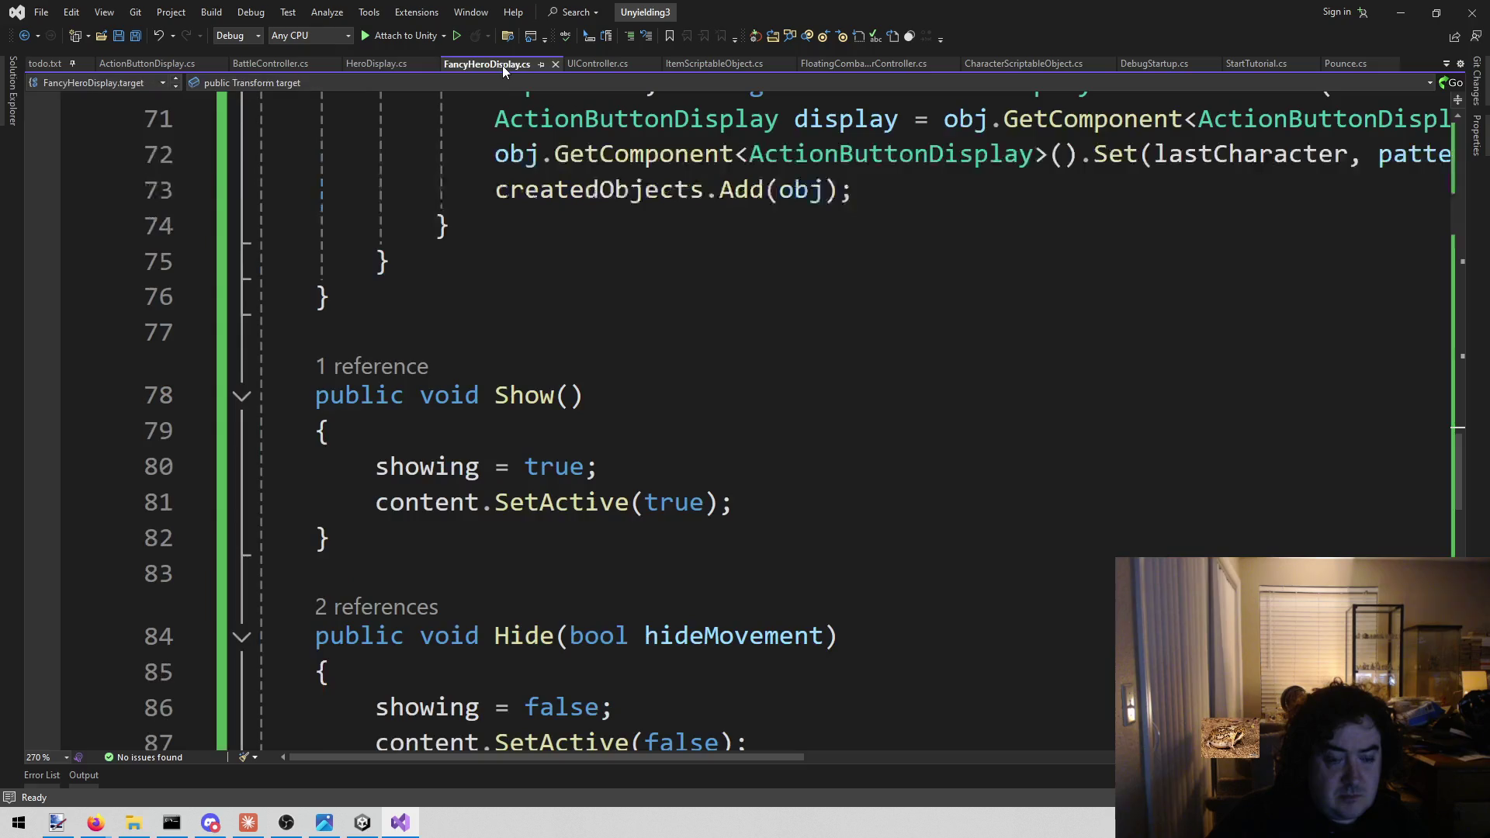
scroll(540, 368, up, 6)
scroll(540, 368, up, 3)
scroll(615, 350, down, 14)
click(431, 442)
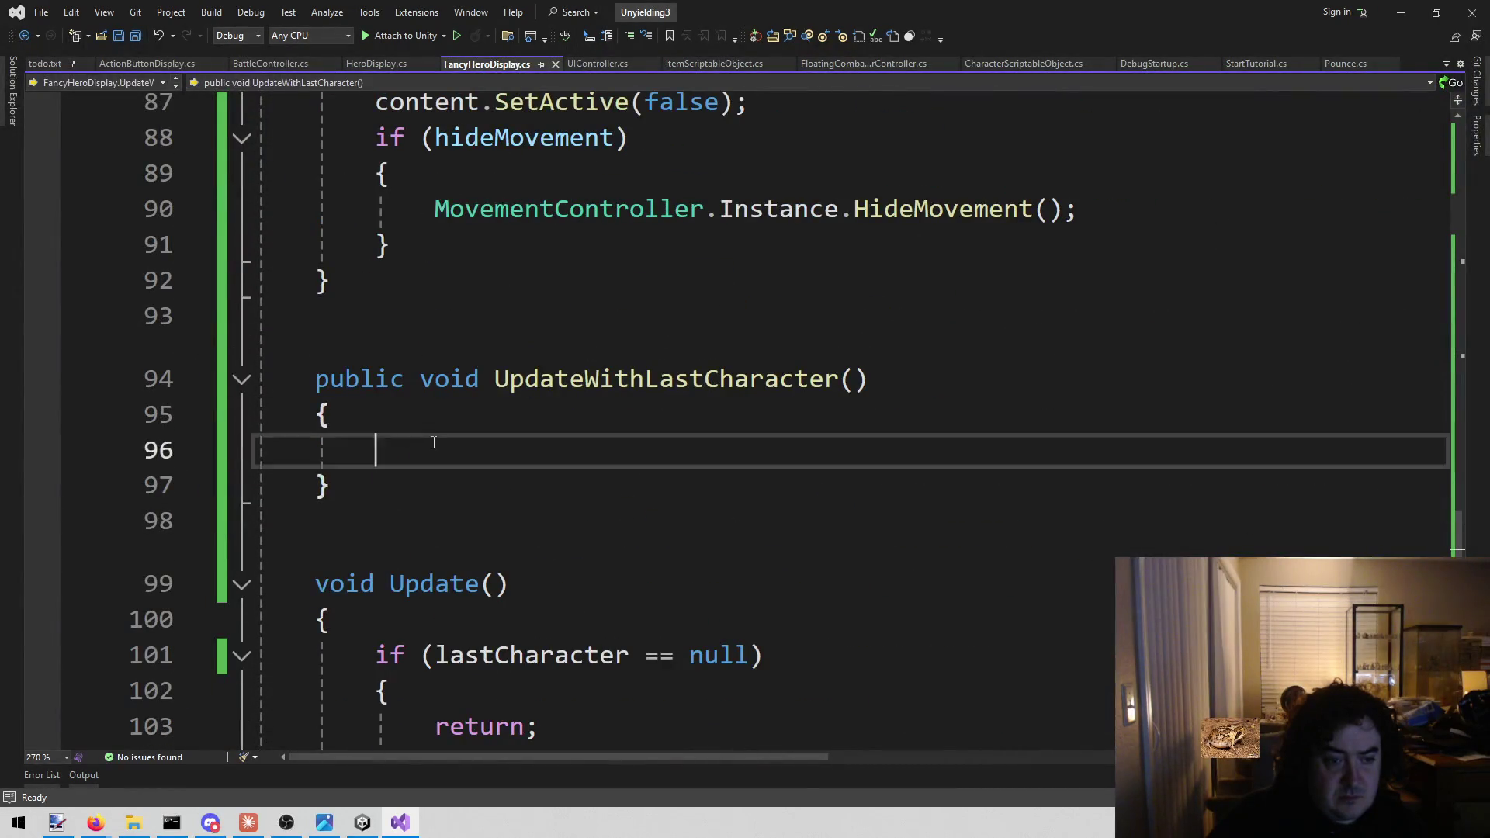
key(ctrl+v)
click(737, 375)
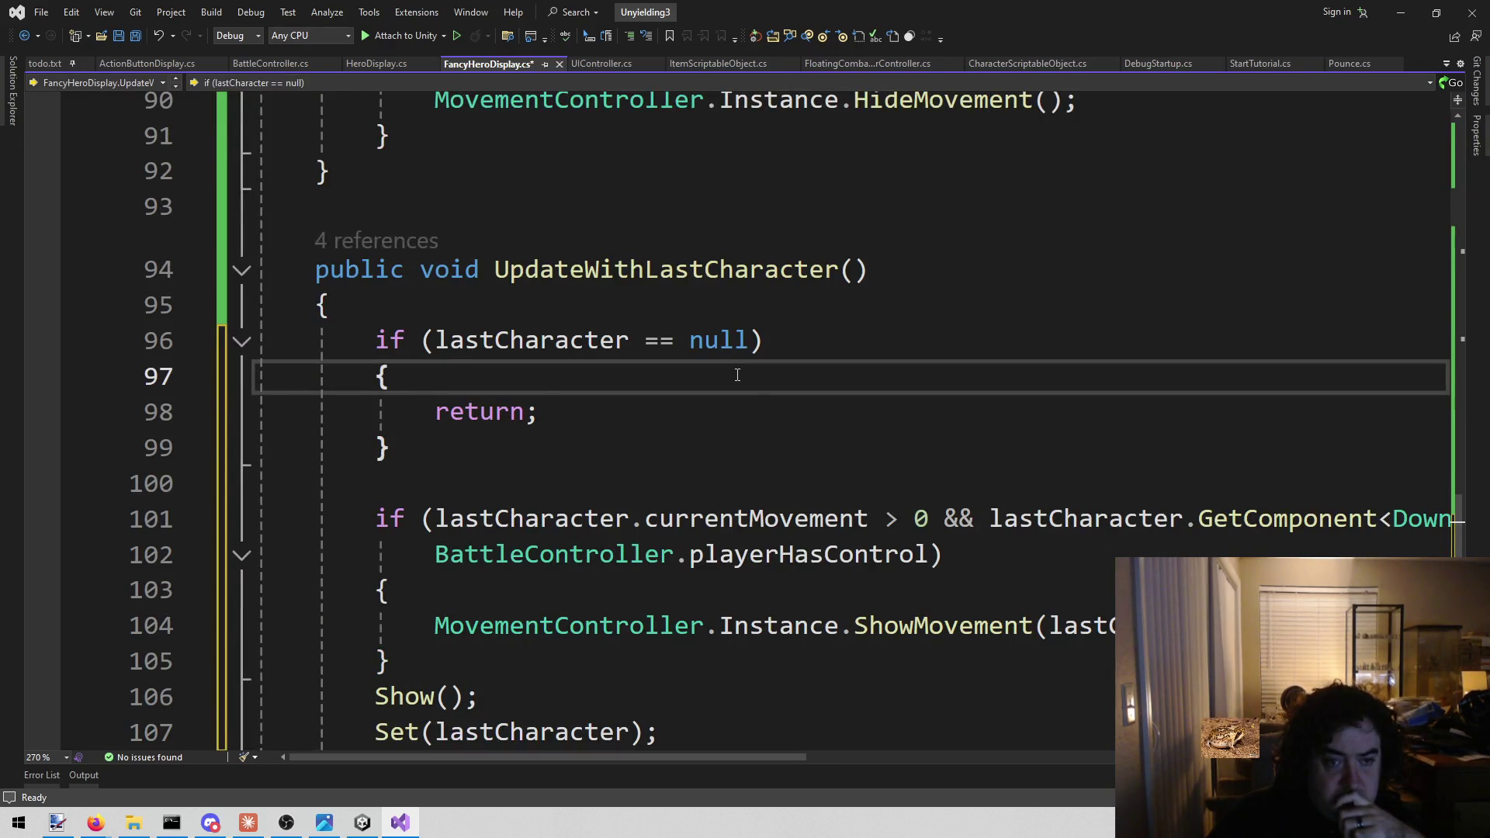
scroll(730, 381, down, 6)
scroll(718, 387, down, 3)
scroll(702, 389, up, 13)
scroll(674, 405, up, 15)
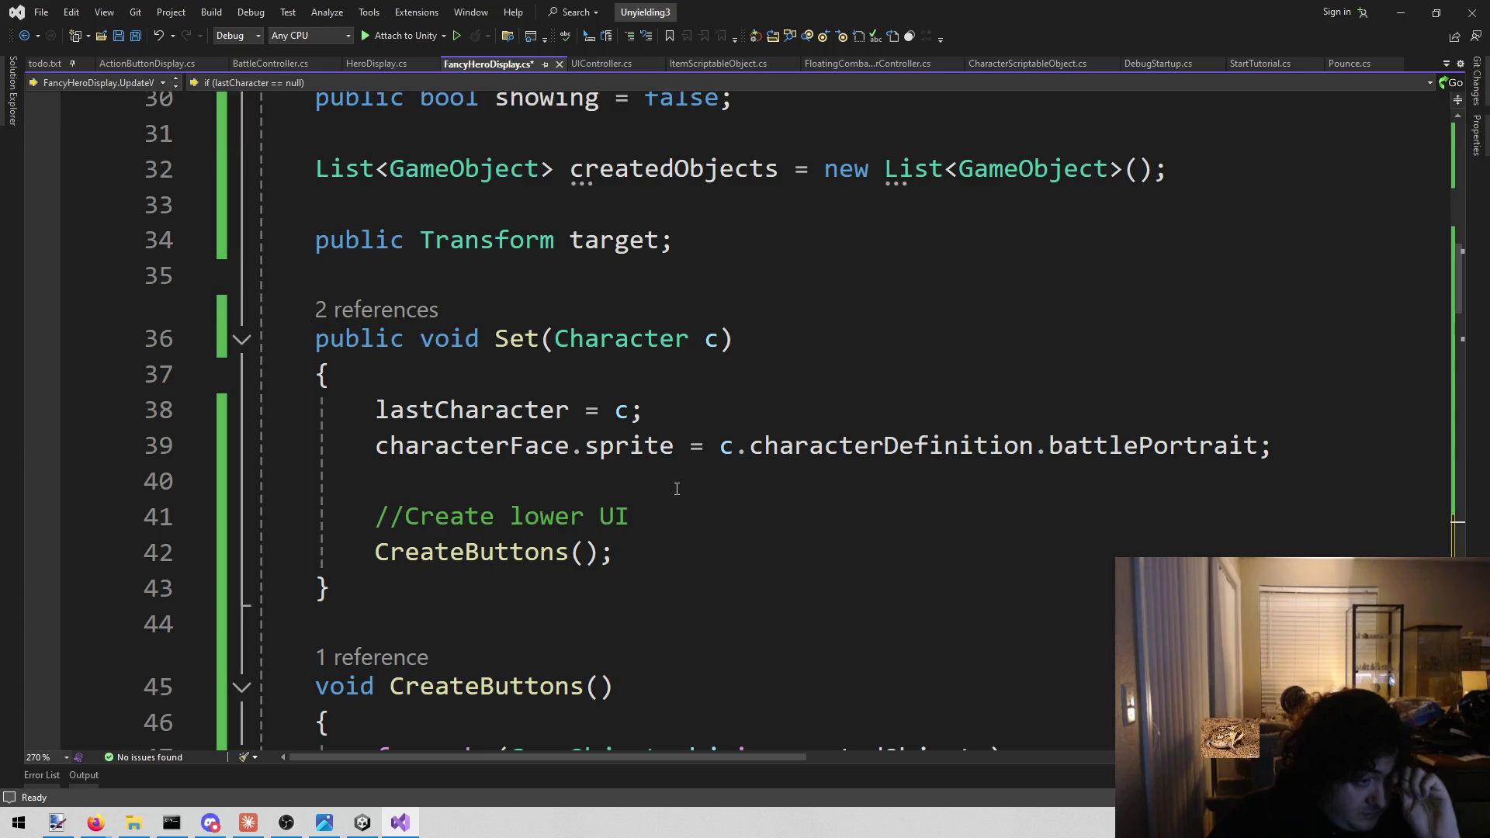
scroll(676, 489, up, 1)
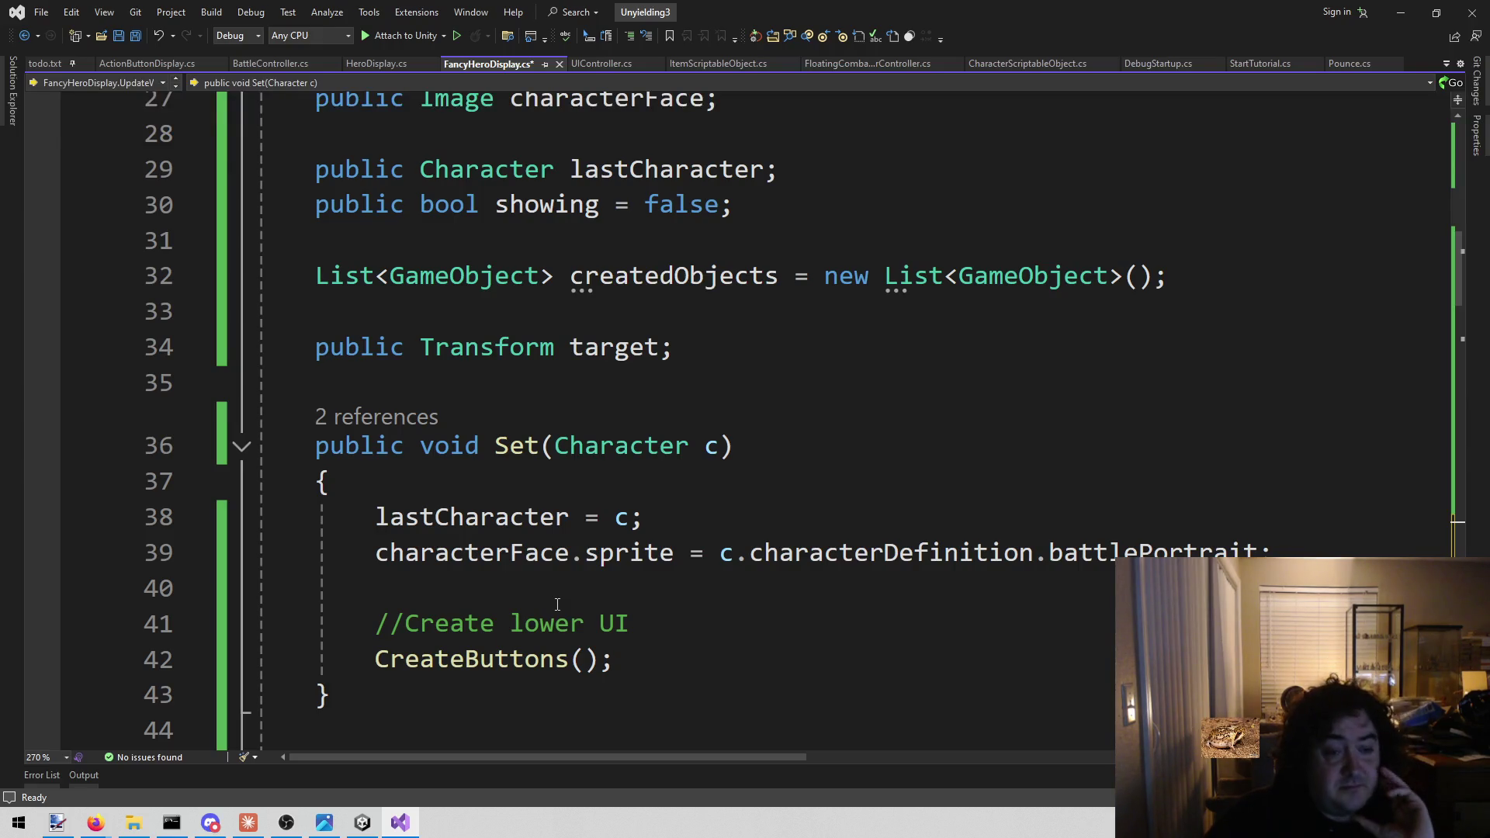
Save FancyHeroDisplay.cs with the //Create lower UI comment above CreateButtons()
click(617, 623)
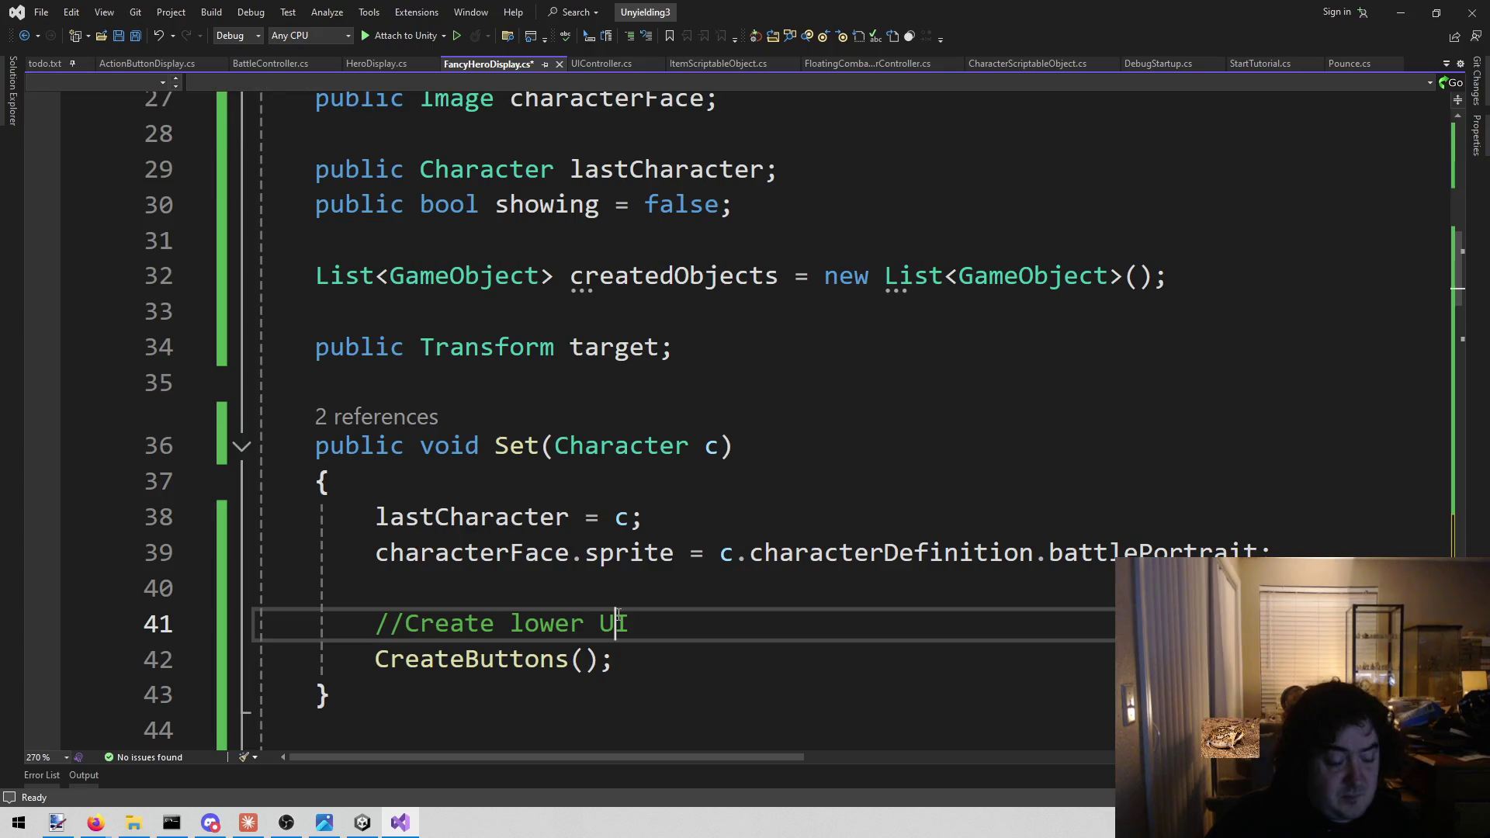
key(ctrl+s)
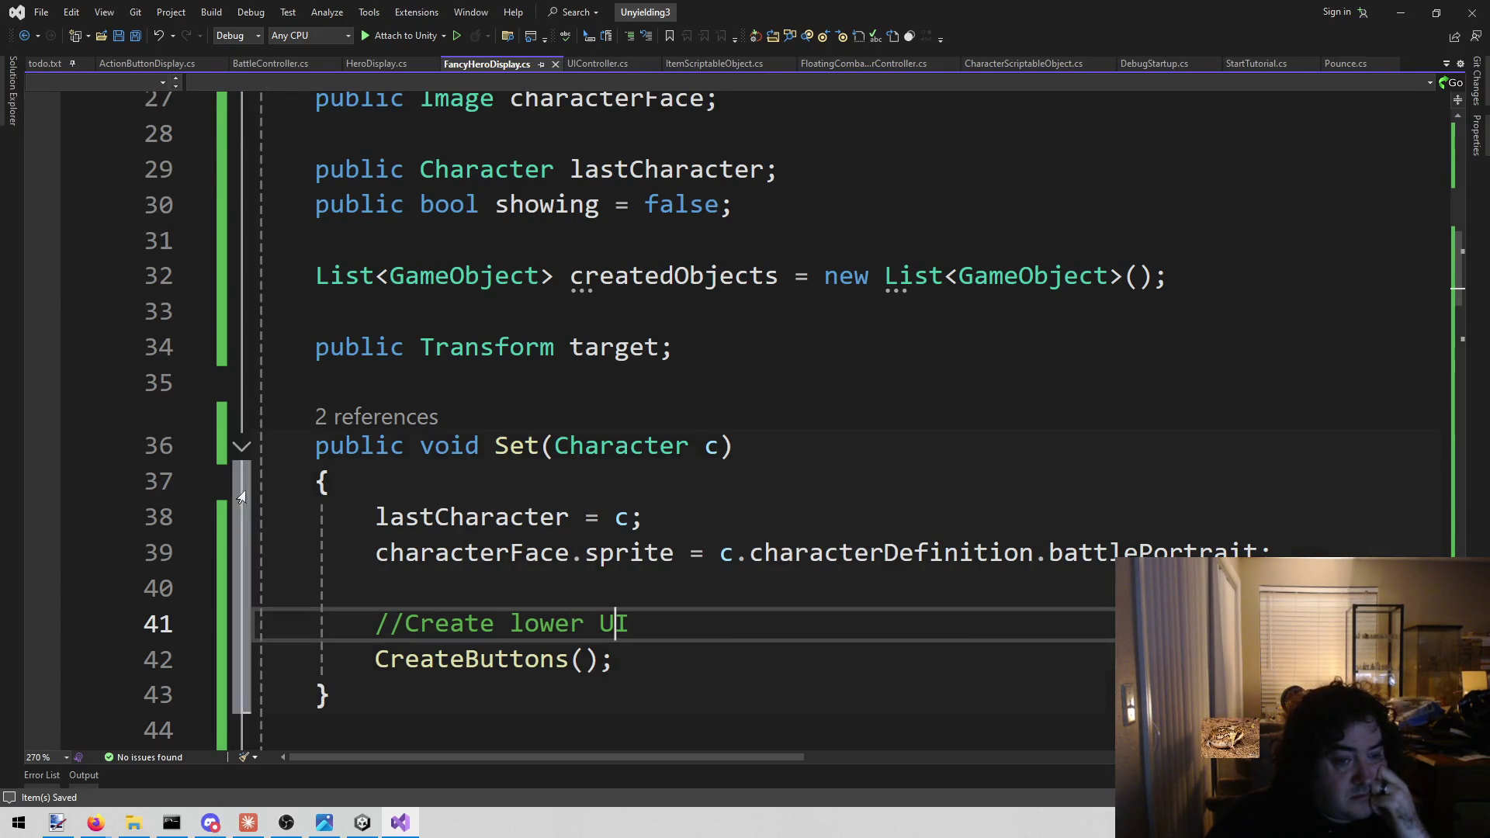
click(319, 482)
click(379, 702)
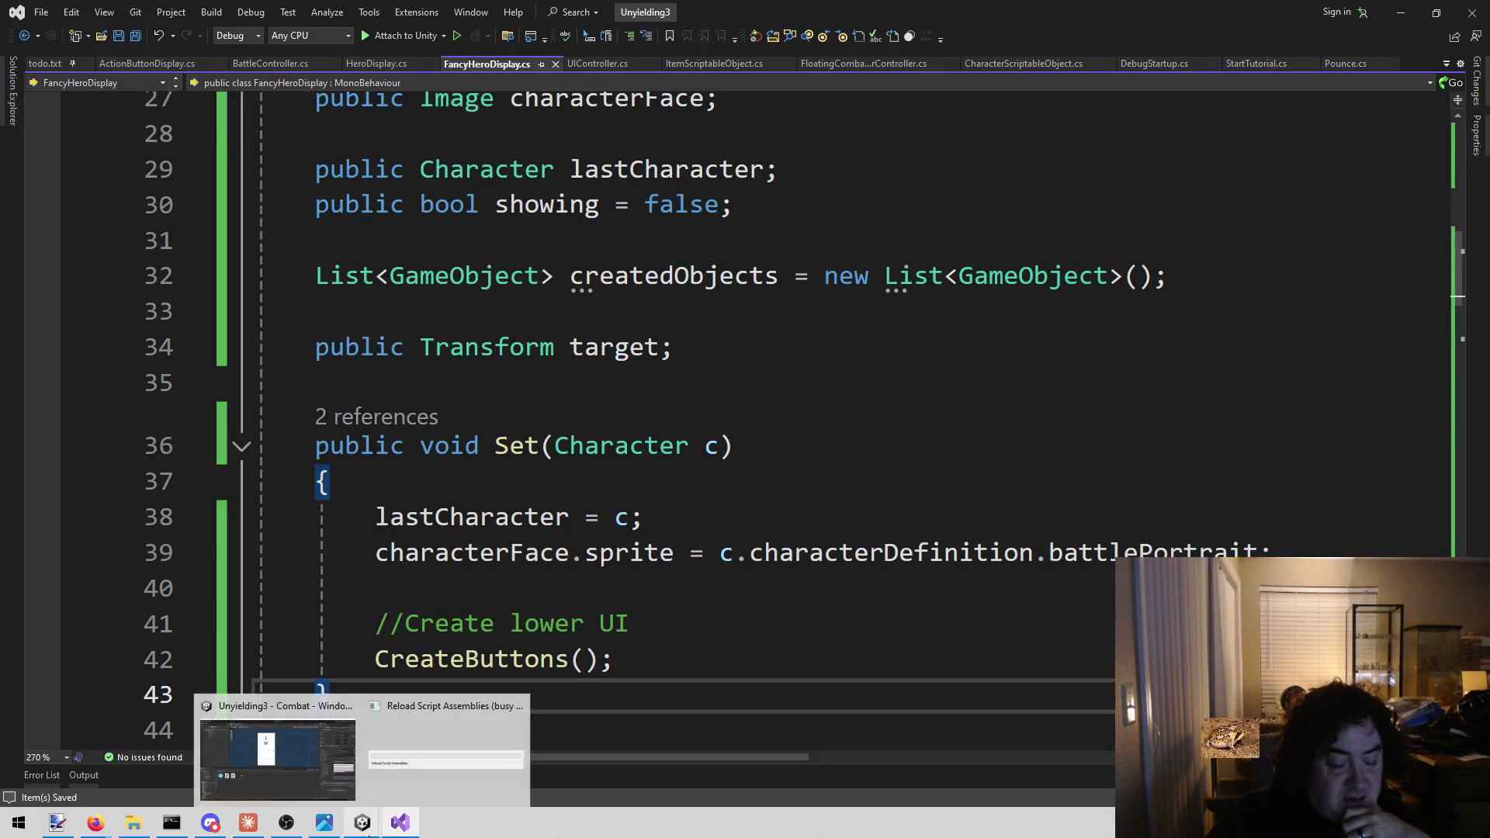
Switch to Unity and enter Play mode to load the battle map with Lenette's hero panel
mouse_move(325, 824)
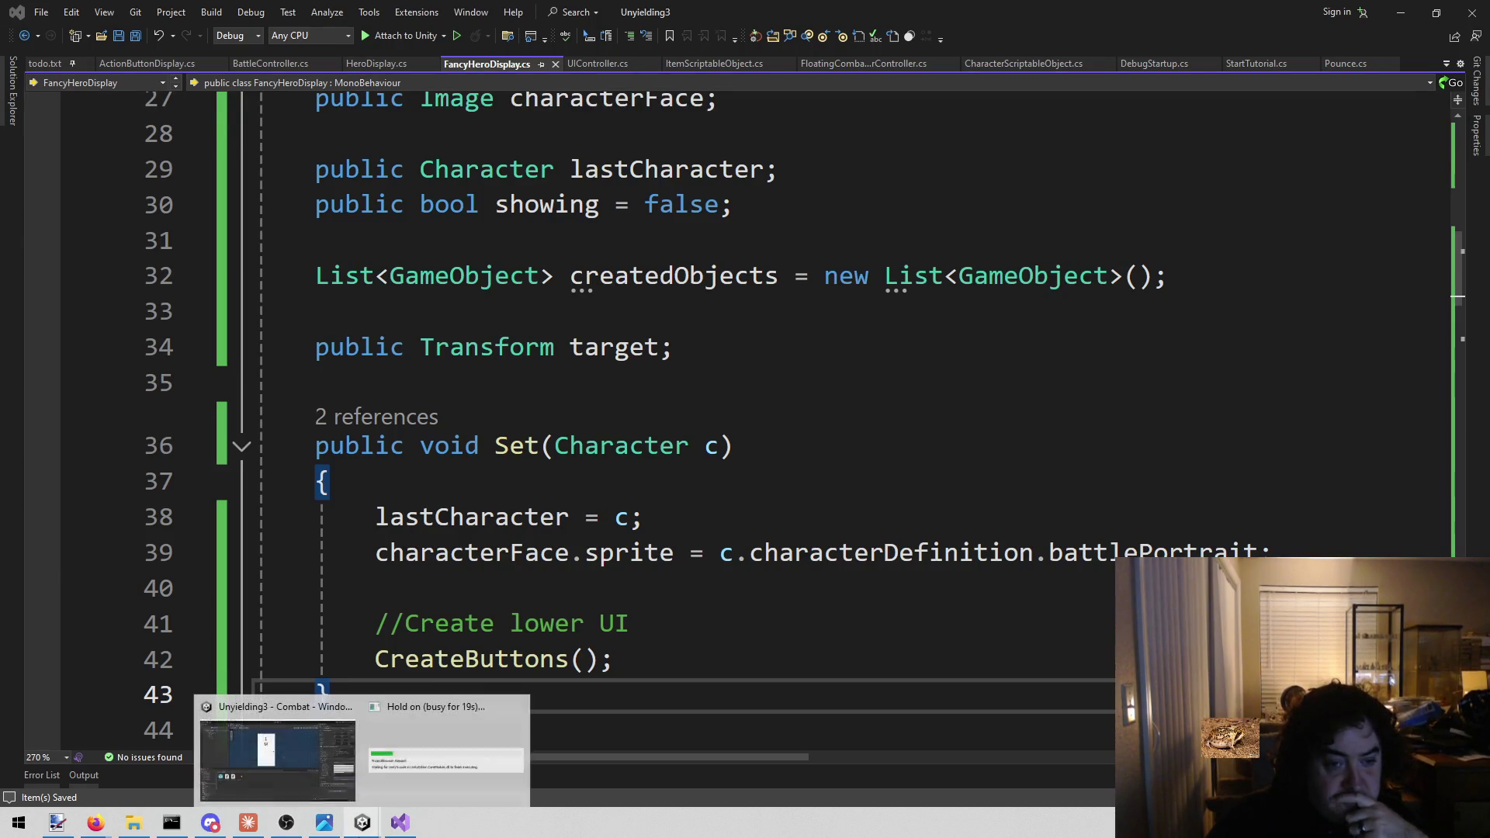
click(363, 823)
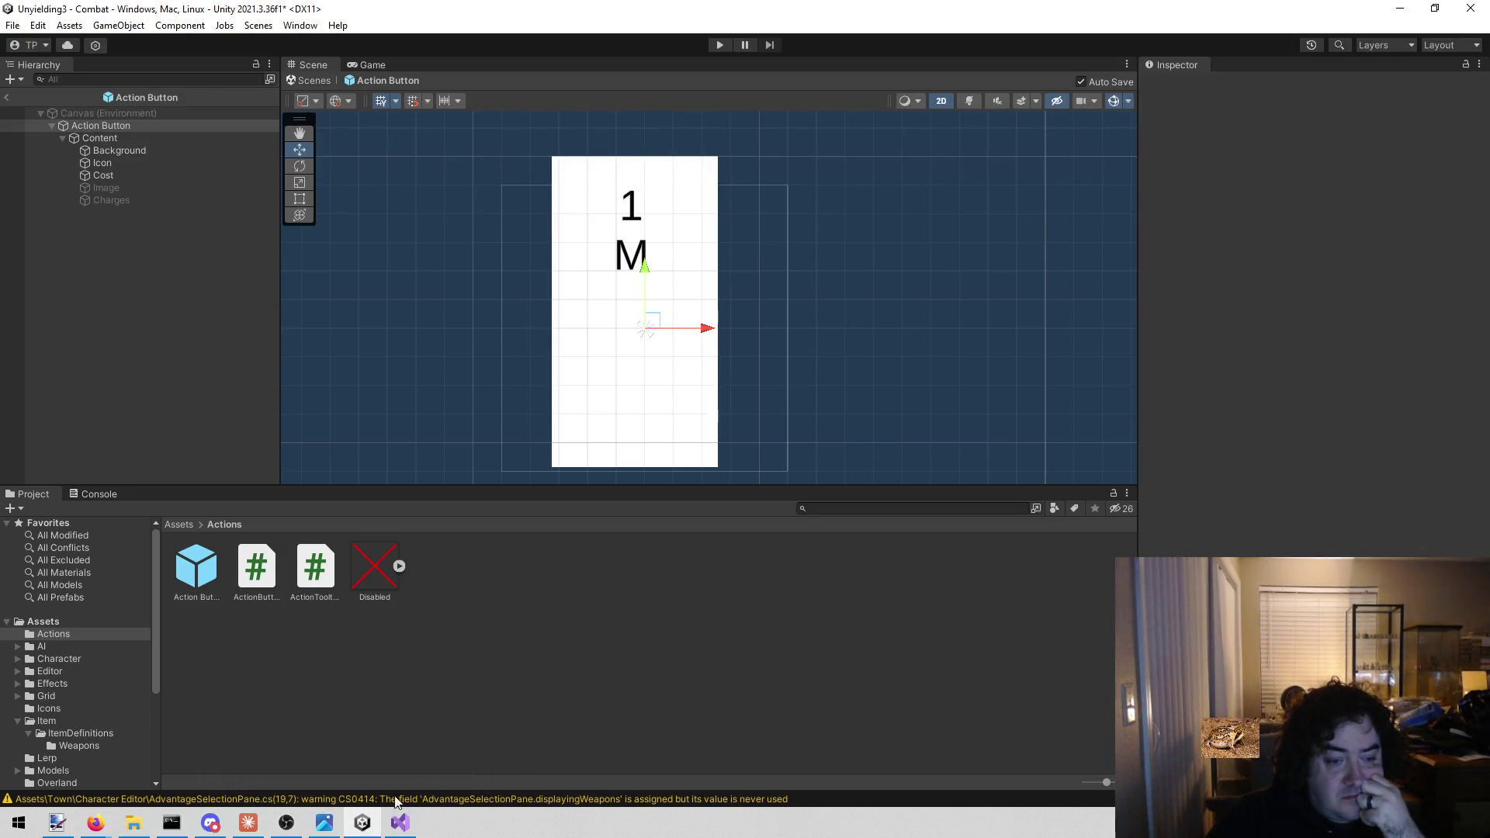
click(719, 43)
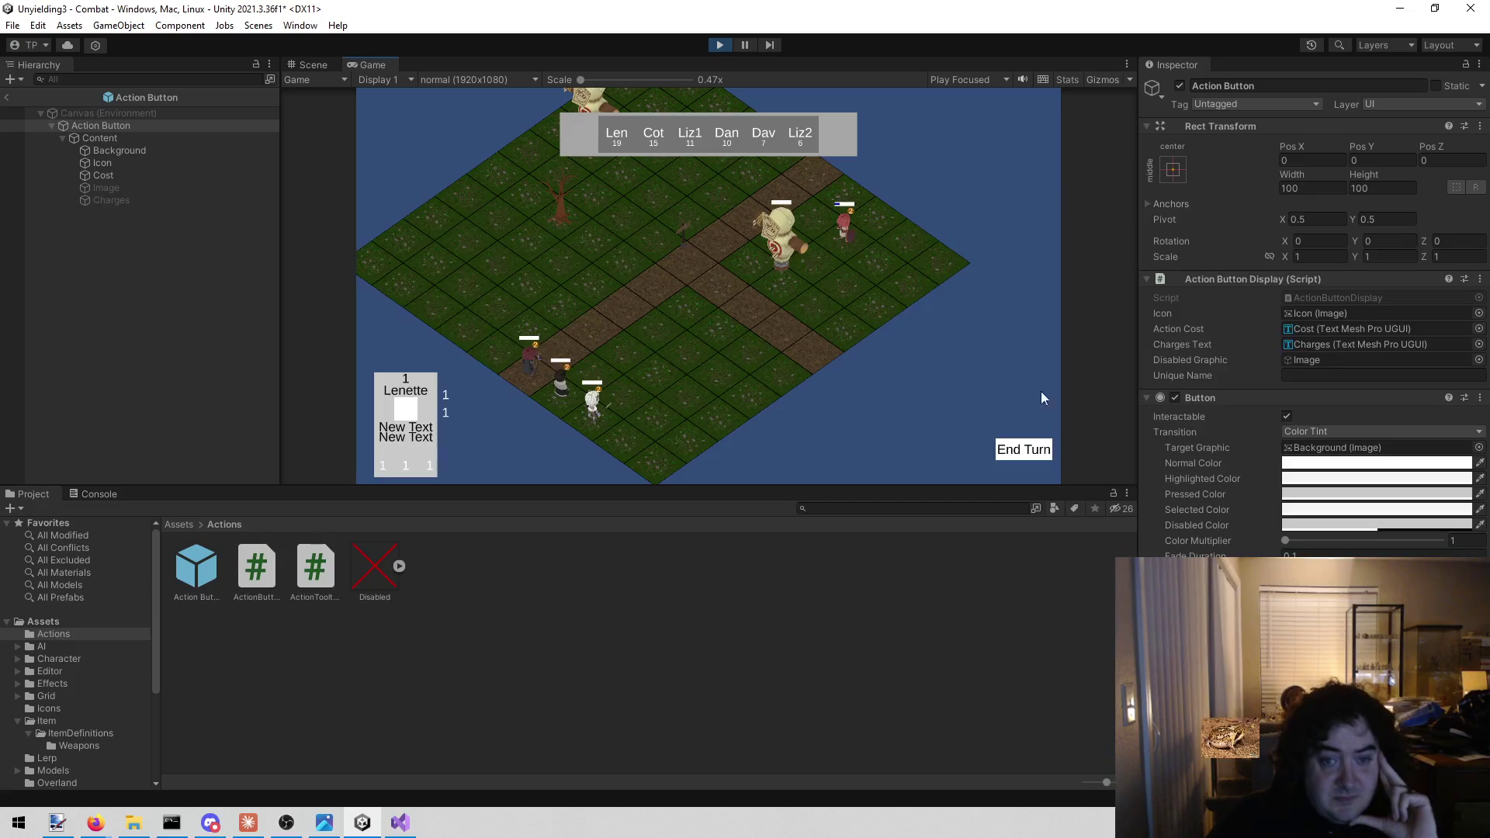
End the turn, attack Lizard 1 with the first action, and dismiss its Lunge report
click(1026, 455)
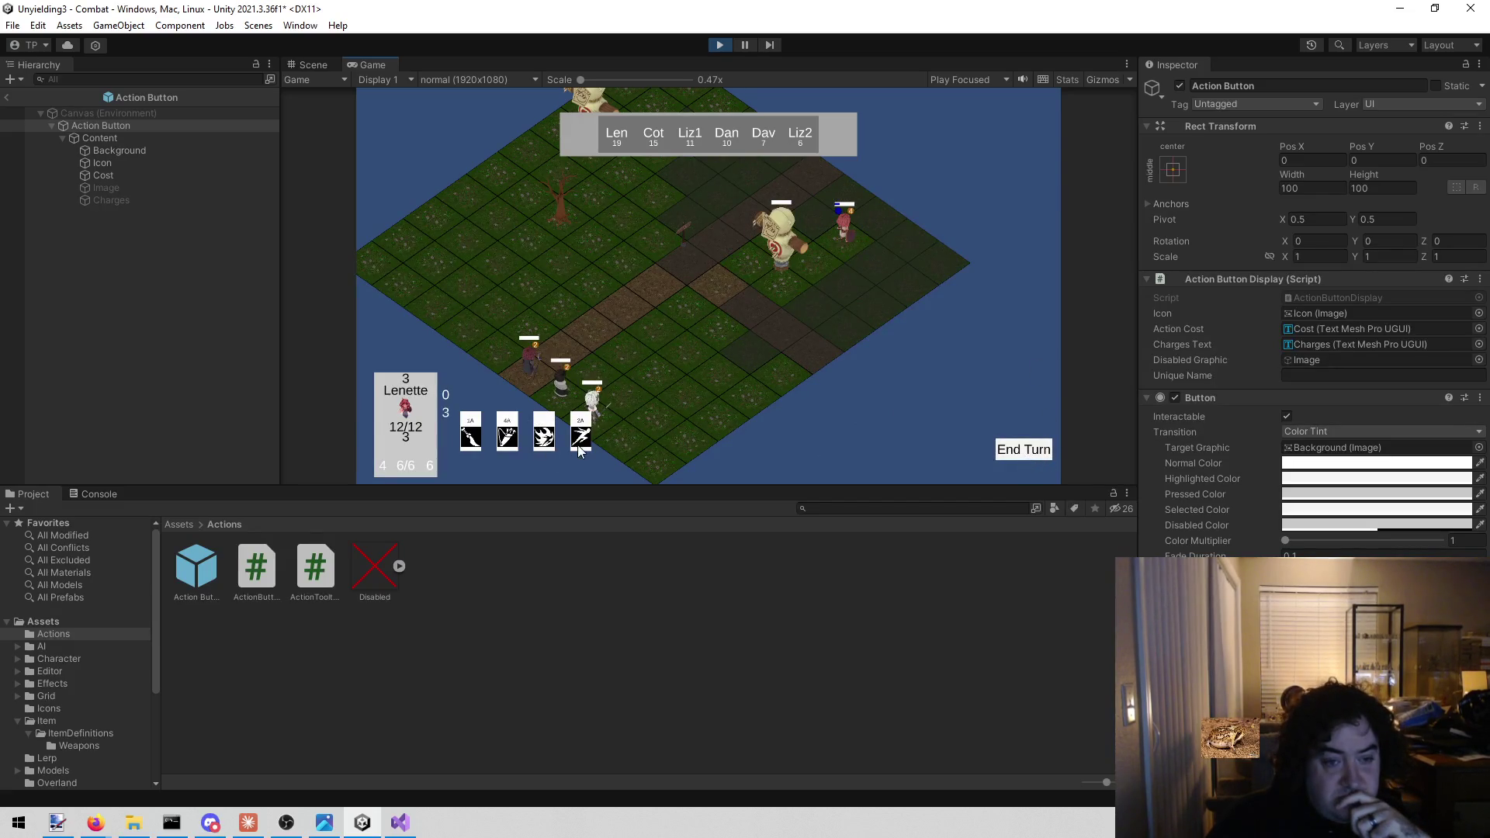
click(473, 439)
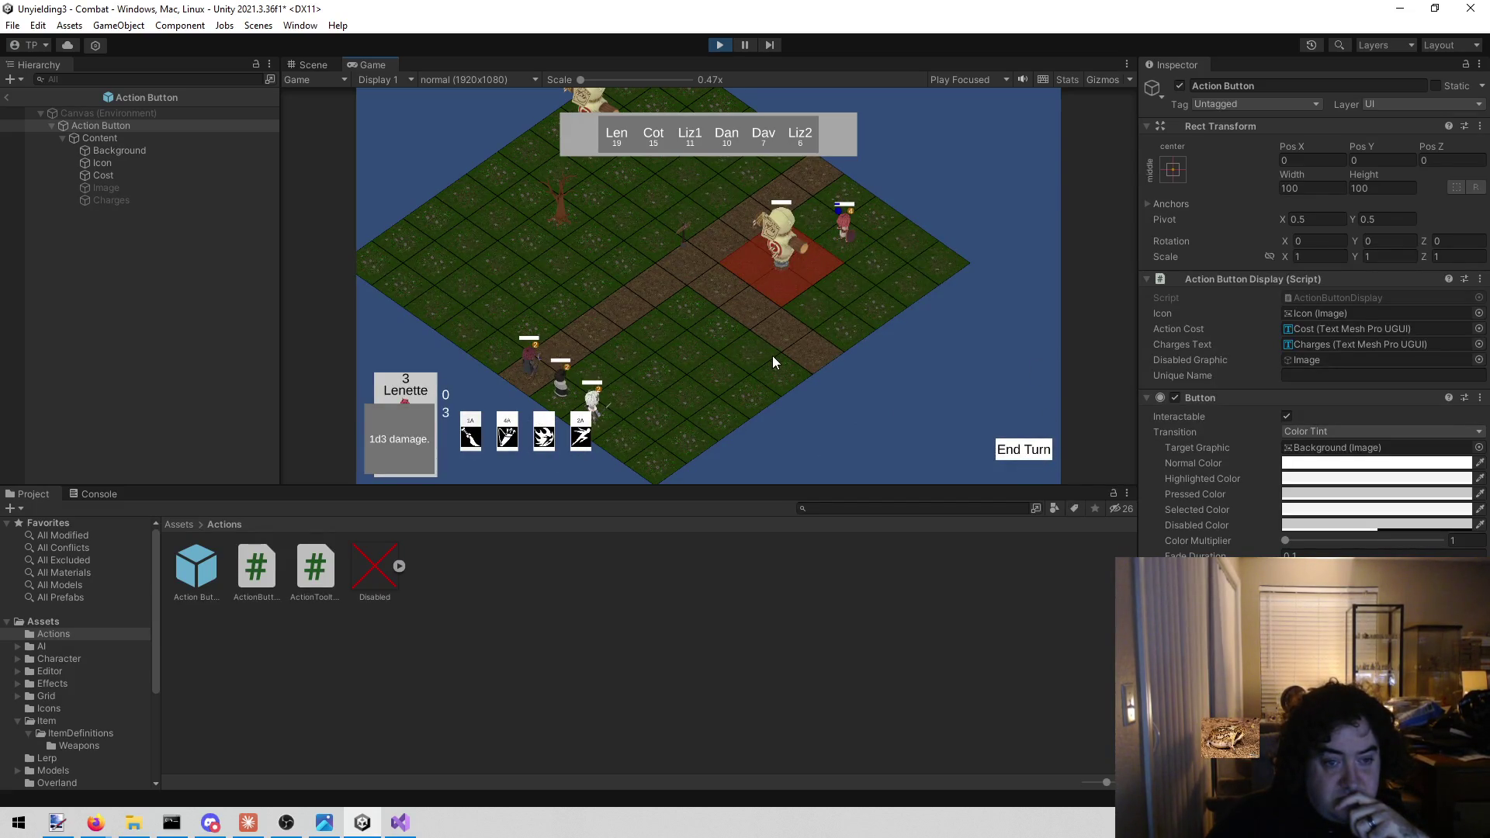
click(786, 262)
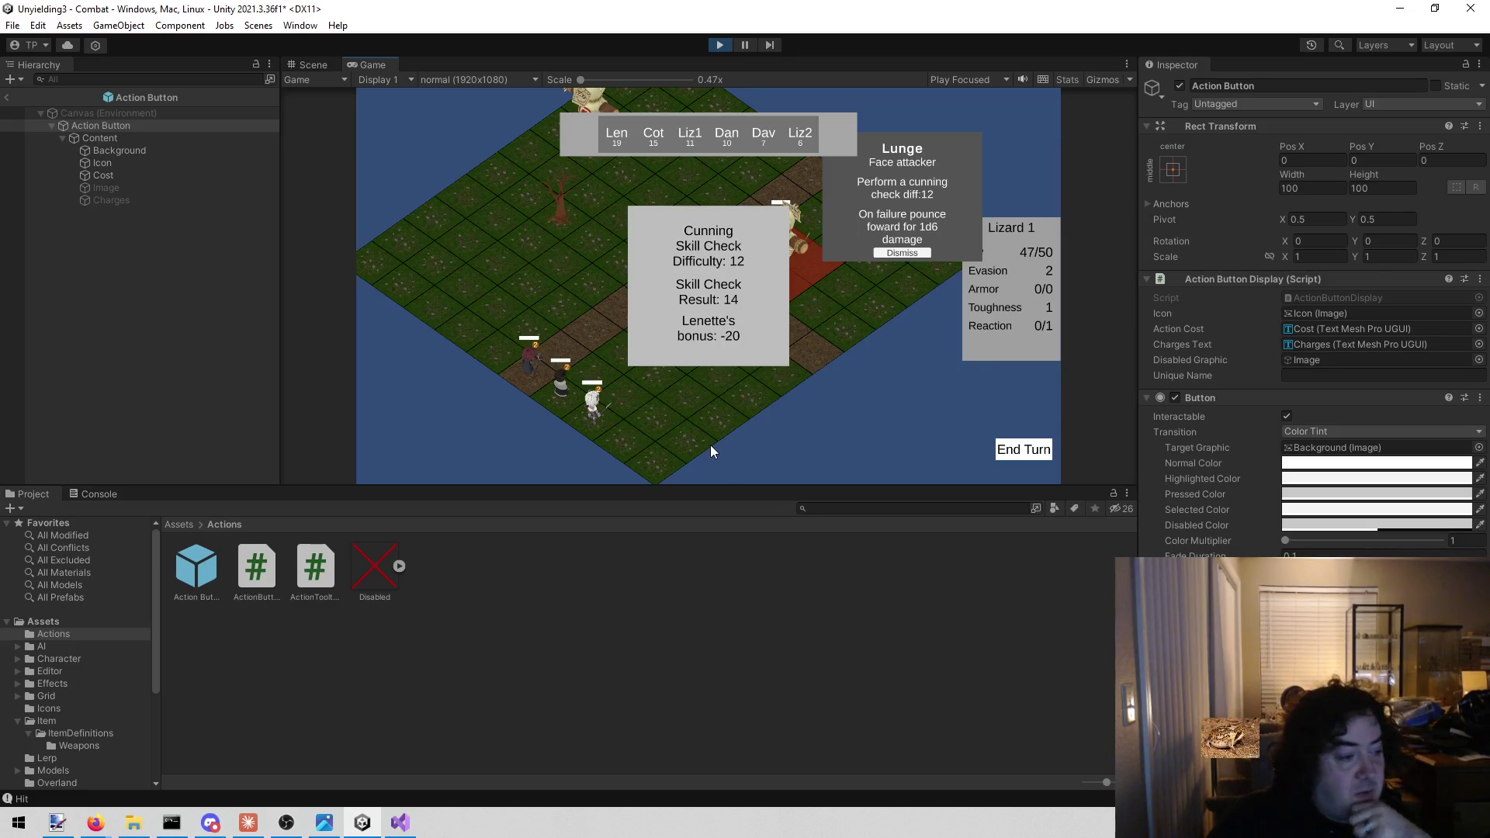
click(902, 253)
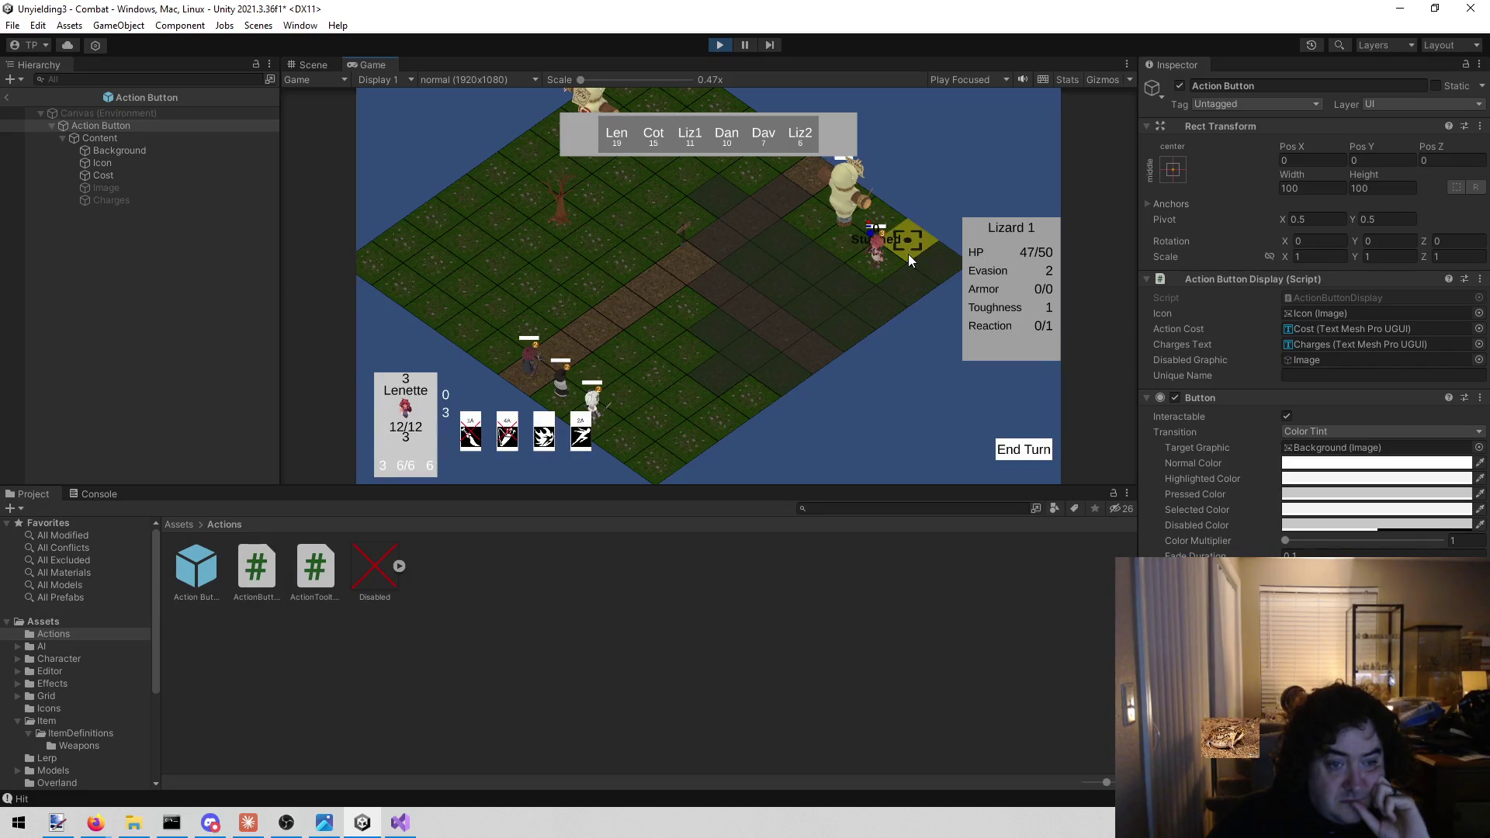
mouse_move(502, 438)
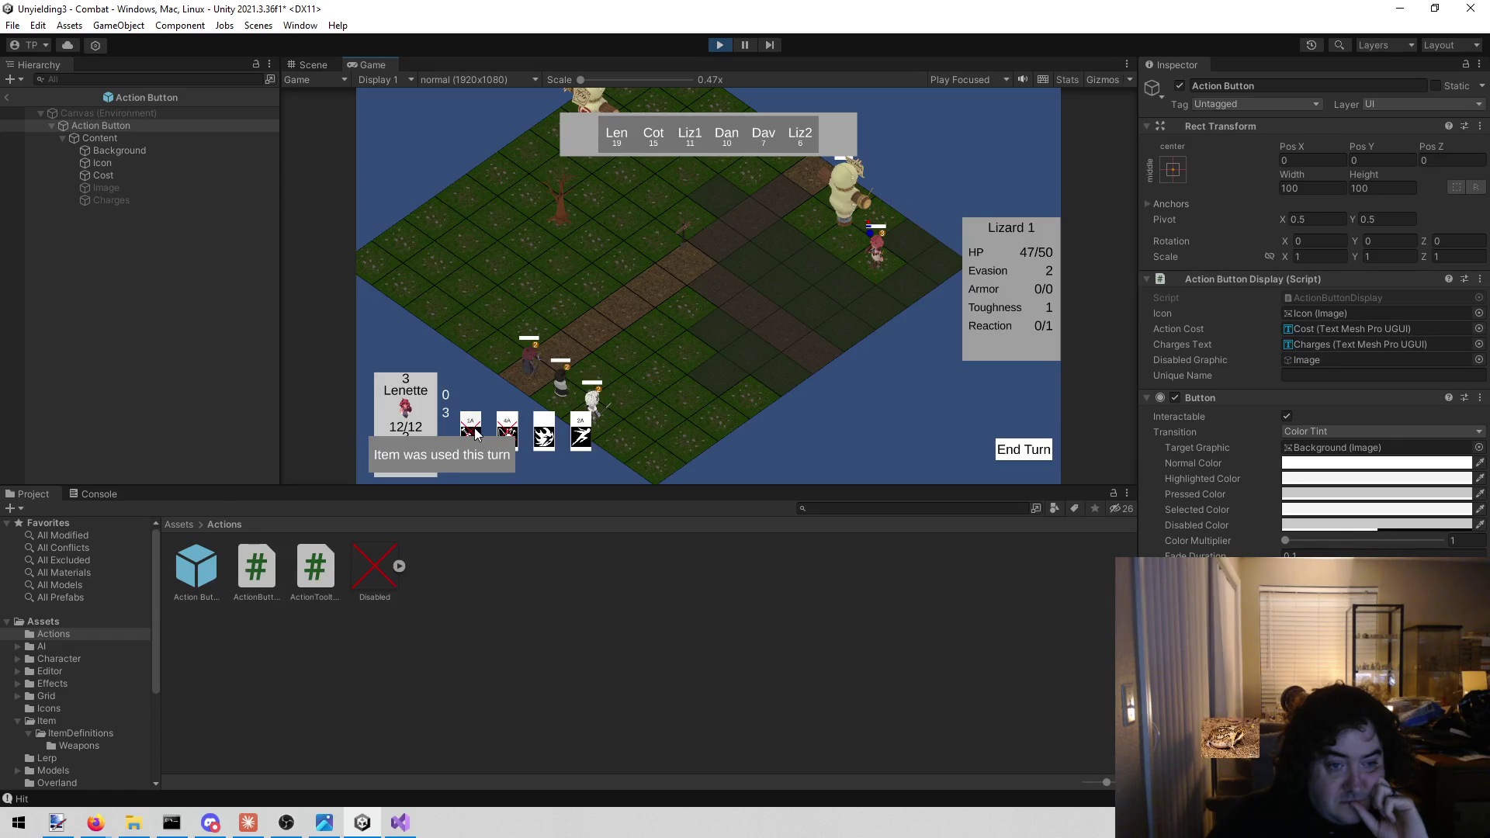
mouse_move(593, 432)
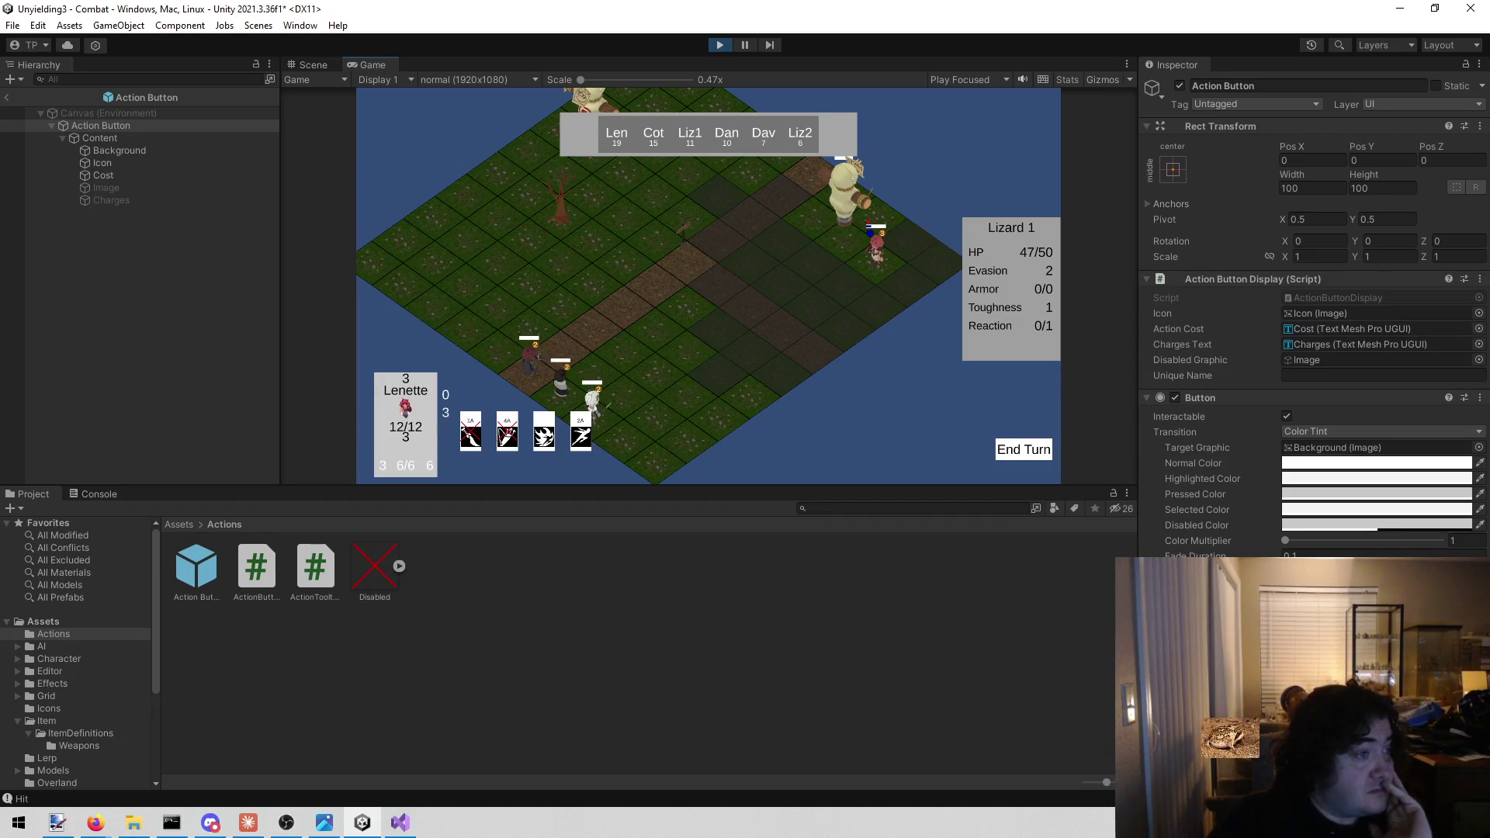
key(alt+Tab)
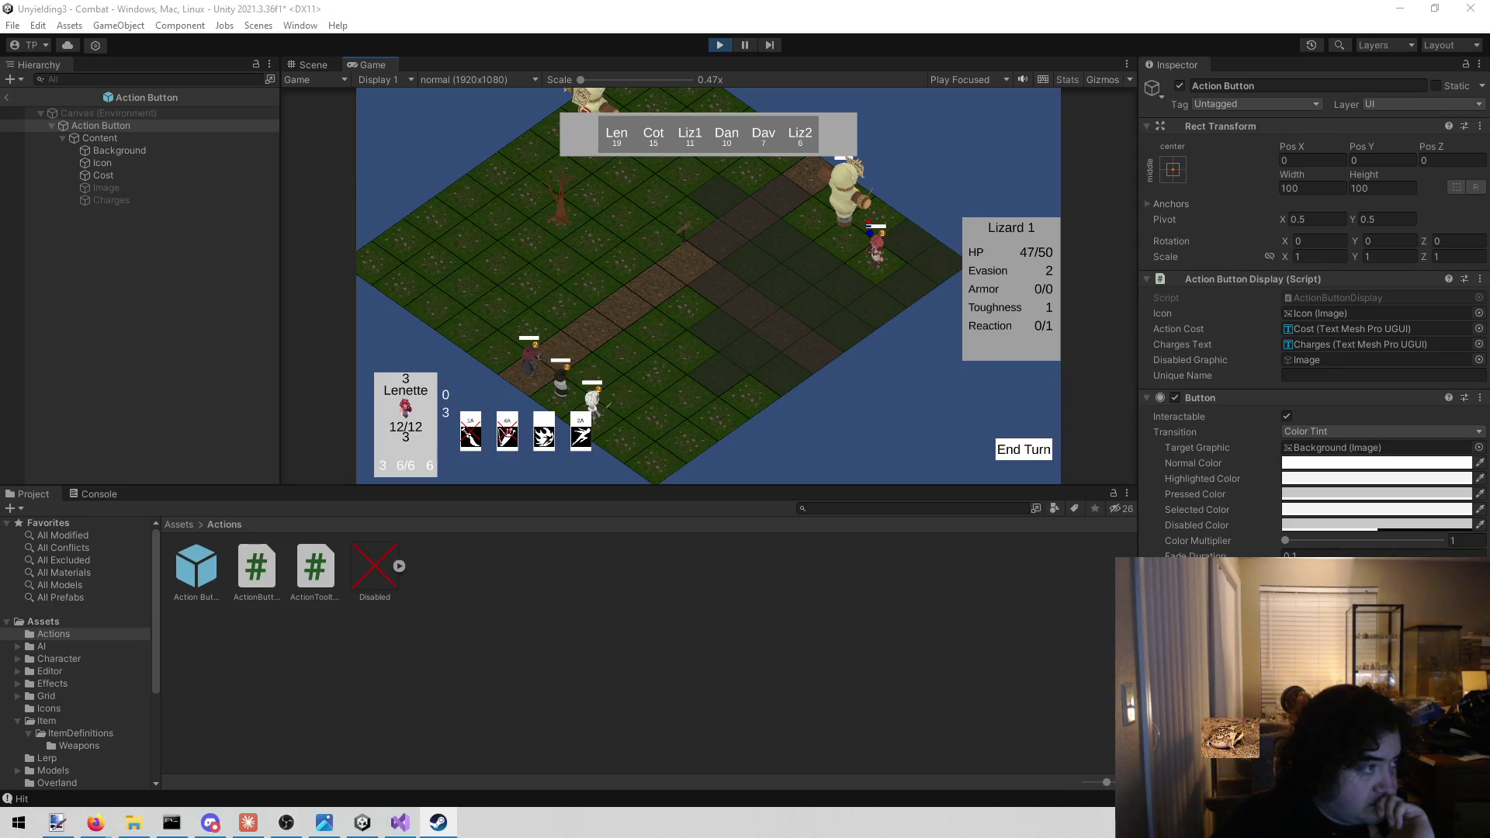
Drag the Steam Atomcraft store page over the editor, scroll it up, then close it
mouse_move(0, 187)
mouse_down()
mouse_move(225, 180)
mouse_move(743, 120)
mouse_up()
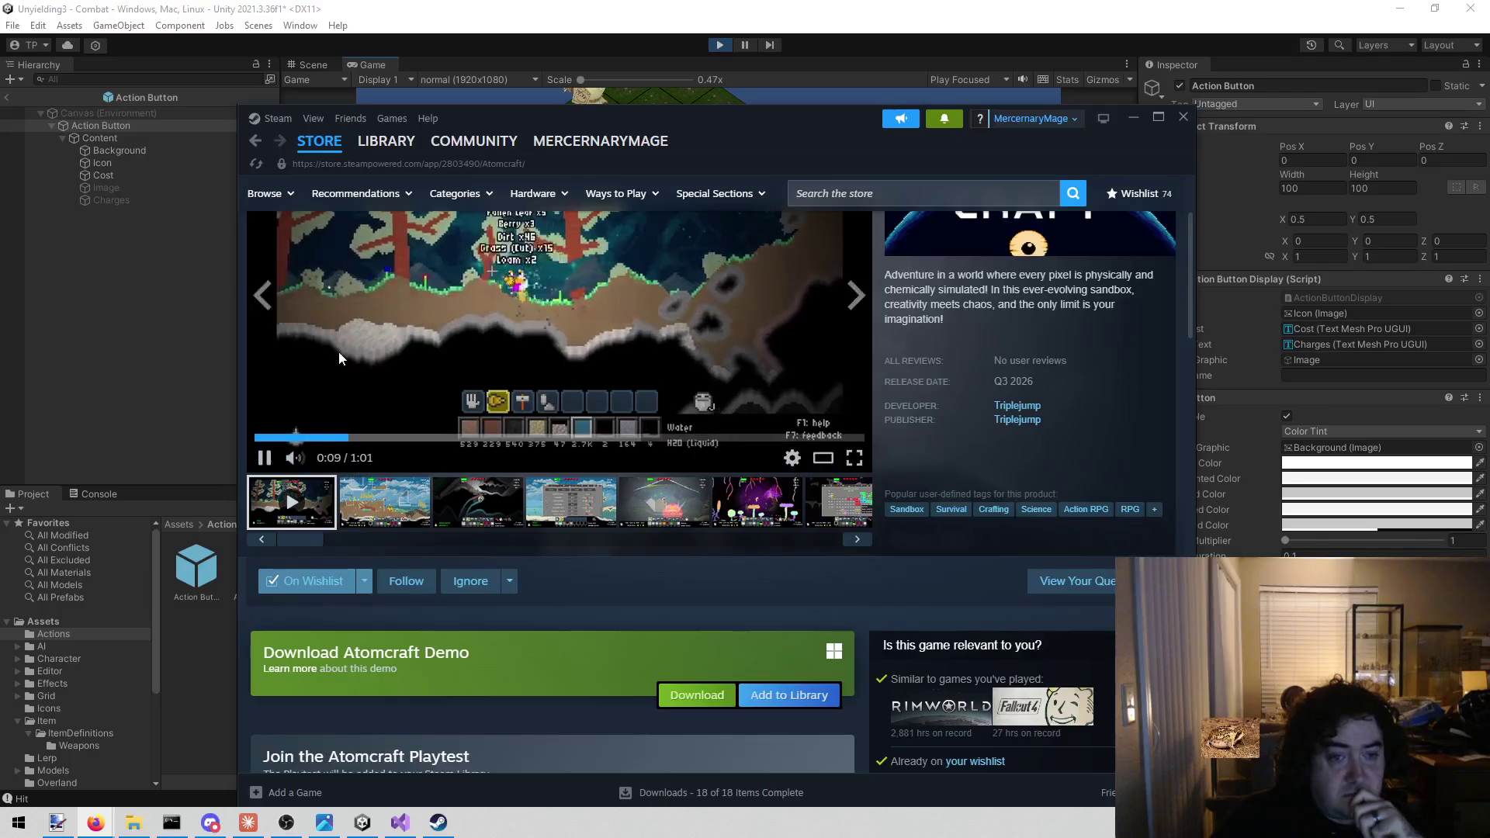
scroll(338, 355, up, 2)
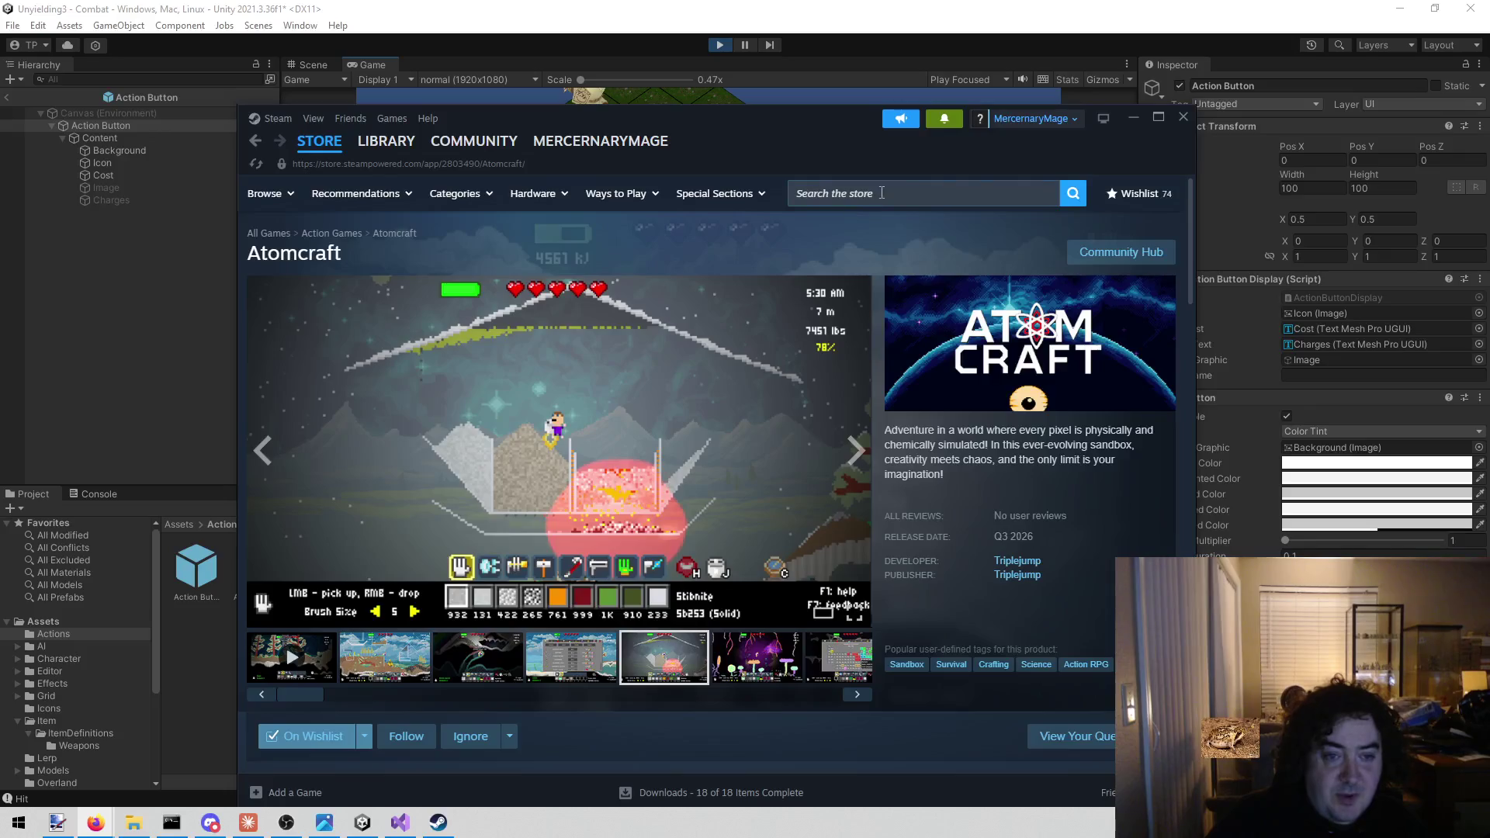
click(1181, 118)
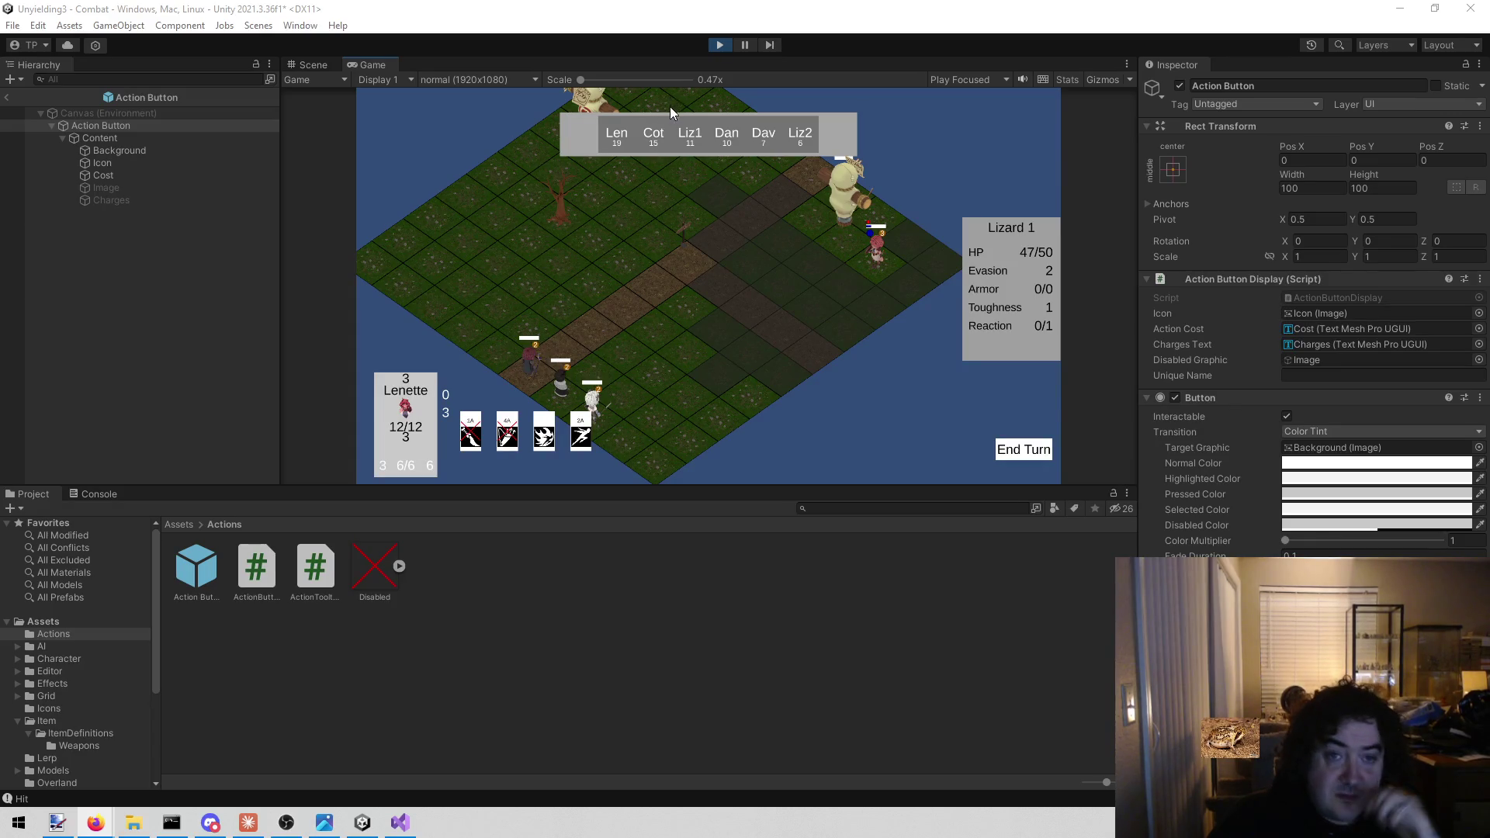
Exit Play mode so Unity returns to editing the Action Button prefab
click(720, 46)
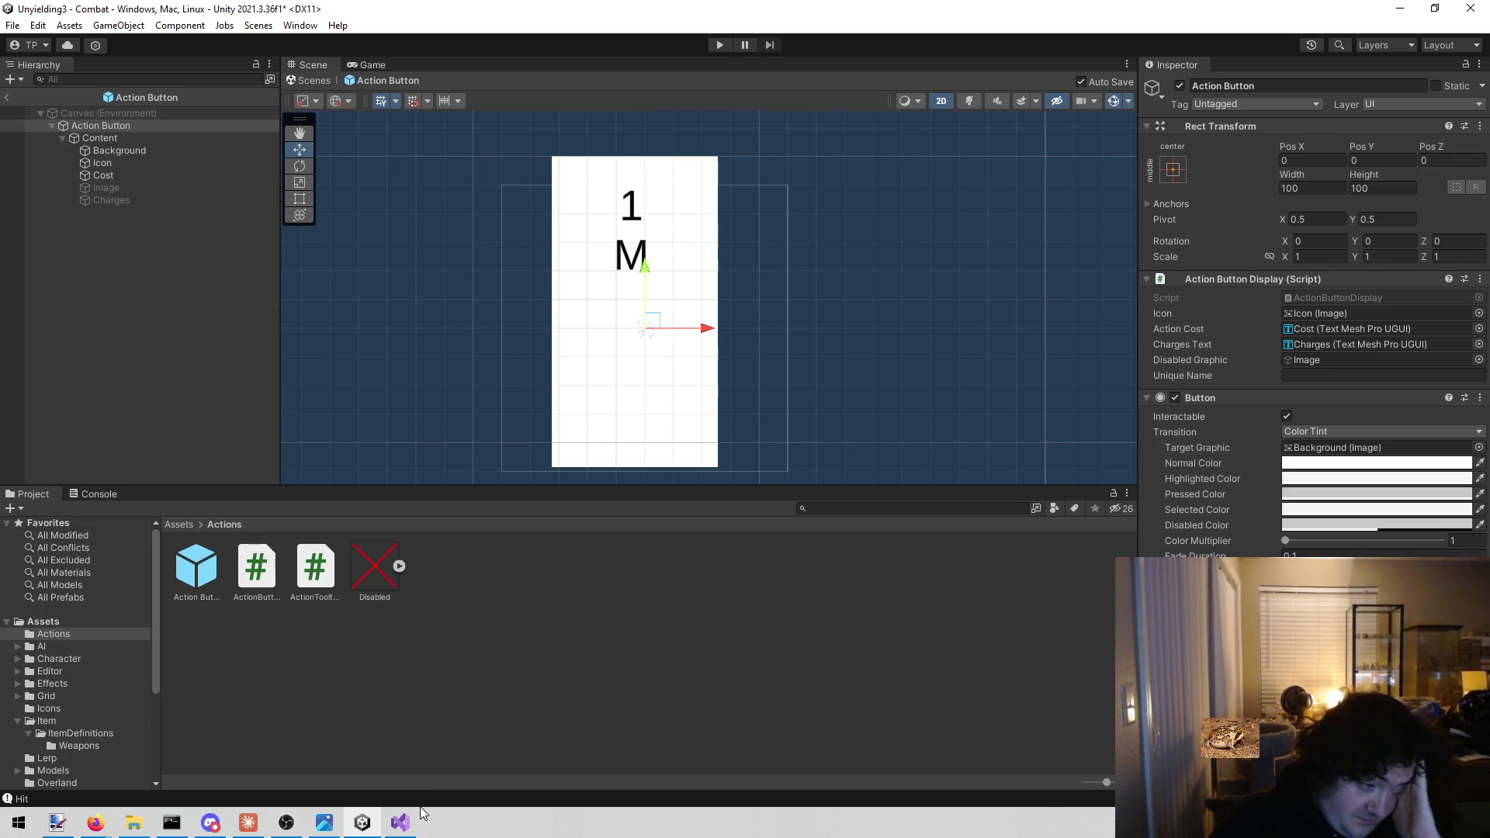
Clear the Action Button selection and bring FancyHeroDisplay.cs up in Visual Studio
click(435, 690)
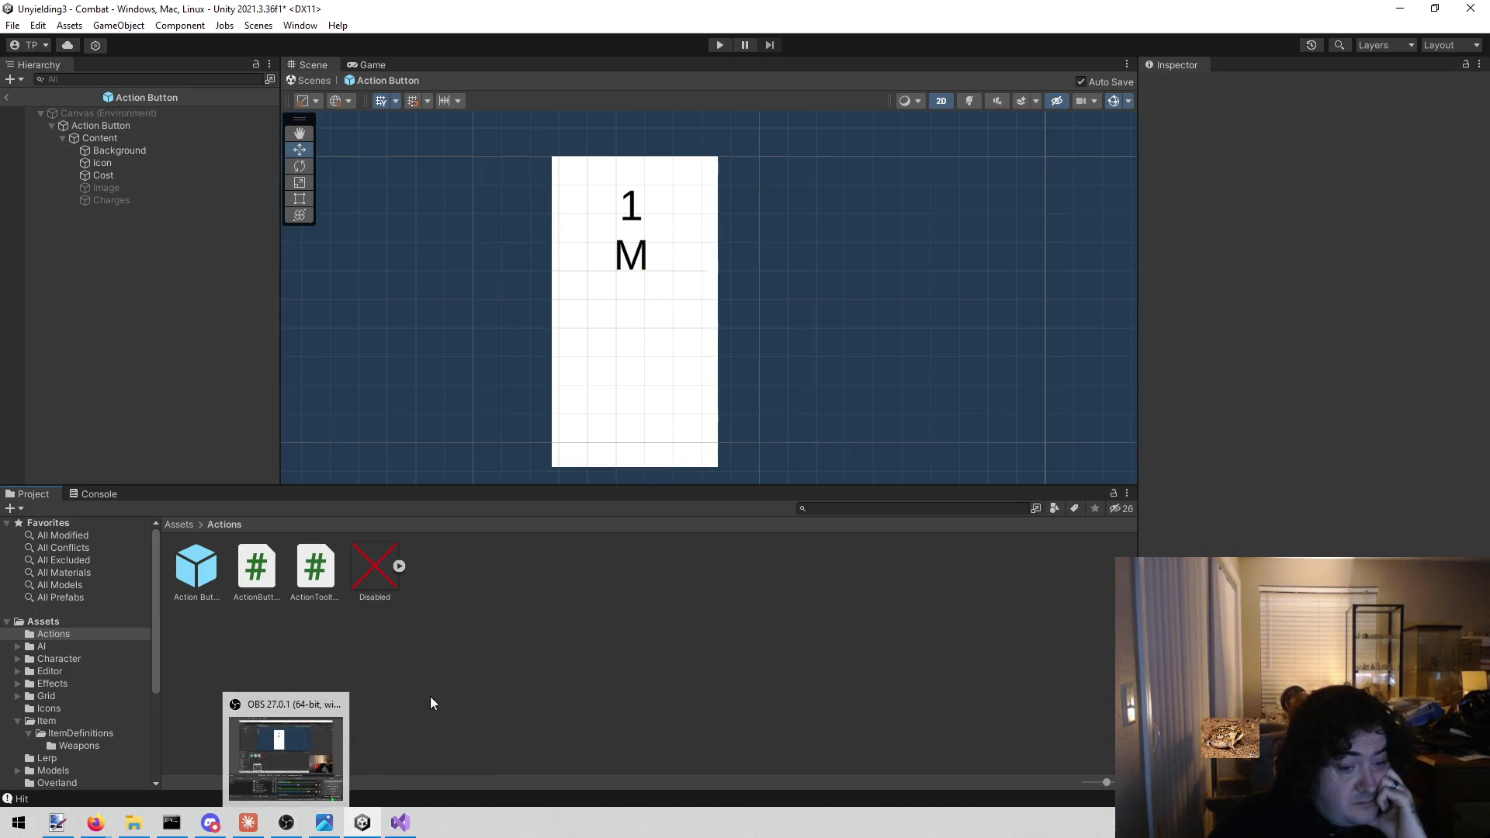
click(400, 823)
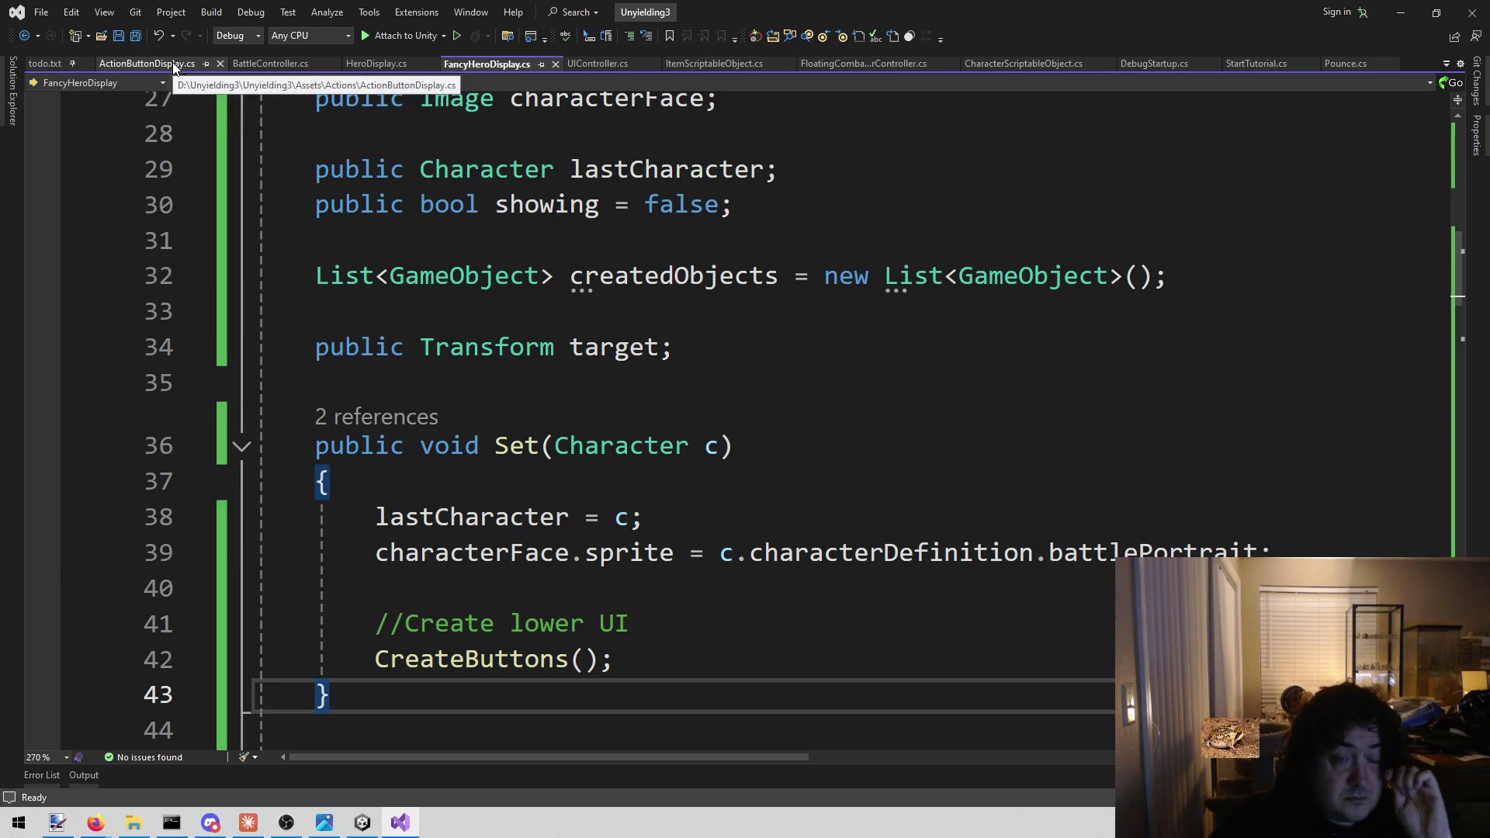
Review the CreateButtons button-instantiation loop around lines 62–78 of FancyHeroDisplay.cs
scroll(677, 367, down, 10)
scroll(676, 366, down, 4)
scroll(677, 366, up, 6)
scroll(804, 295, up, 2)
scroll(932, 458, up, 4)
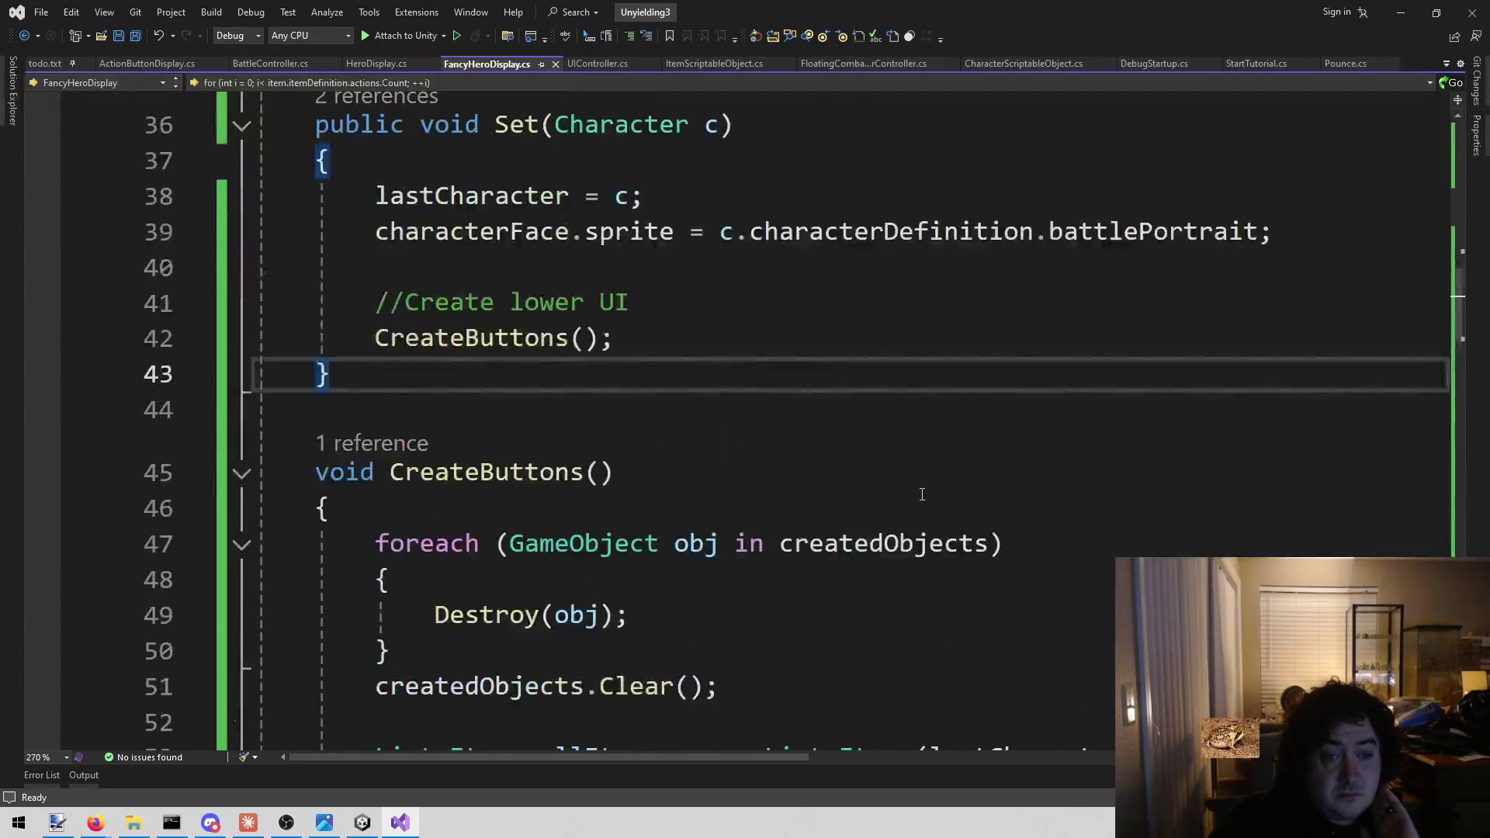
scroll(921, 493, down, 4)
scroll(921, 493, down, 7)
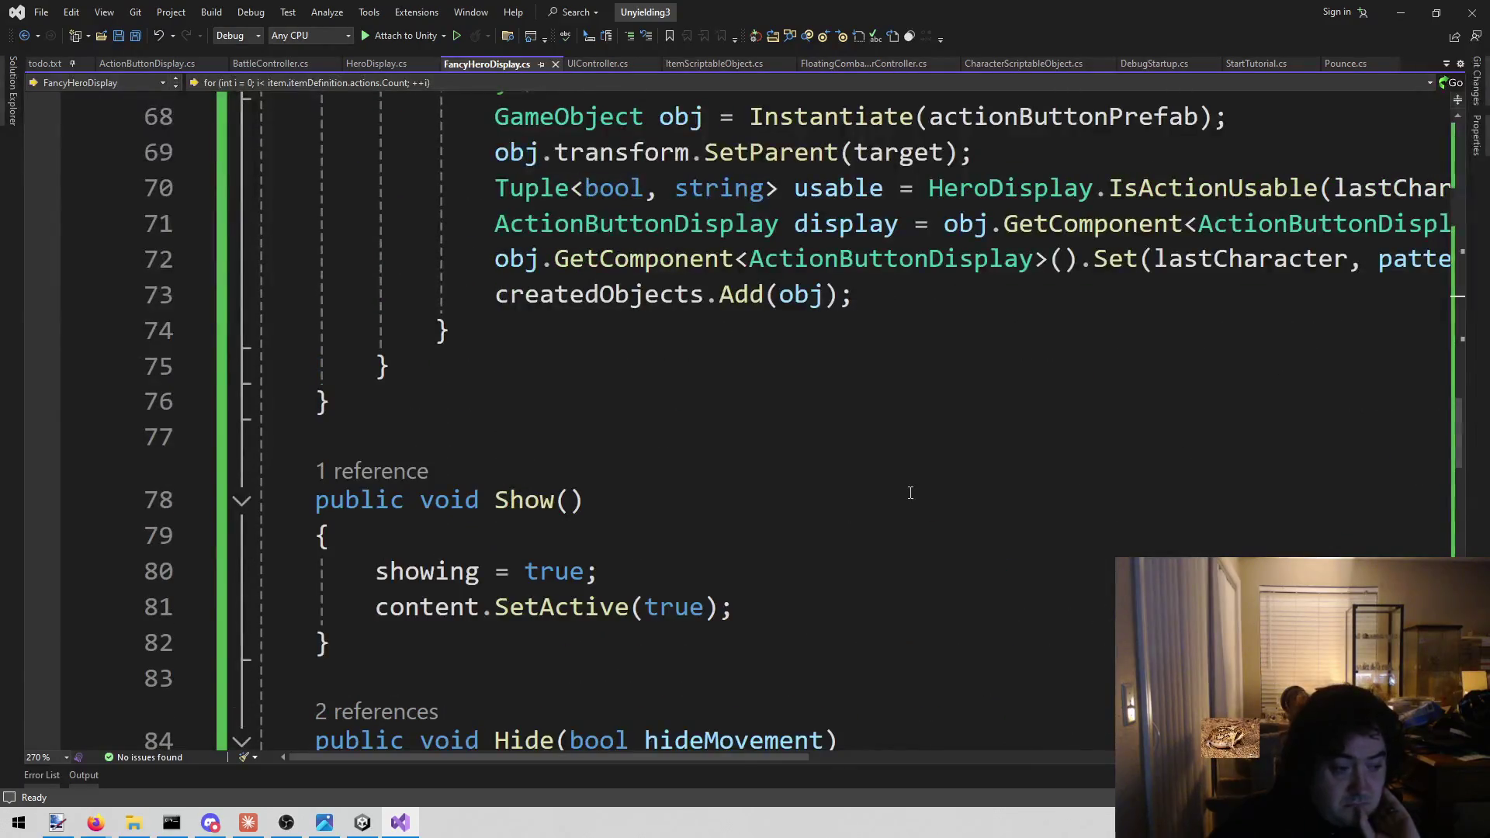
scroll(906, 493, up, 2)
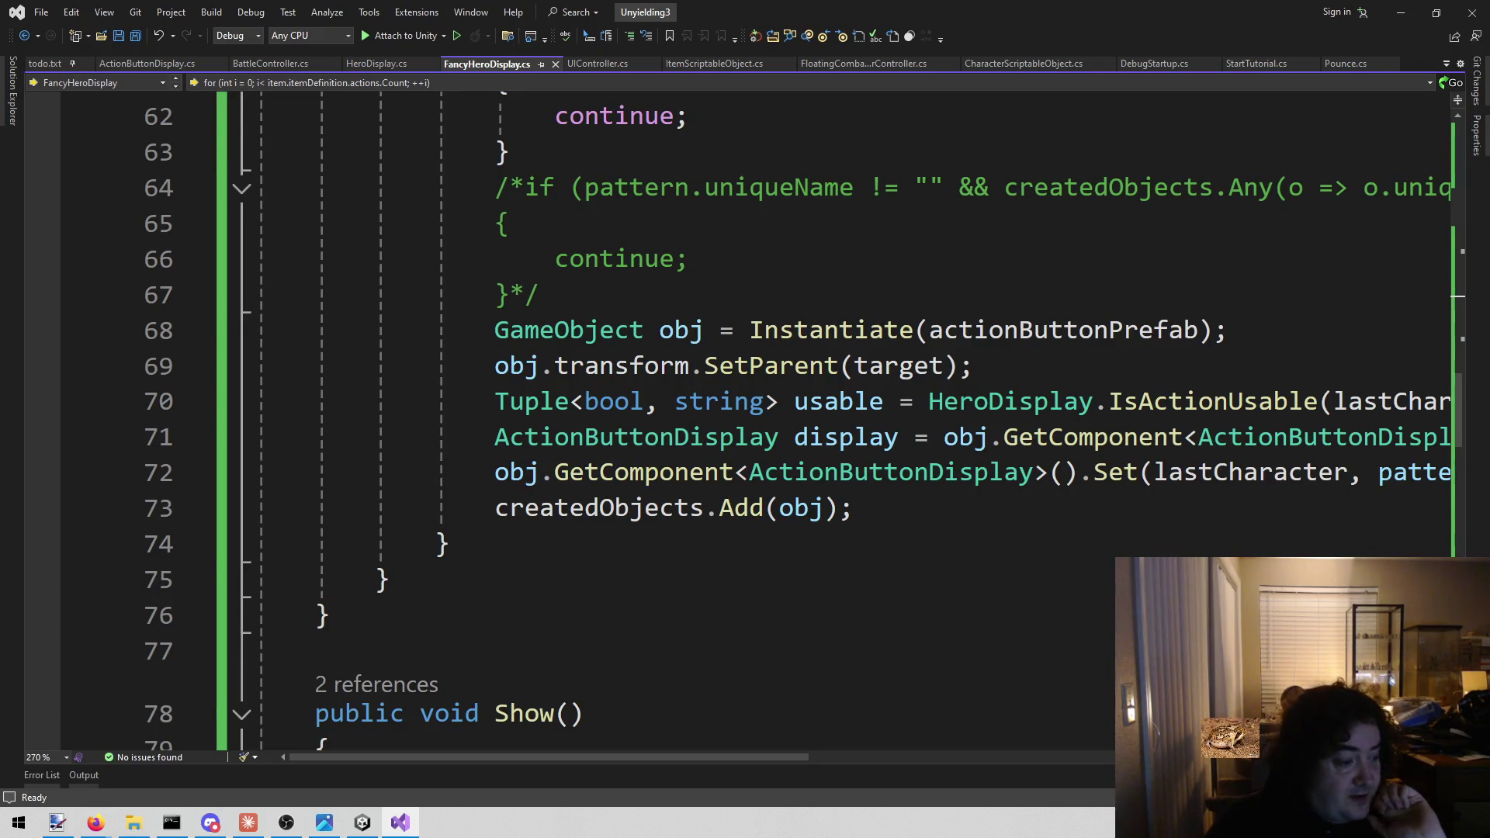
key(alt+Tab)
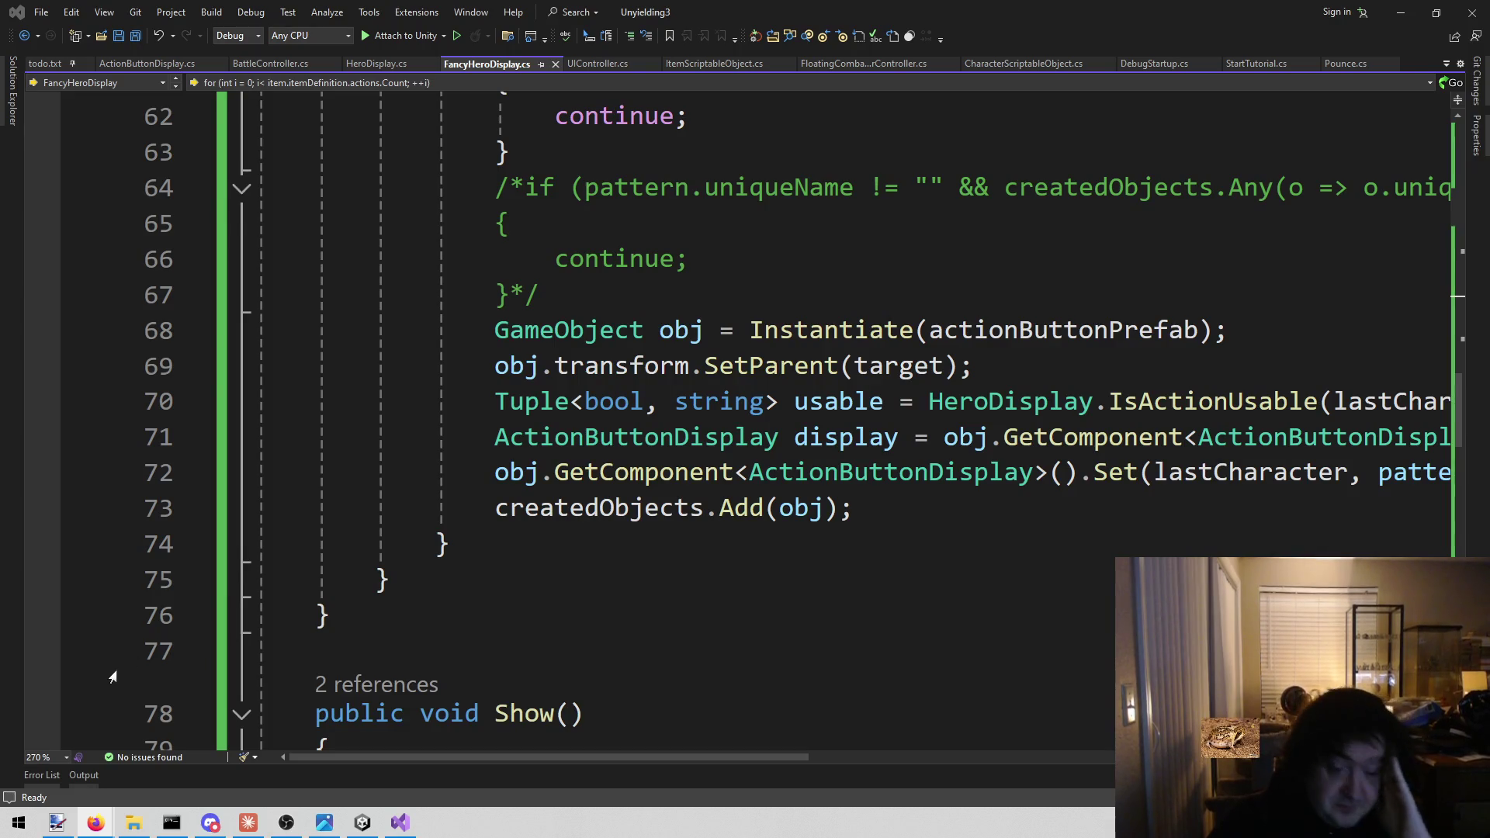
scroll(832, 538, up, 1)
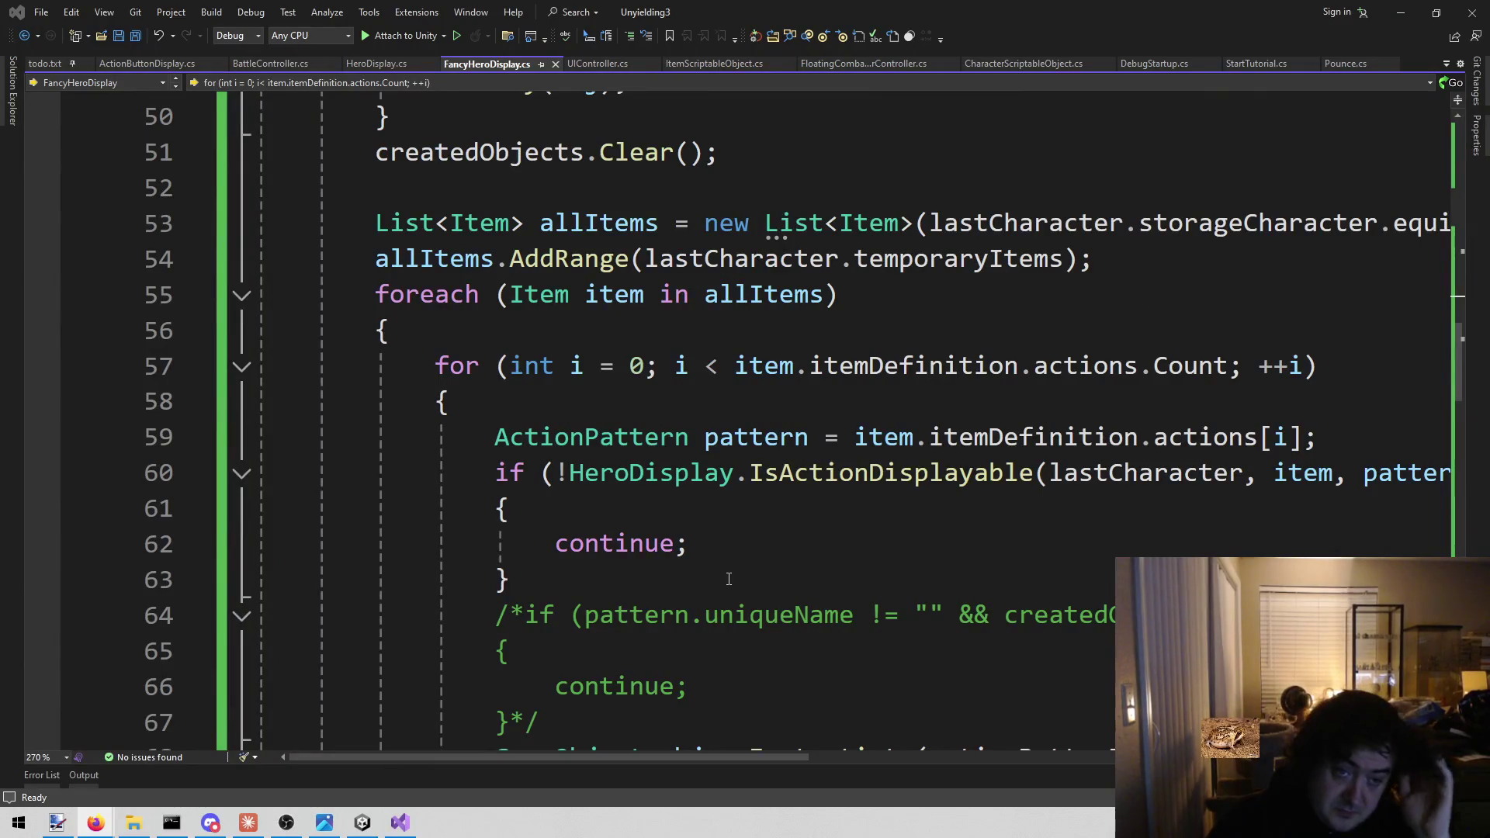
Insert a placeholder if () line after createdObjects.Clear() in CreateButtons
scroll(729, 579, up, 3)
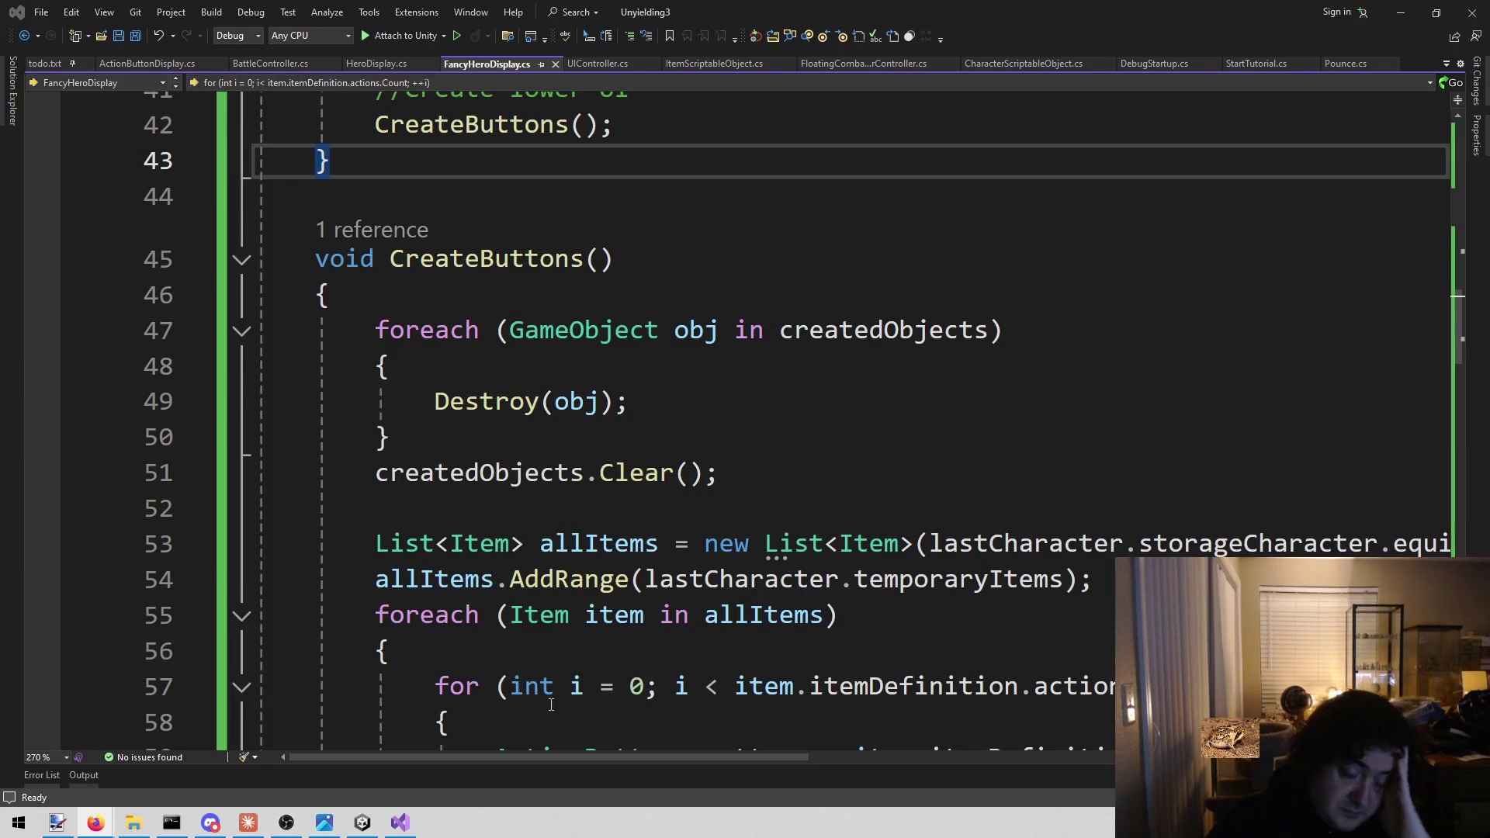
scroll(522, 694, down, 1)
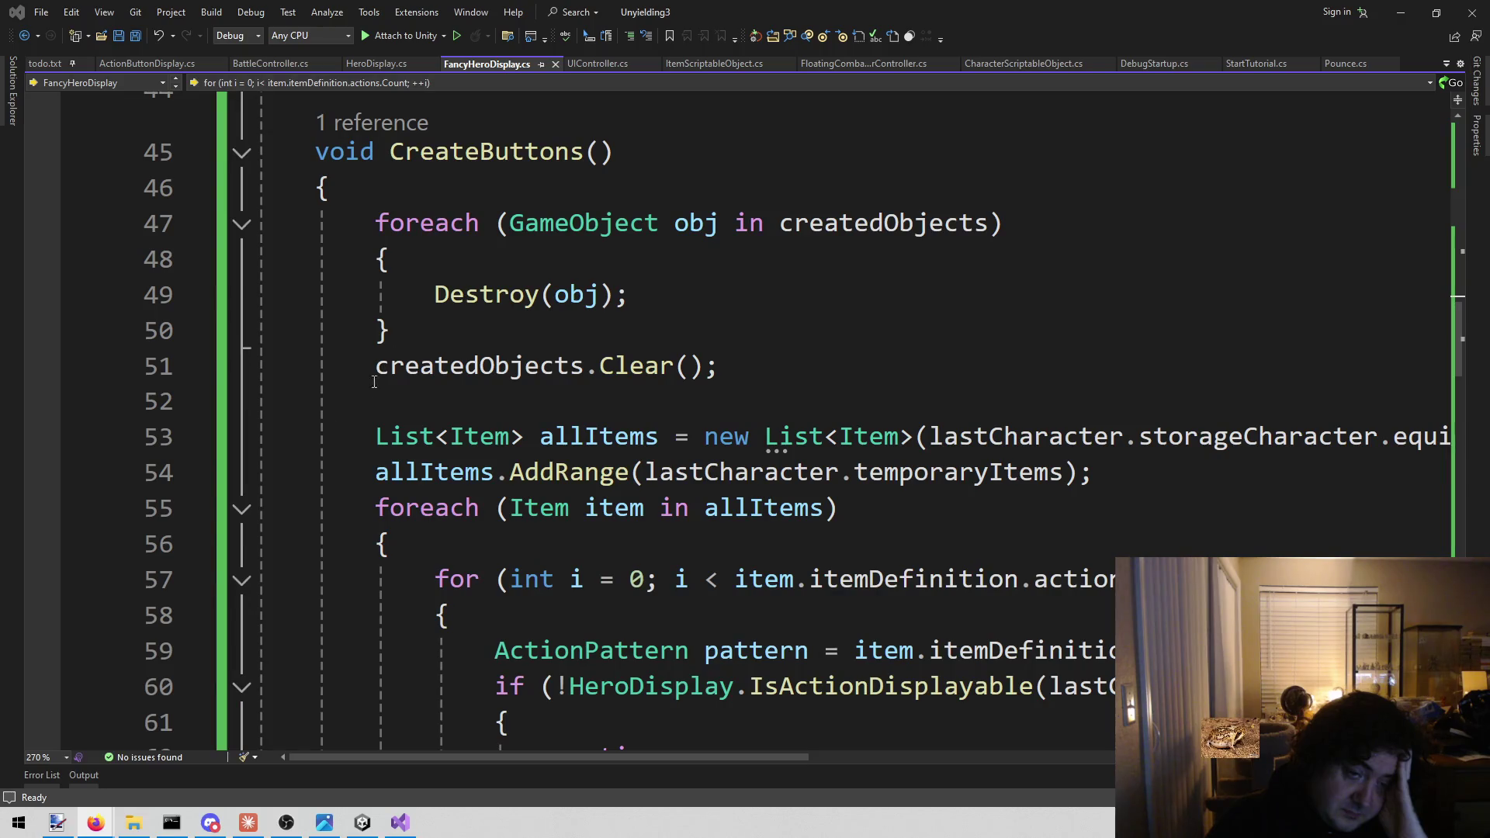
click(493, 397)
scroll(445, 437, down, 8)
scroll(445, 436, up, 10)
scroll(594, 465, down, 1)
scroll(594, 464, up, 2)
scroll(594, 465, down, 2)
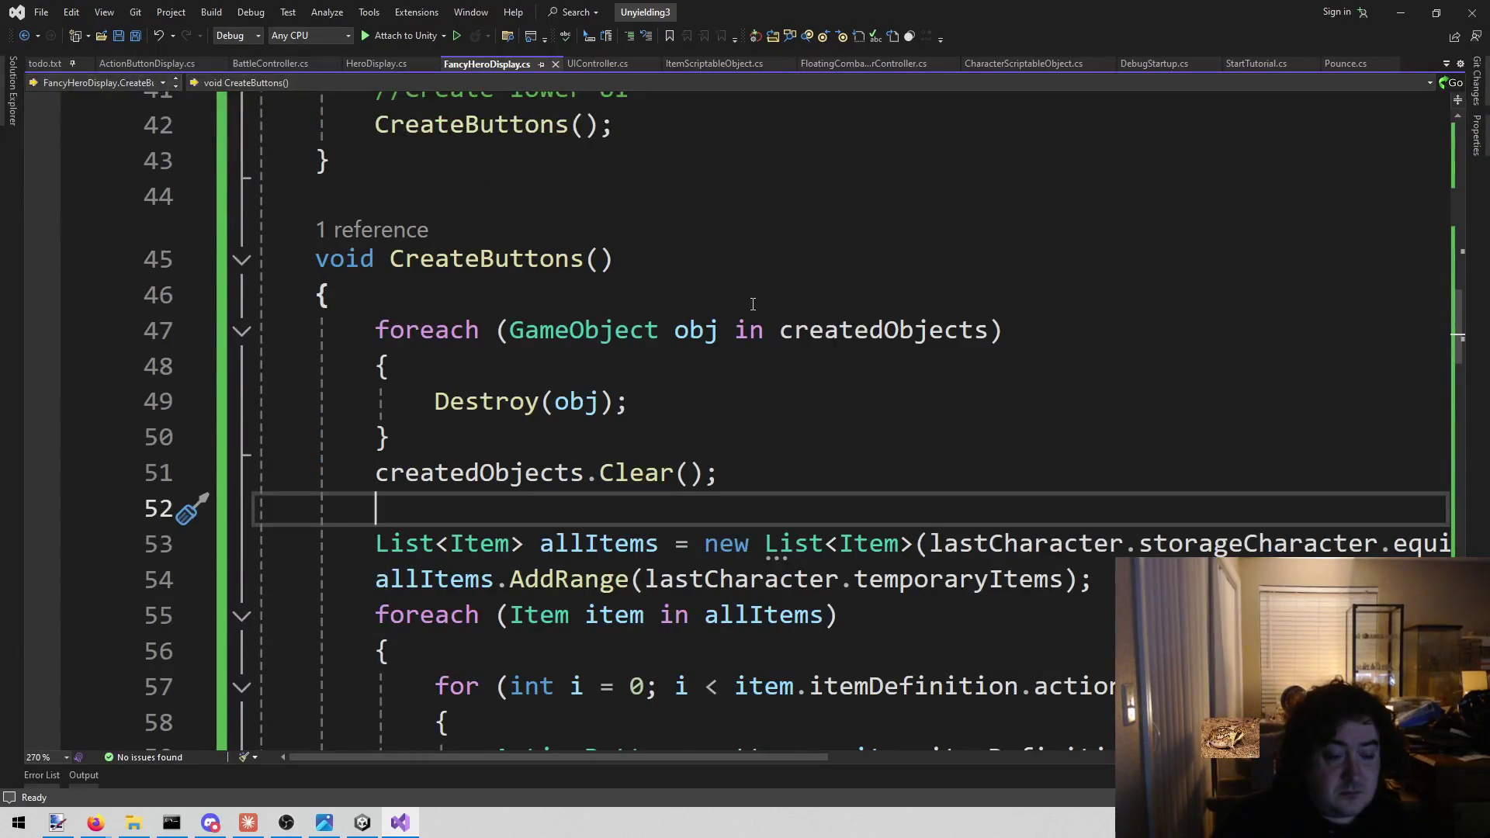
key(Return)
key(Return)
key(Up)
text(if ())
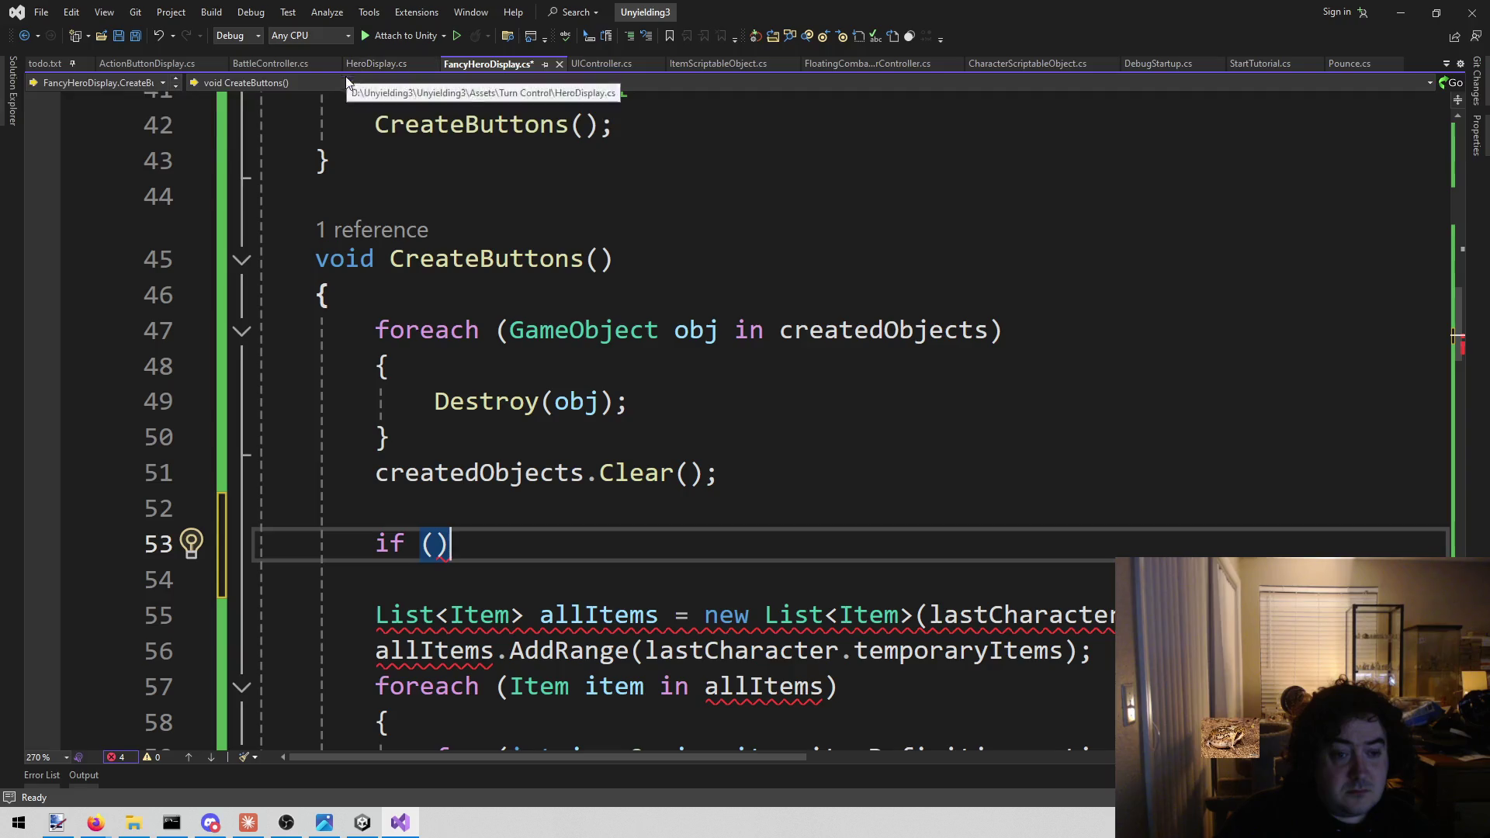
Copy HeroDisplay's Stun or Downed if-block and paste it over the placeholder in FancyHeroDisplay.cs
click(388, 62)
scroll(669, 363, up, 7)
scroll(669, 362, up, 4)
scroll(664, 342, down, 11)
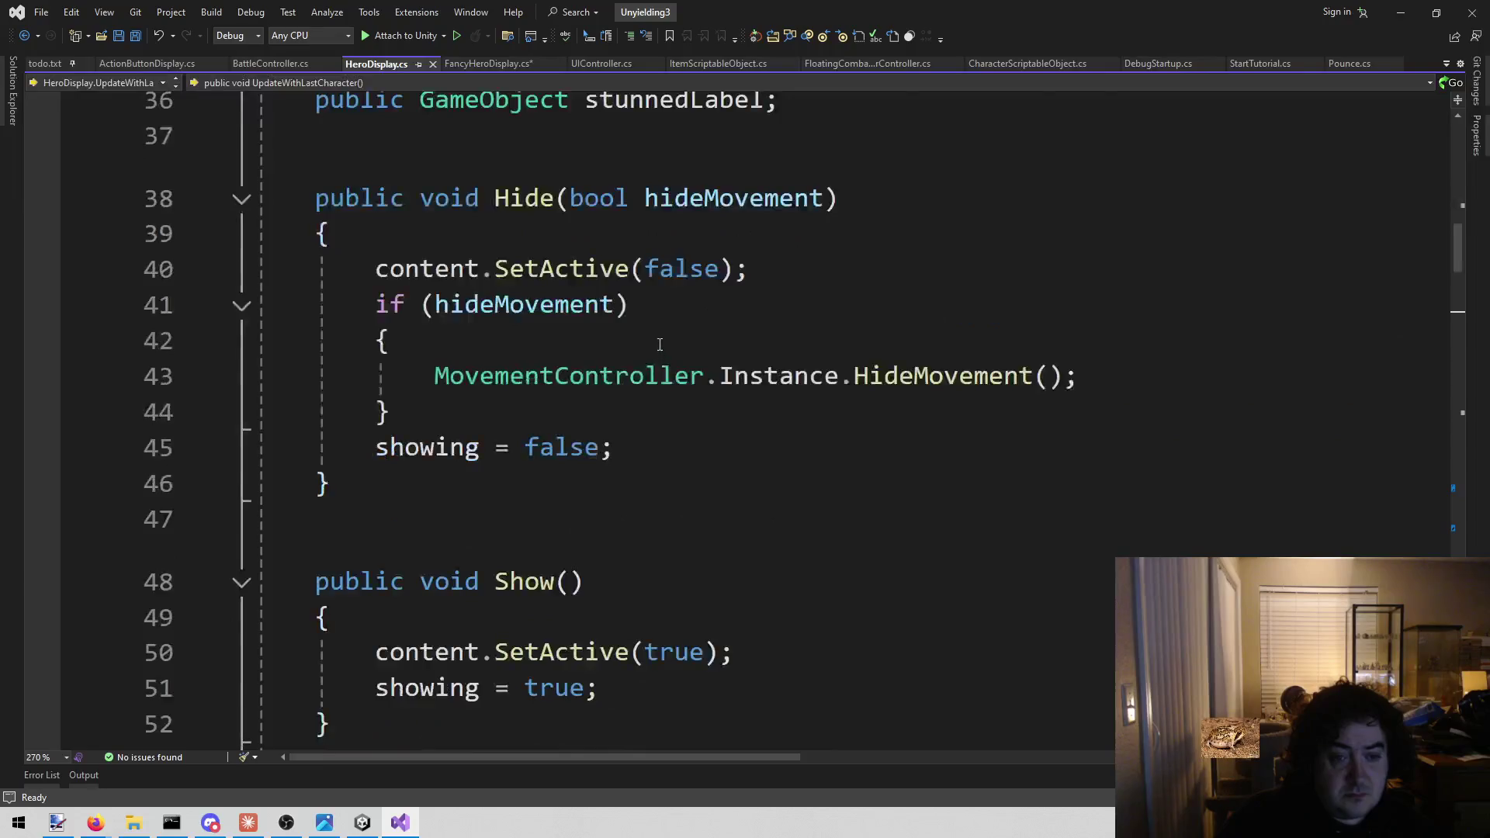
click(741, 331)
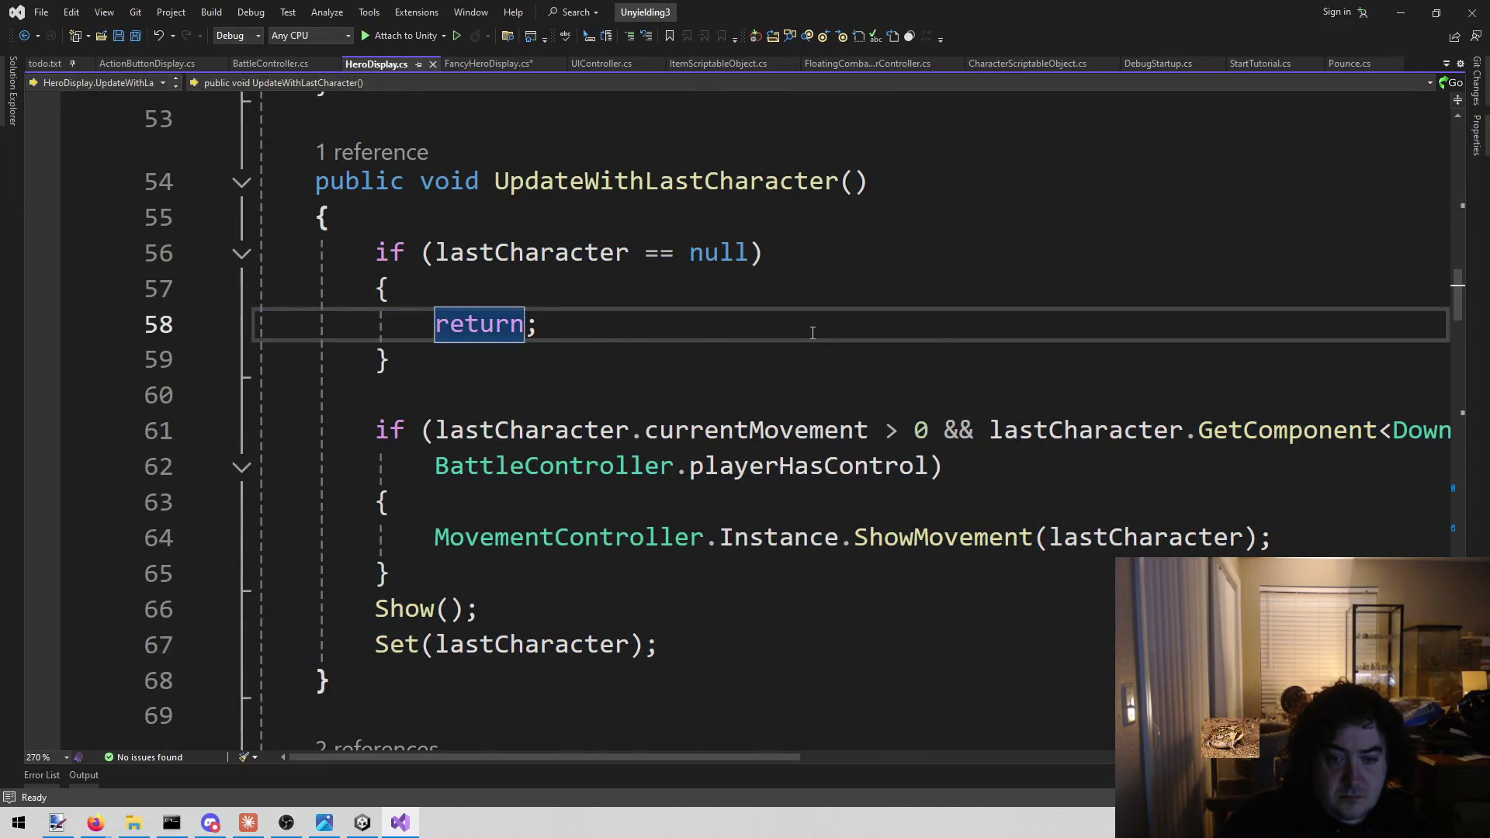
scroll(810, 333, down, 5)
scroll(810, 334, down, 6)
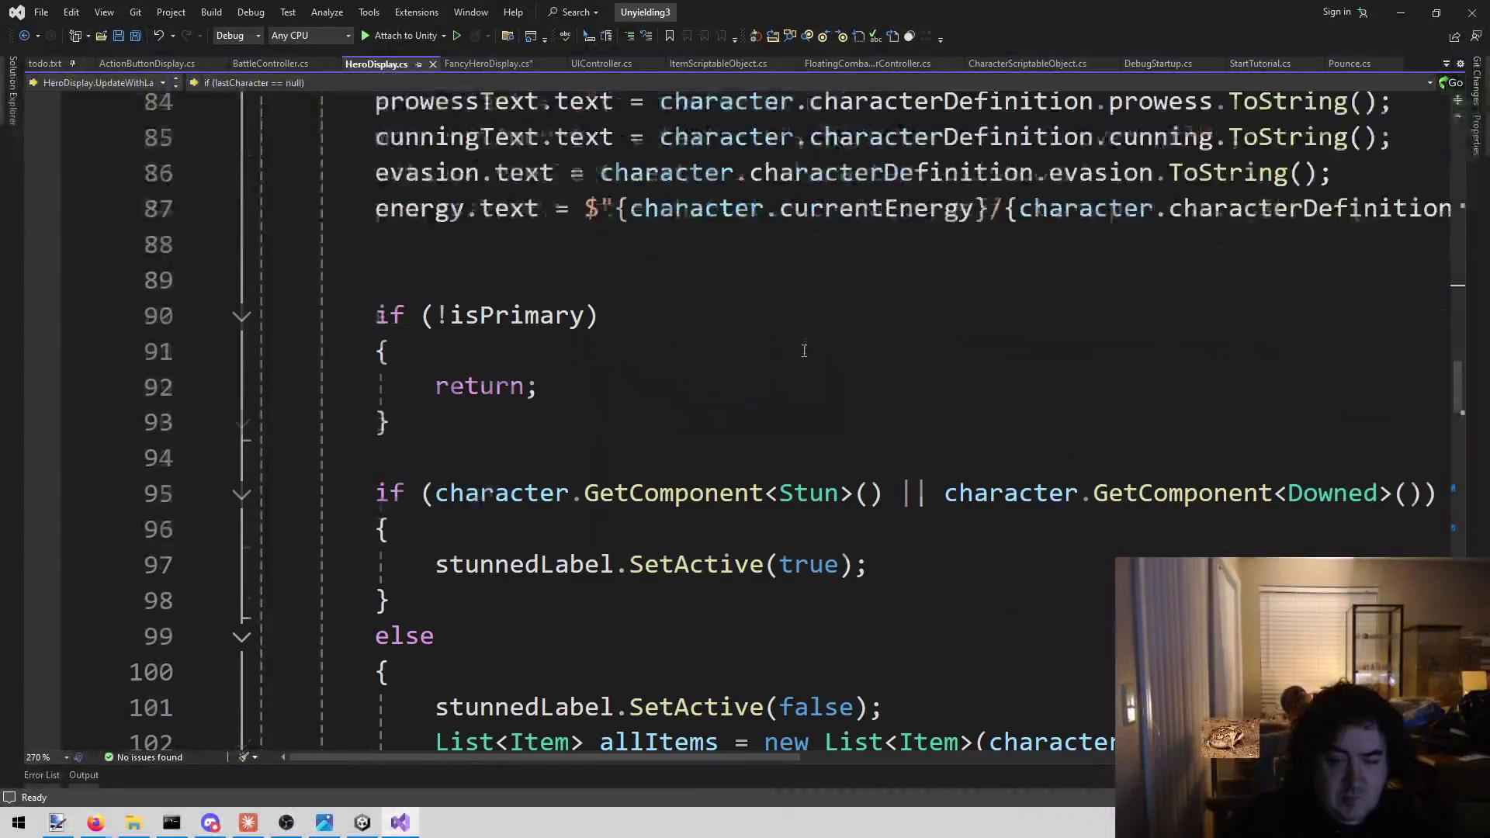
scroll(788, 406, down, 1)
mouse_move(369, 385)
mouse_down()
mouse_move(433, 458)
mouse_move(390, 493)
mouse_up()
key(ctrl+c)
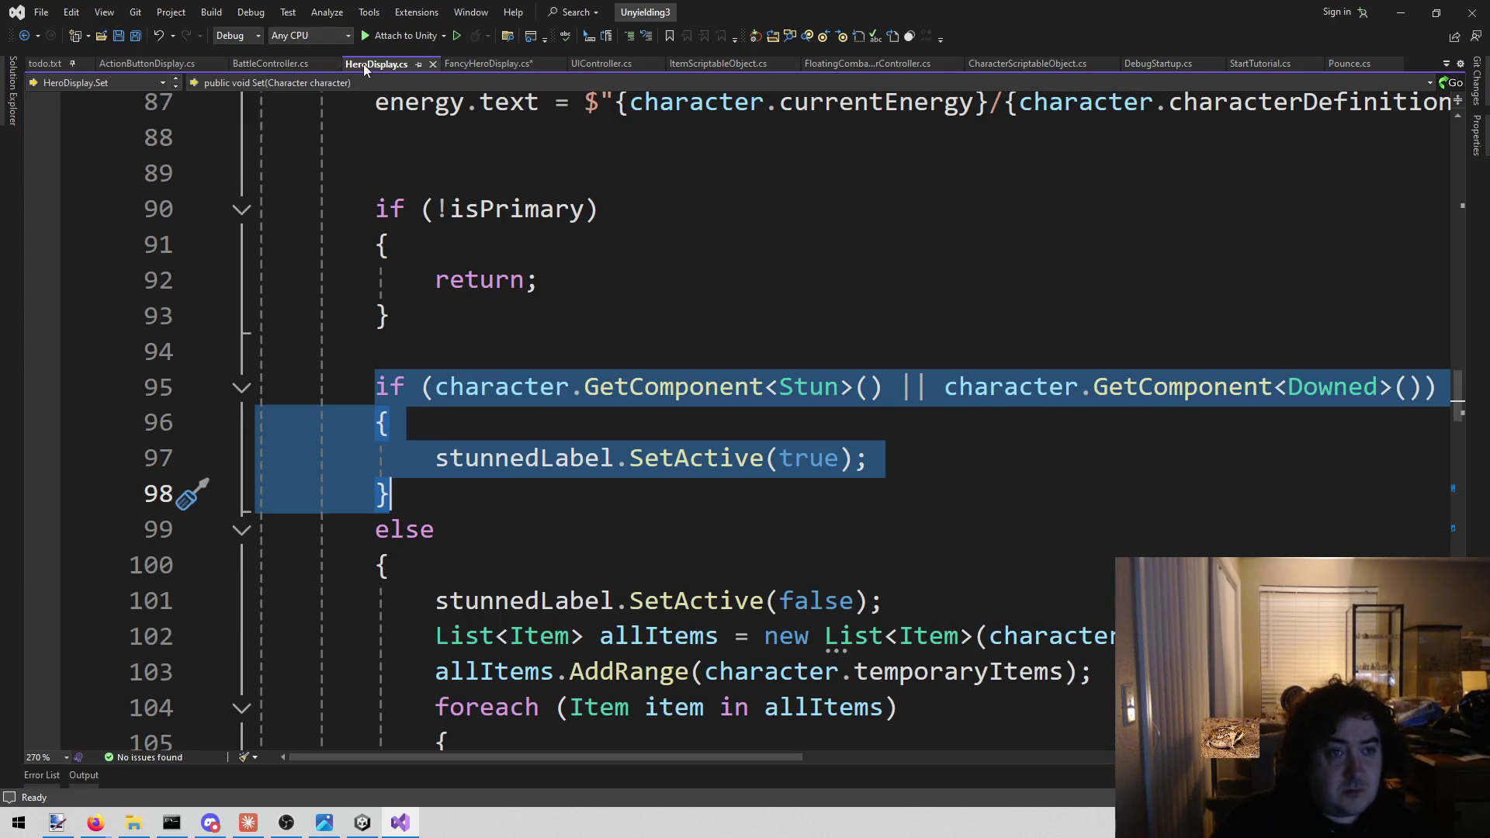
click(486, 63)
key(Home)
key(shift+End)
key(ctrl+v)
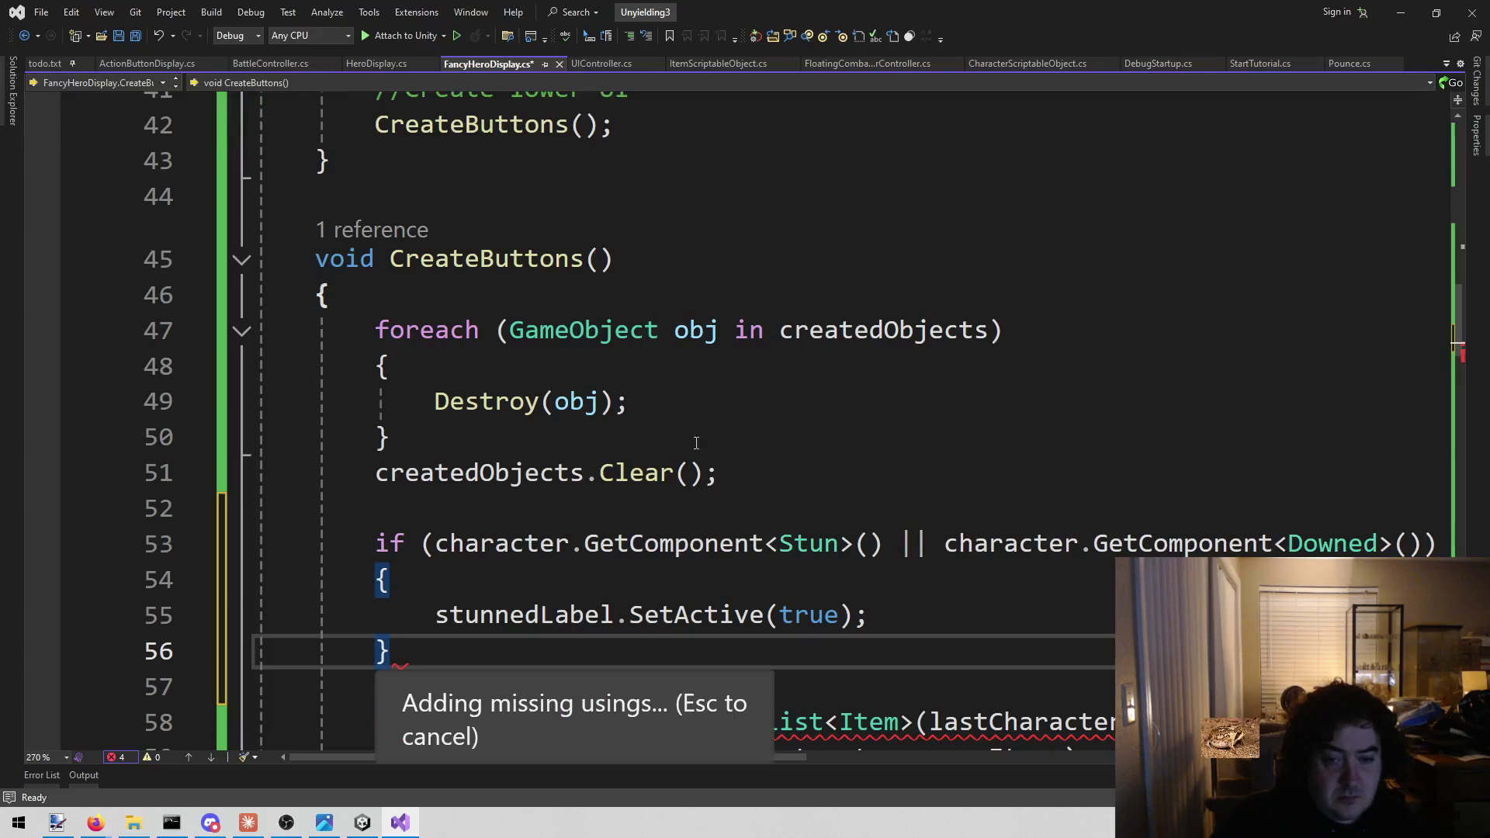
Change both character references to lastCharacter, replace stunnedLabel.SetActive(true) with return;, and save
click(778, 431)
click(475, 541)
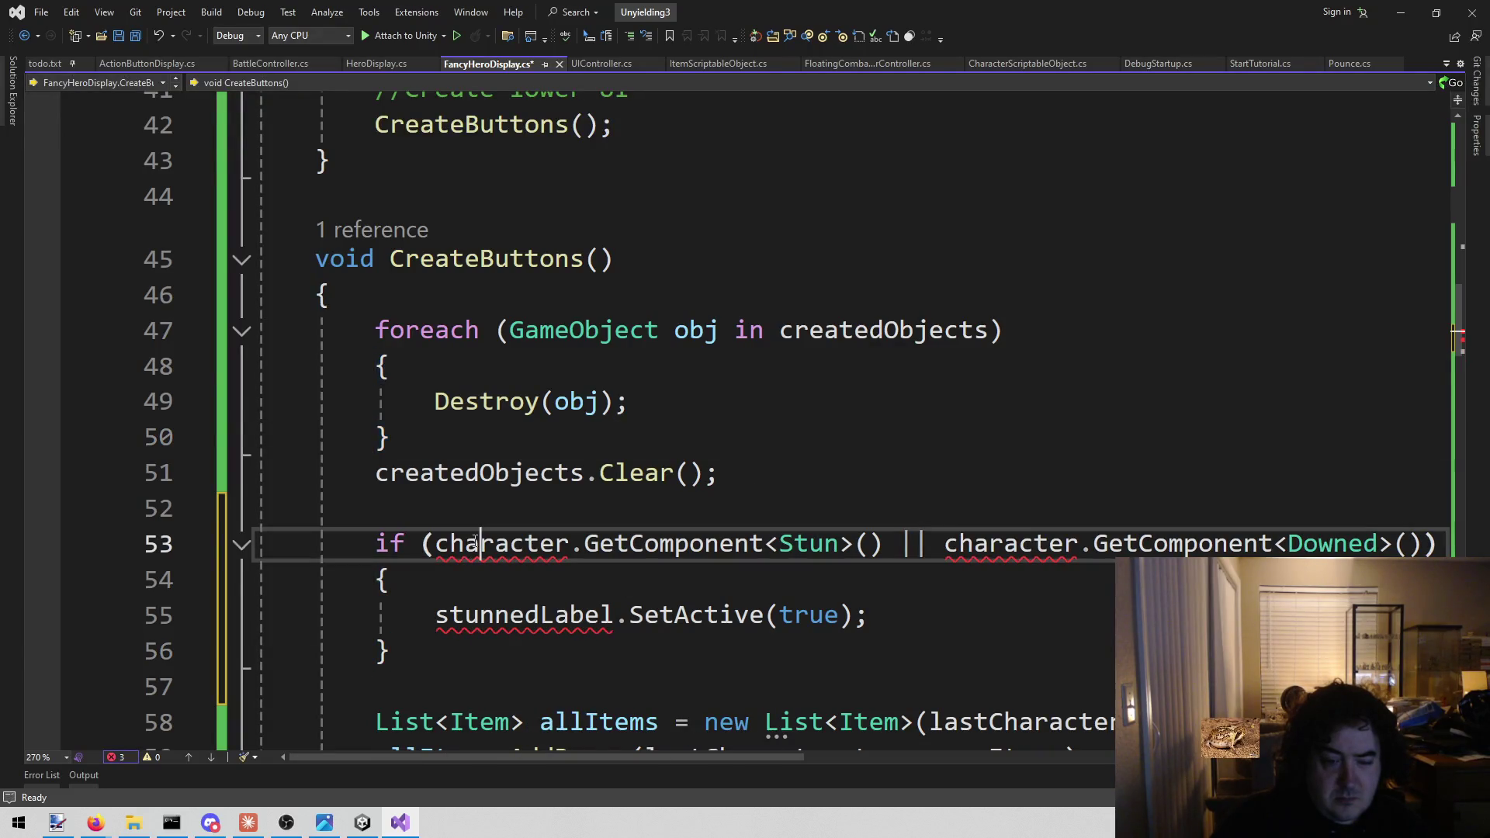
scroll(475, 541, down, 3)
double_click(1096, 401)
key(ctrl+c)
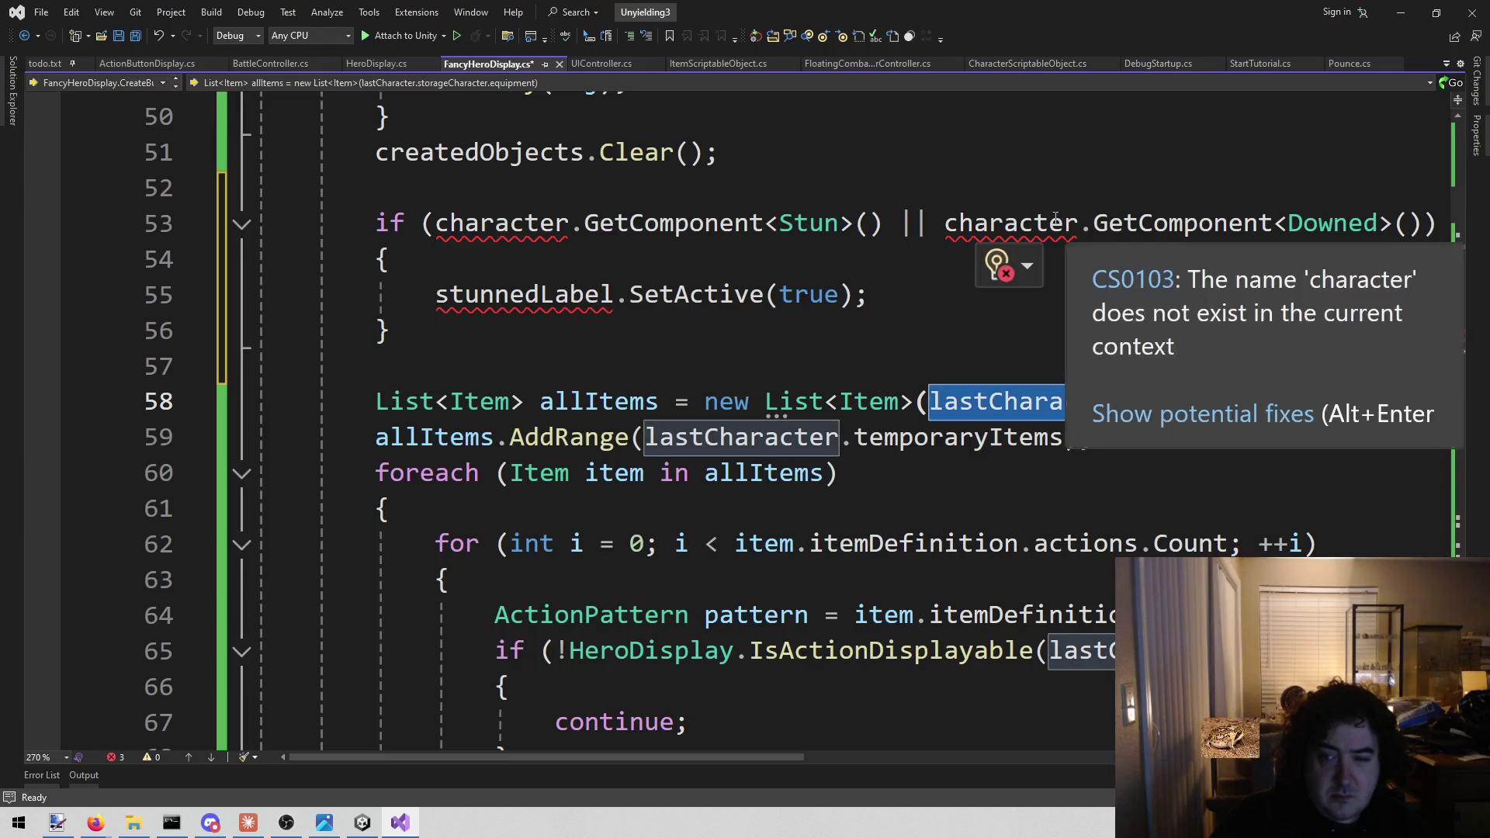
double_click(1045, 221)
key(ctrl+v)
click(513, 194)
double_click(501, 223)
key(ctrl+v)
drag(436, 295, 878, 298)
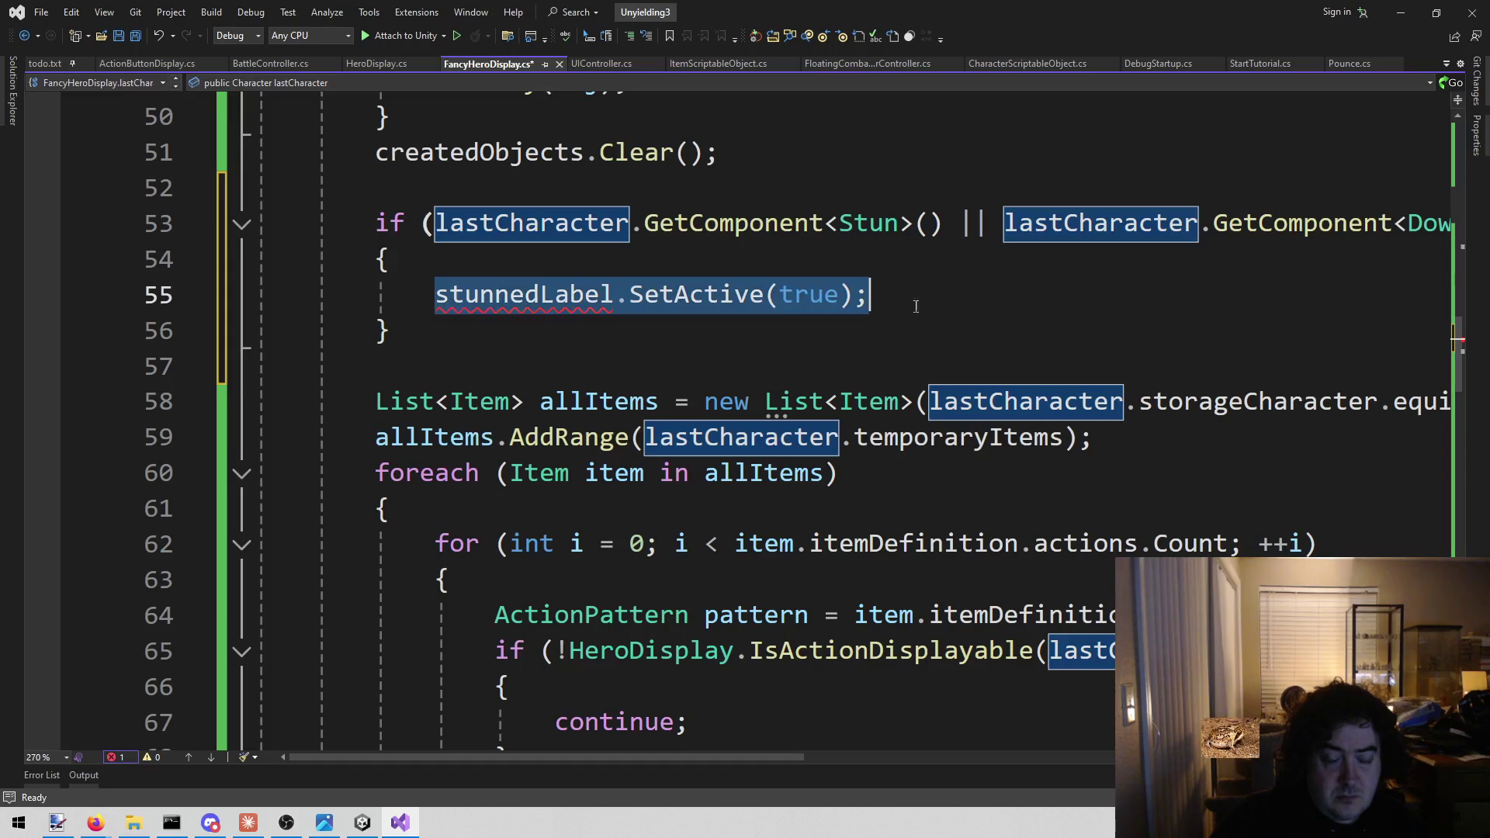
text(return;)
key(ctrl+s)
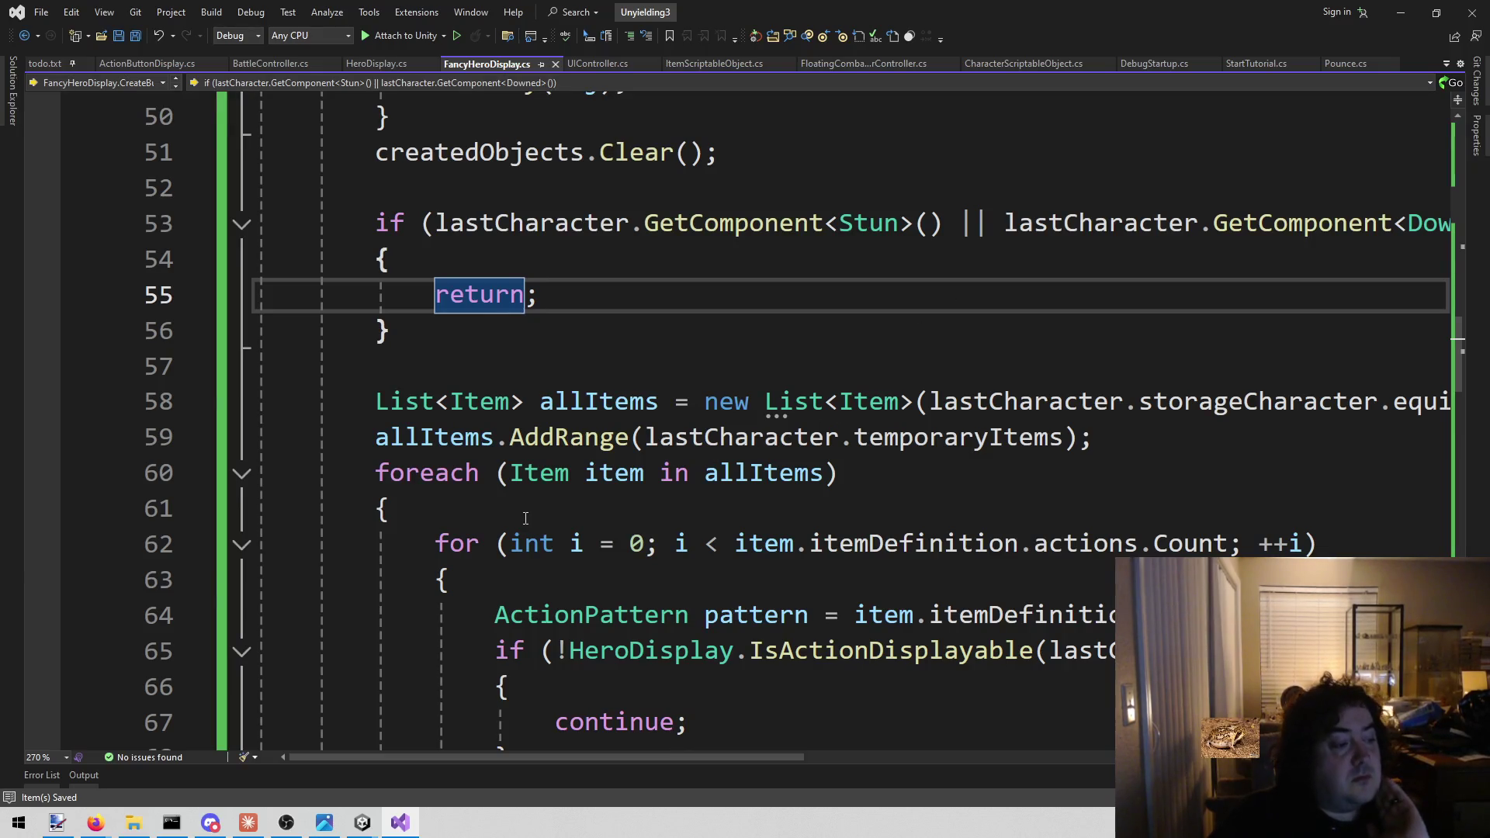
click(559, 326)
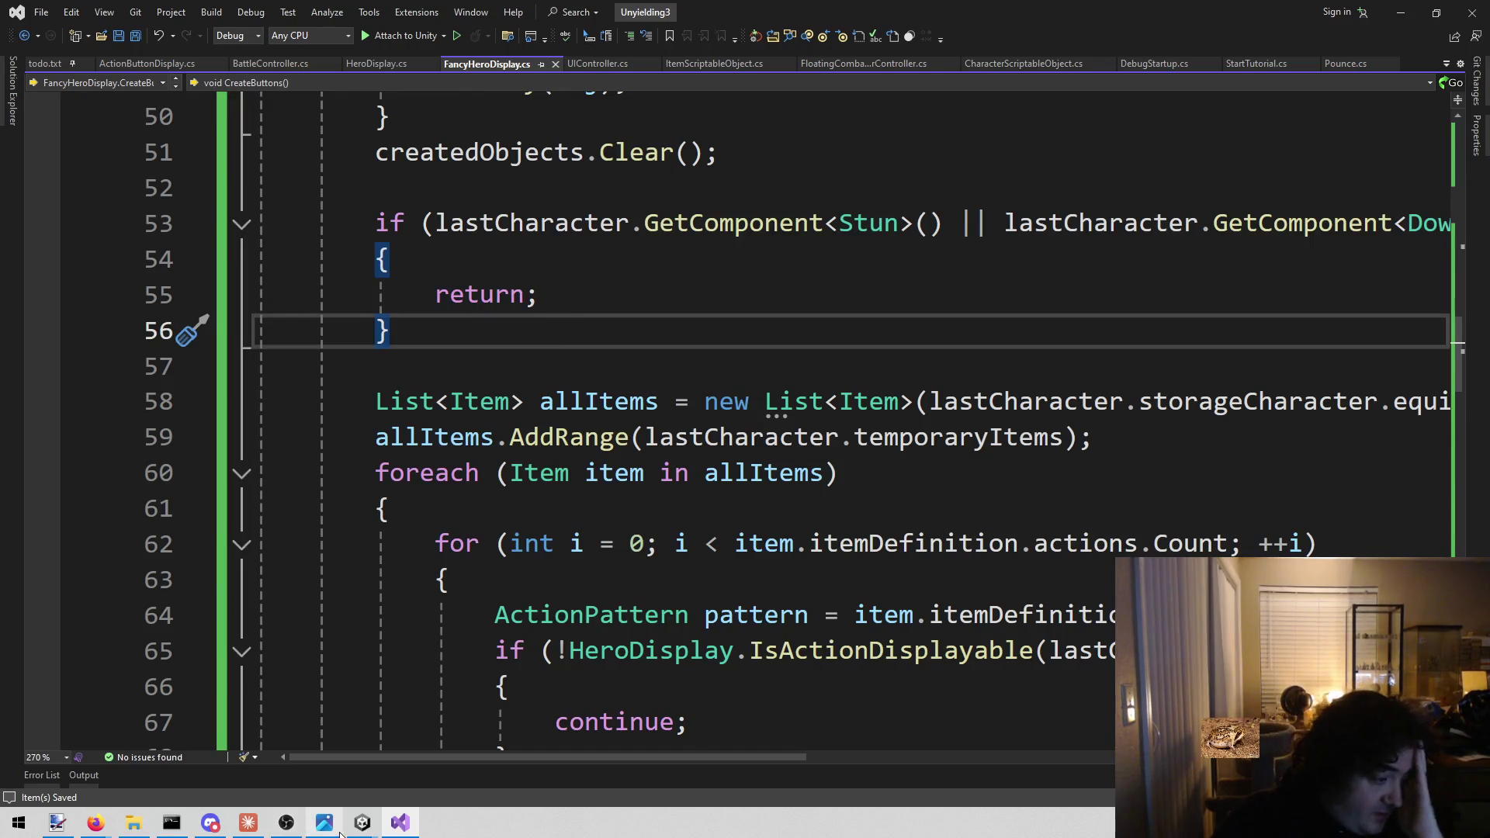
Jump to the skip-undisplayable-action block at line 66, then bring up the Unity editor
mouse_move(338, 835)
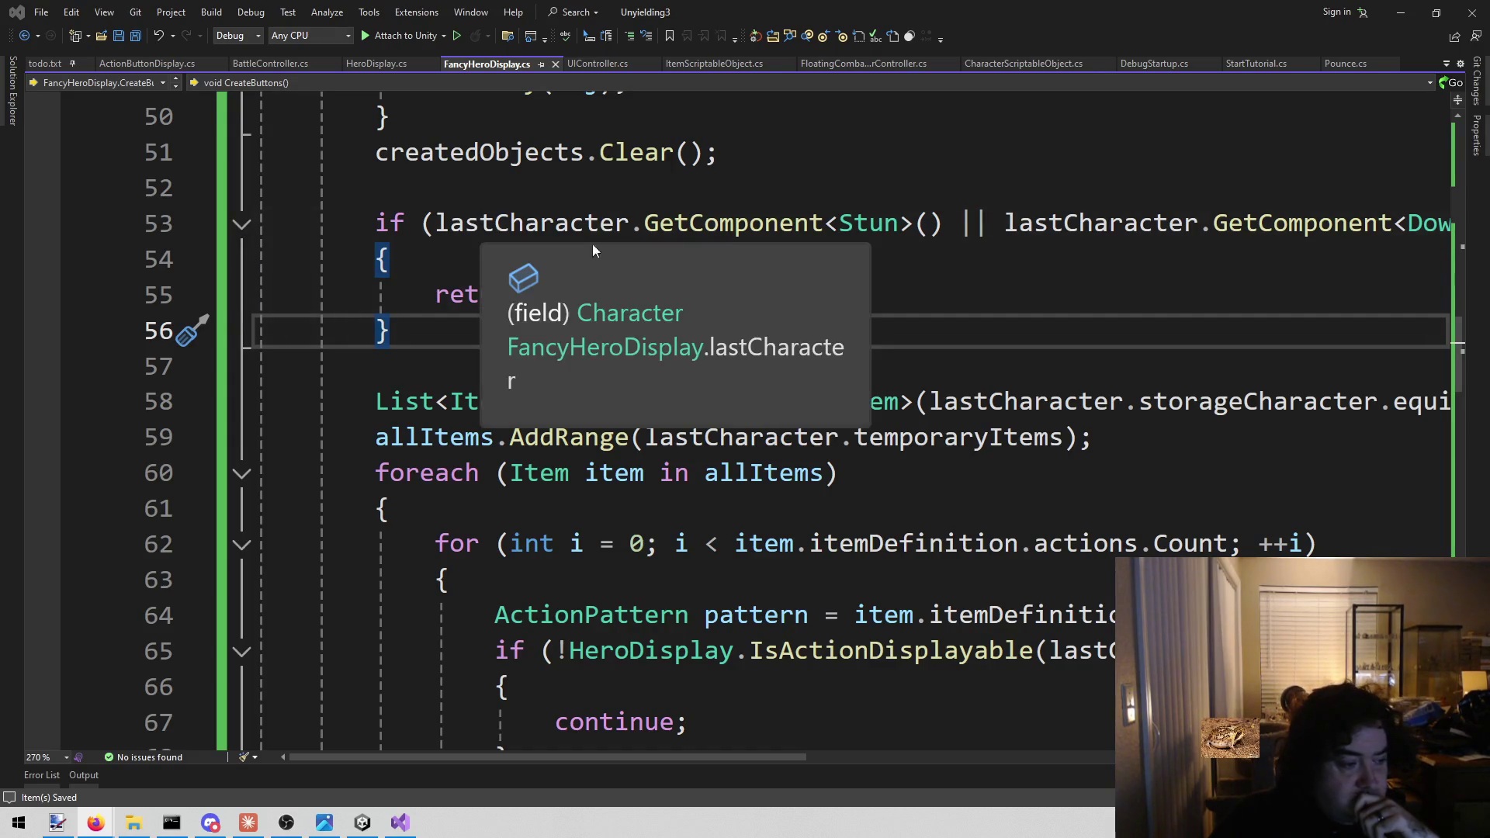
click(505, 687)
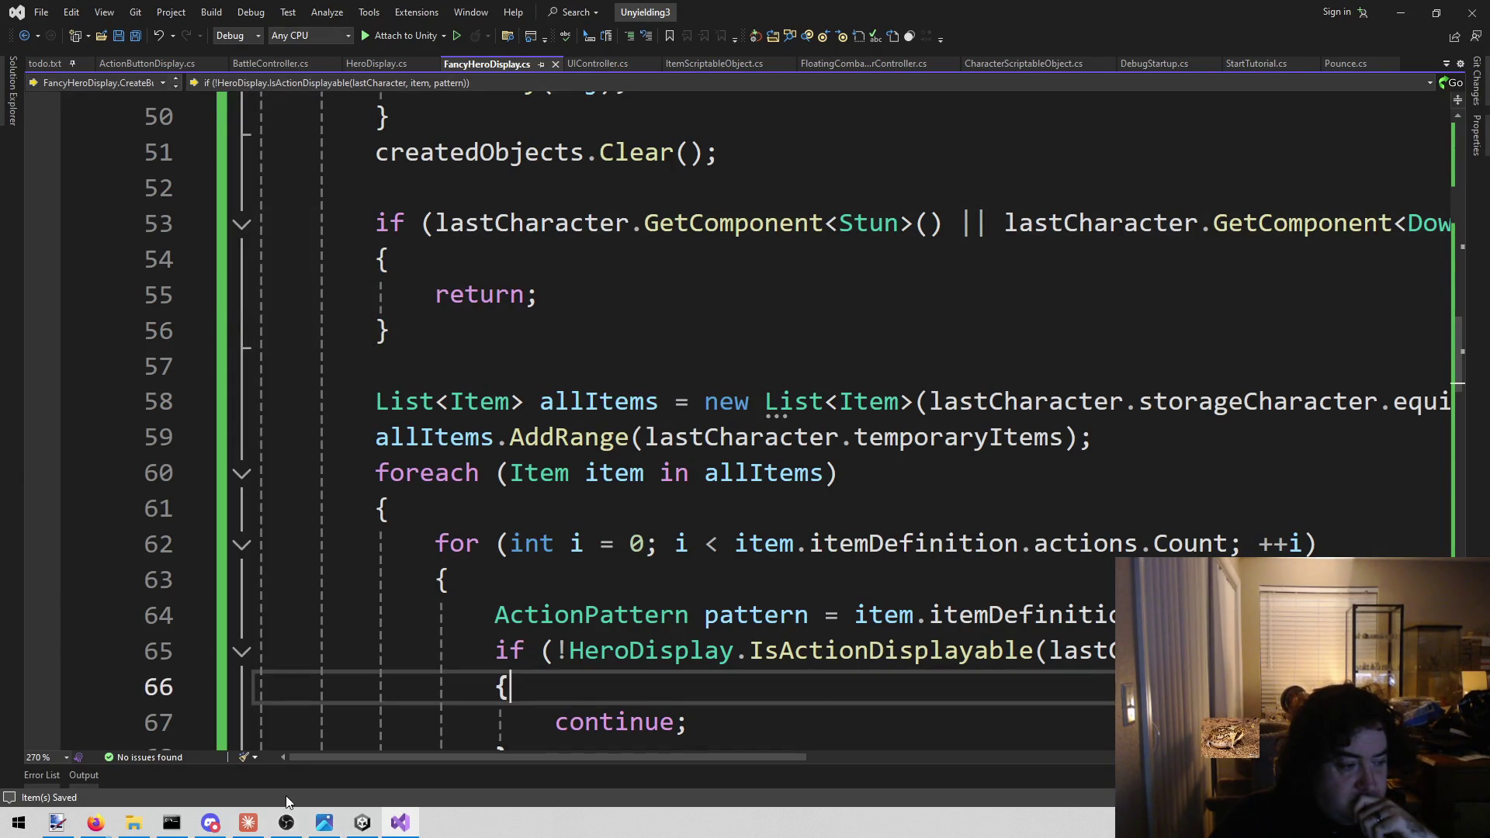
click(360, 824)
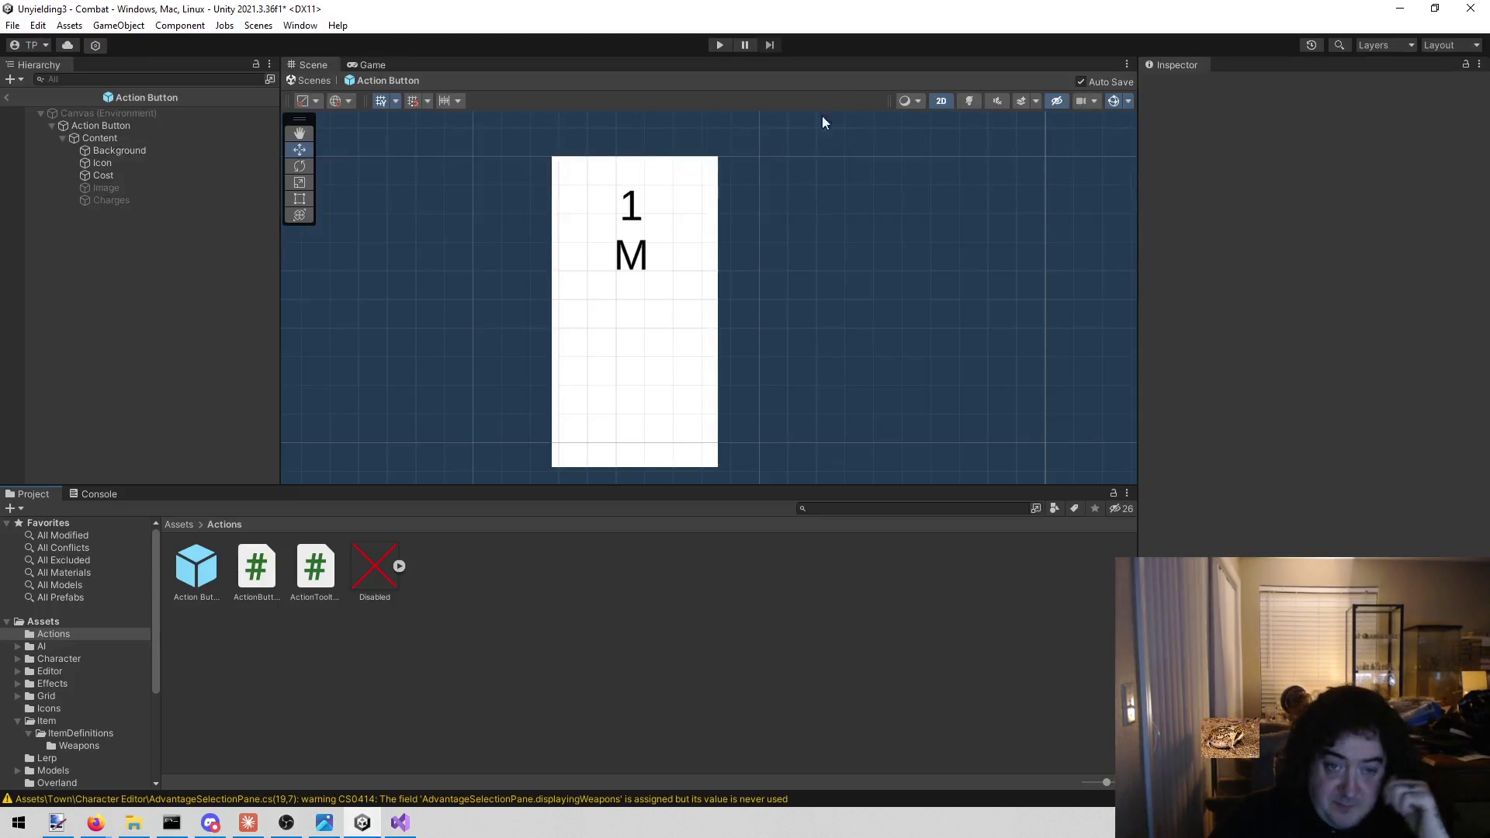
click(721, 44)
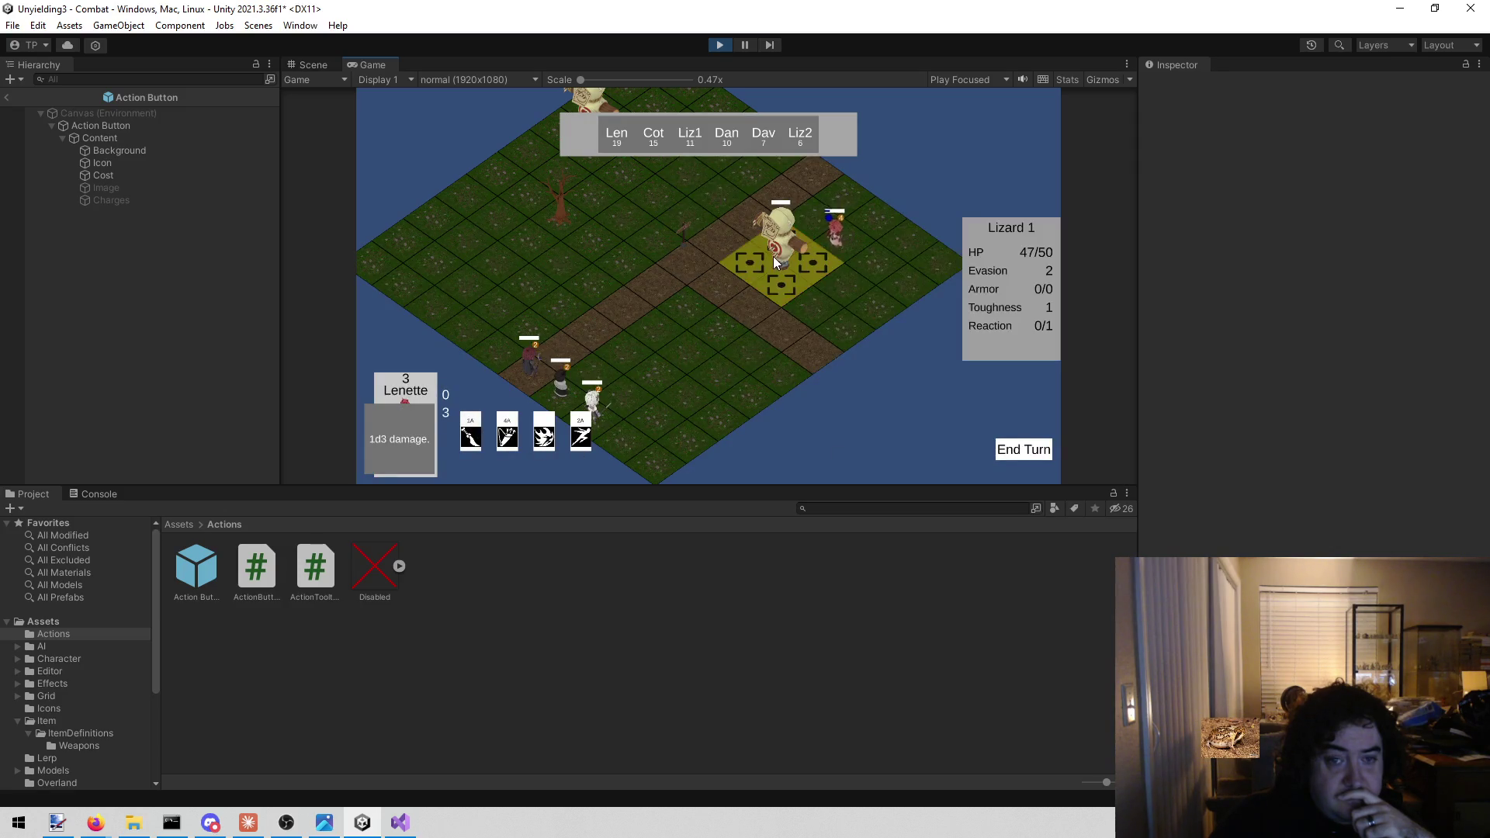
click(739, 395)
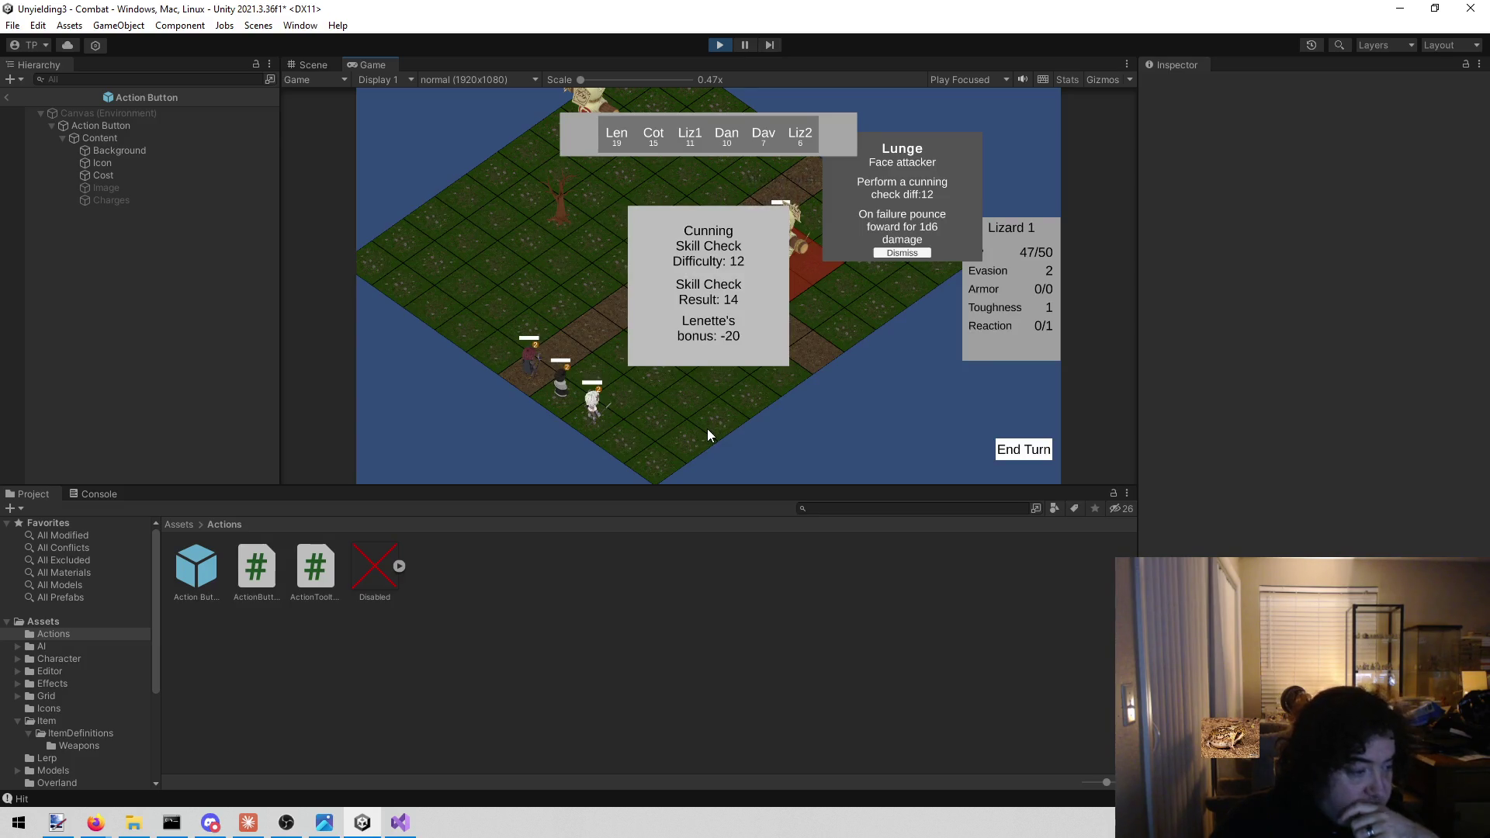
click(894, 255)
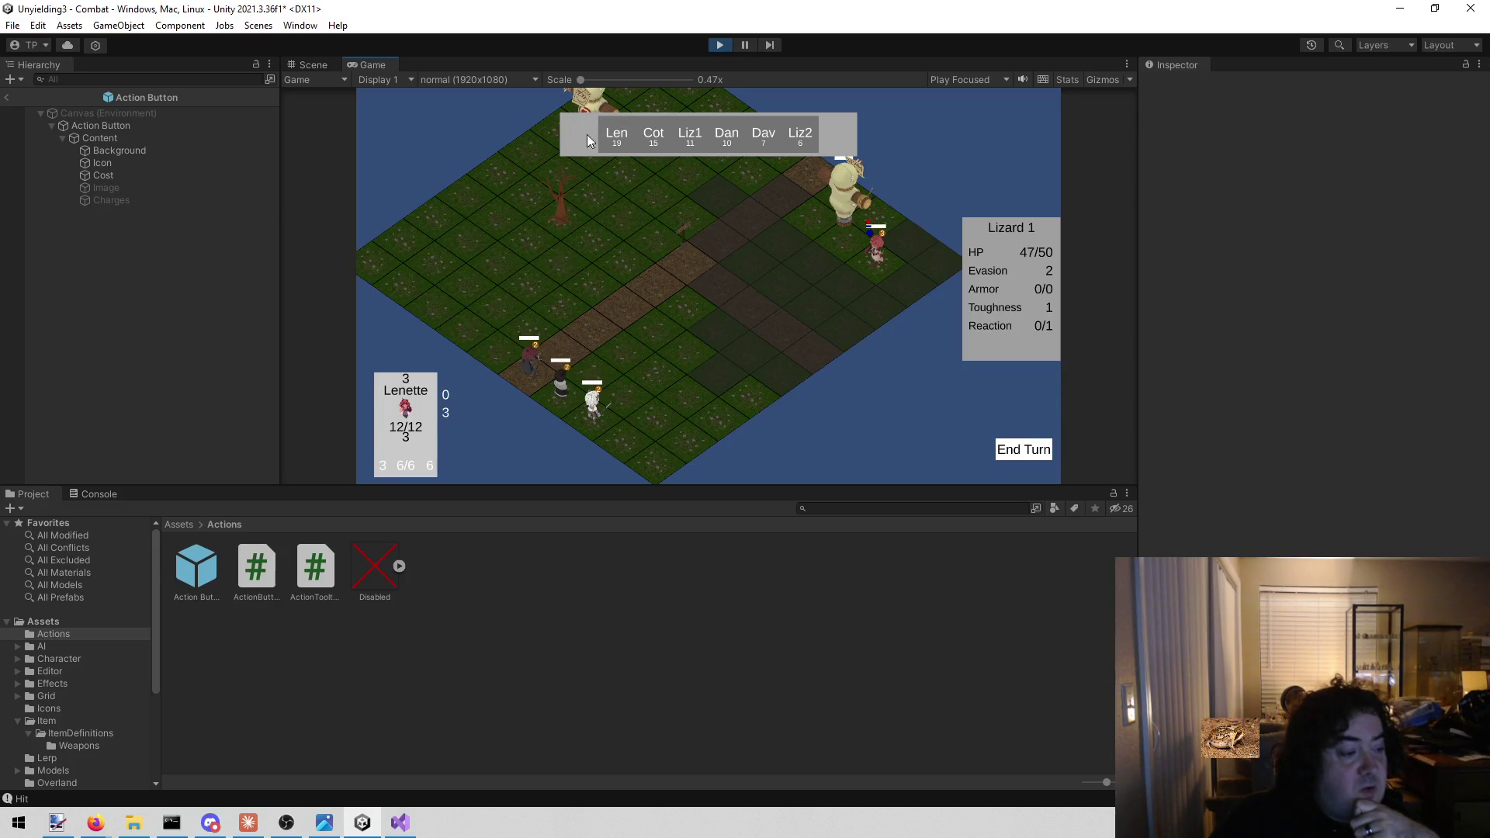
click(719, 45)
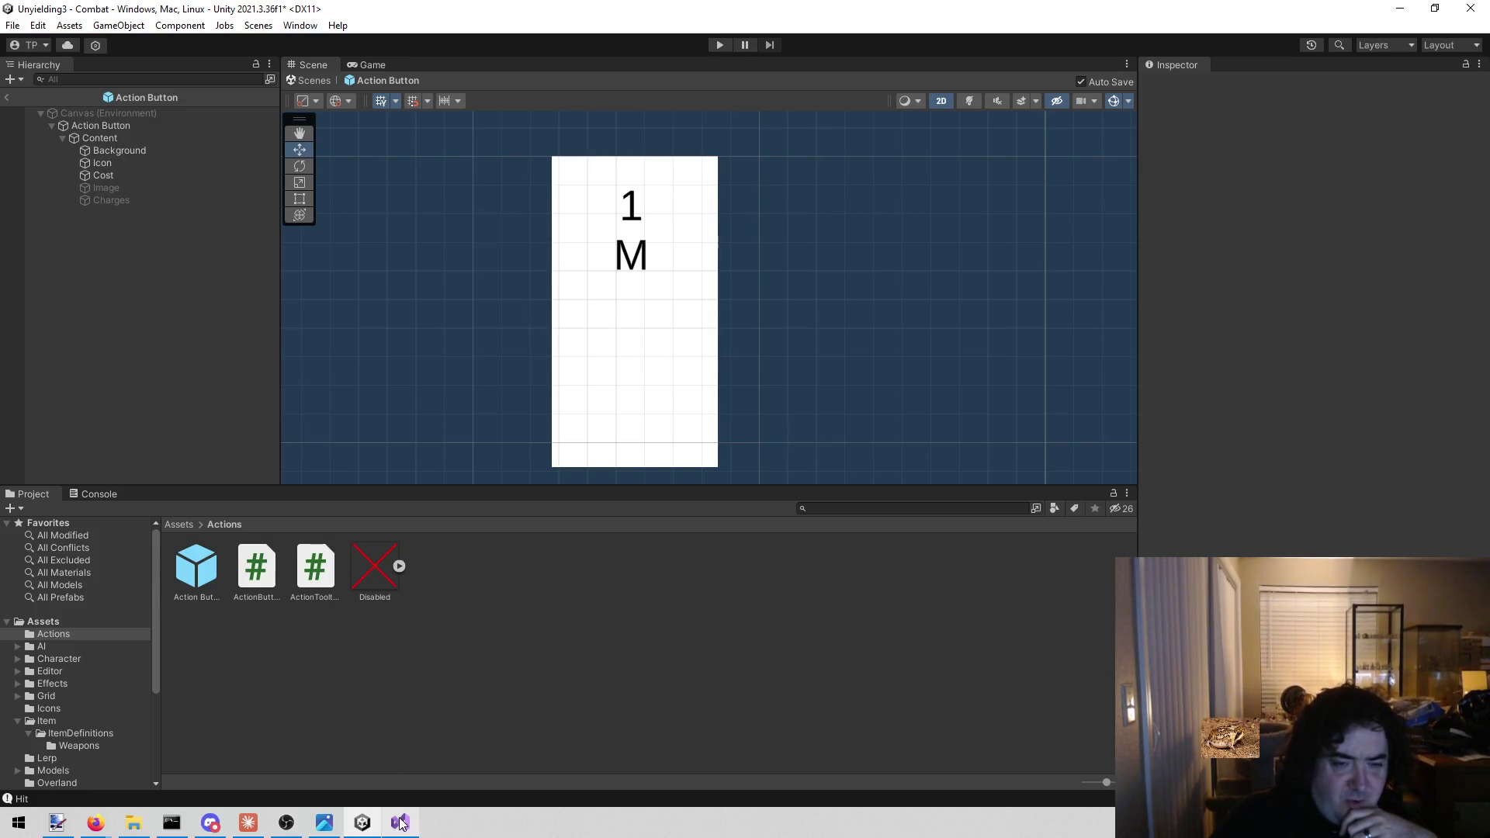
mouse_move(400, 823)
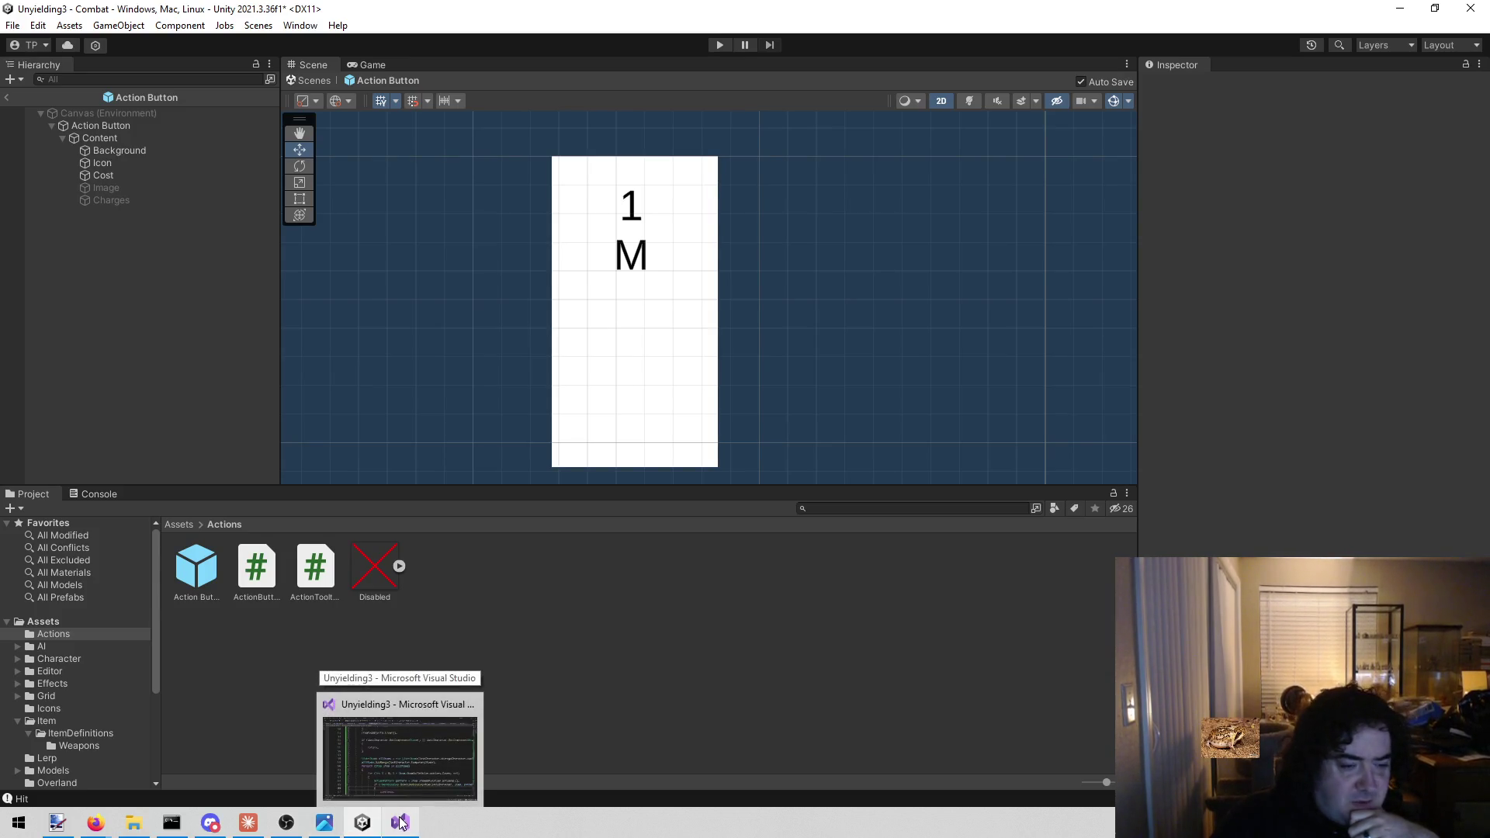
Bring Visual Studio back over Unity, revisit the early-return block, and open todo.txt
click(400, 823)
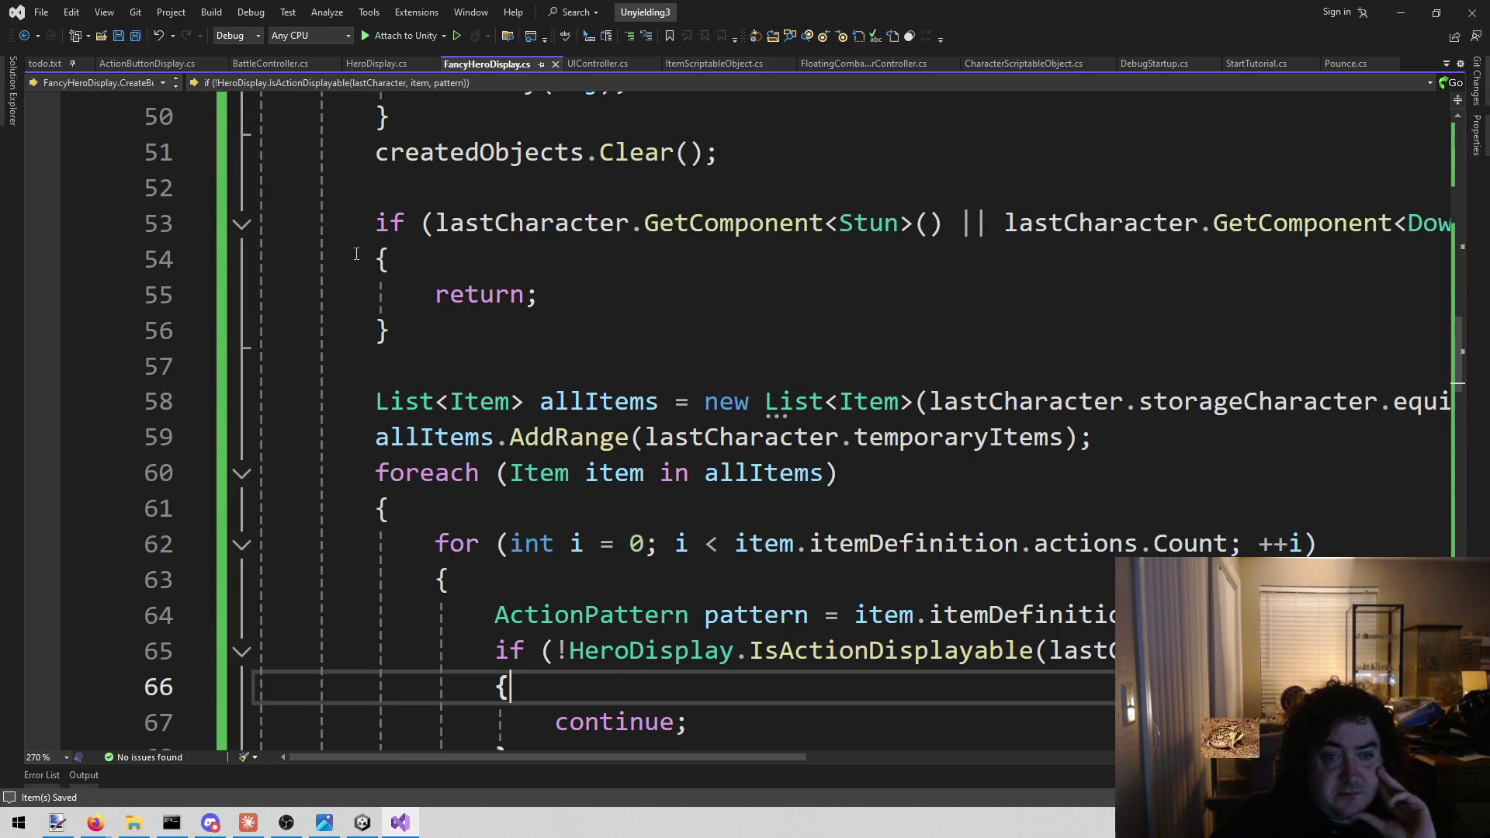
click(428, 318)
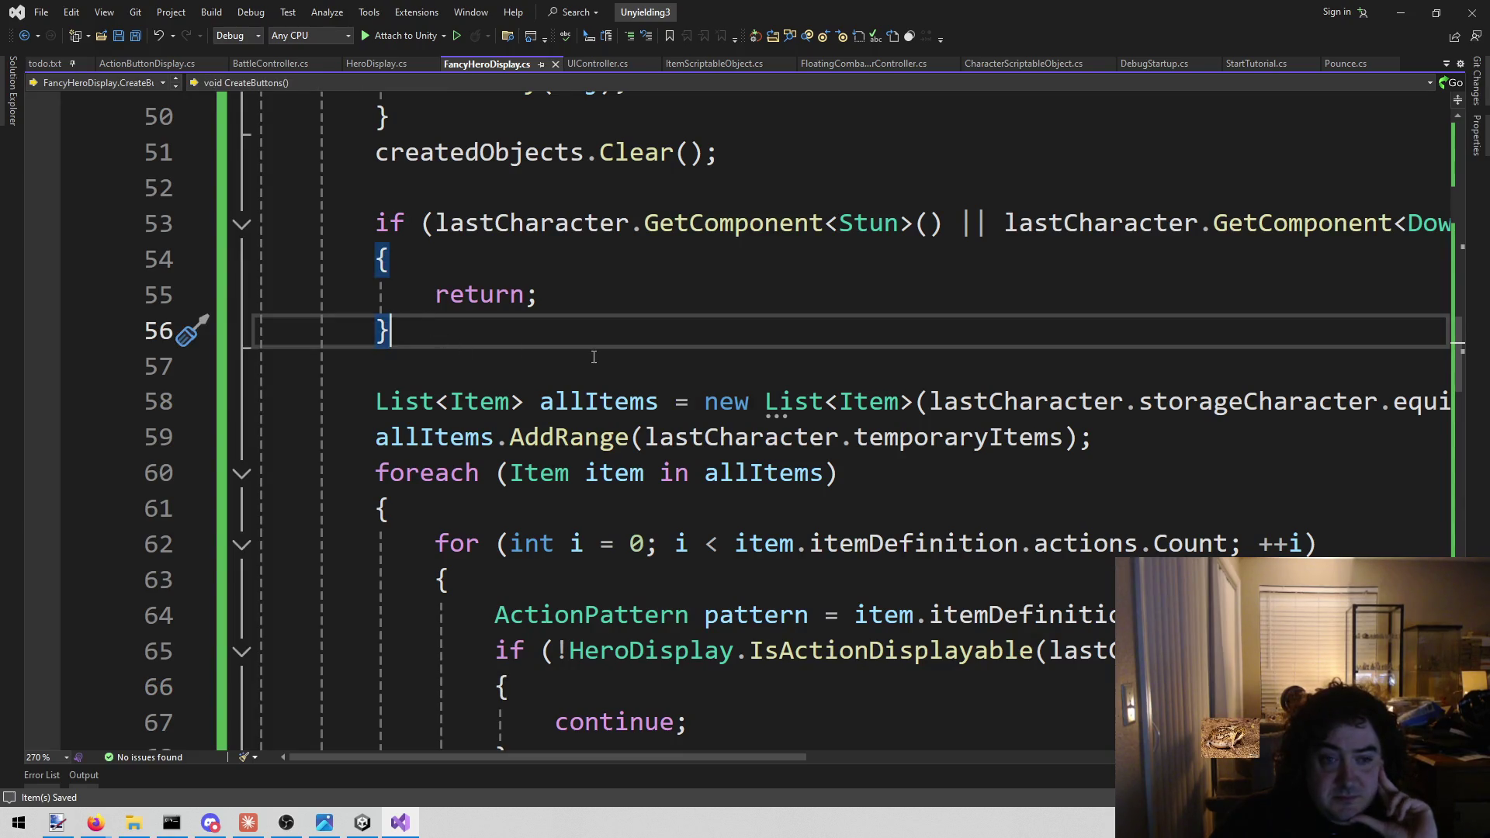
scroll(593, 357, down, 4)
scroll(571, 388, up, 4)
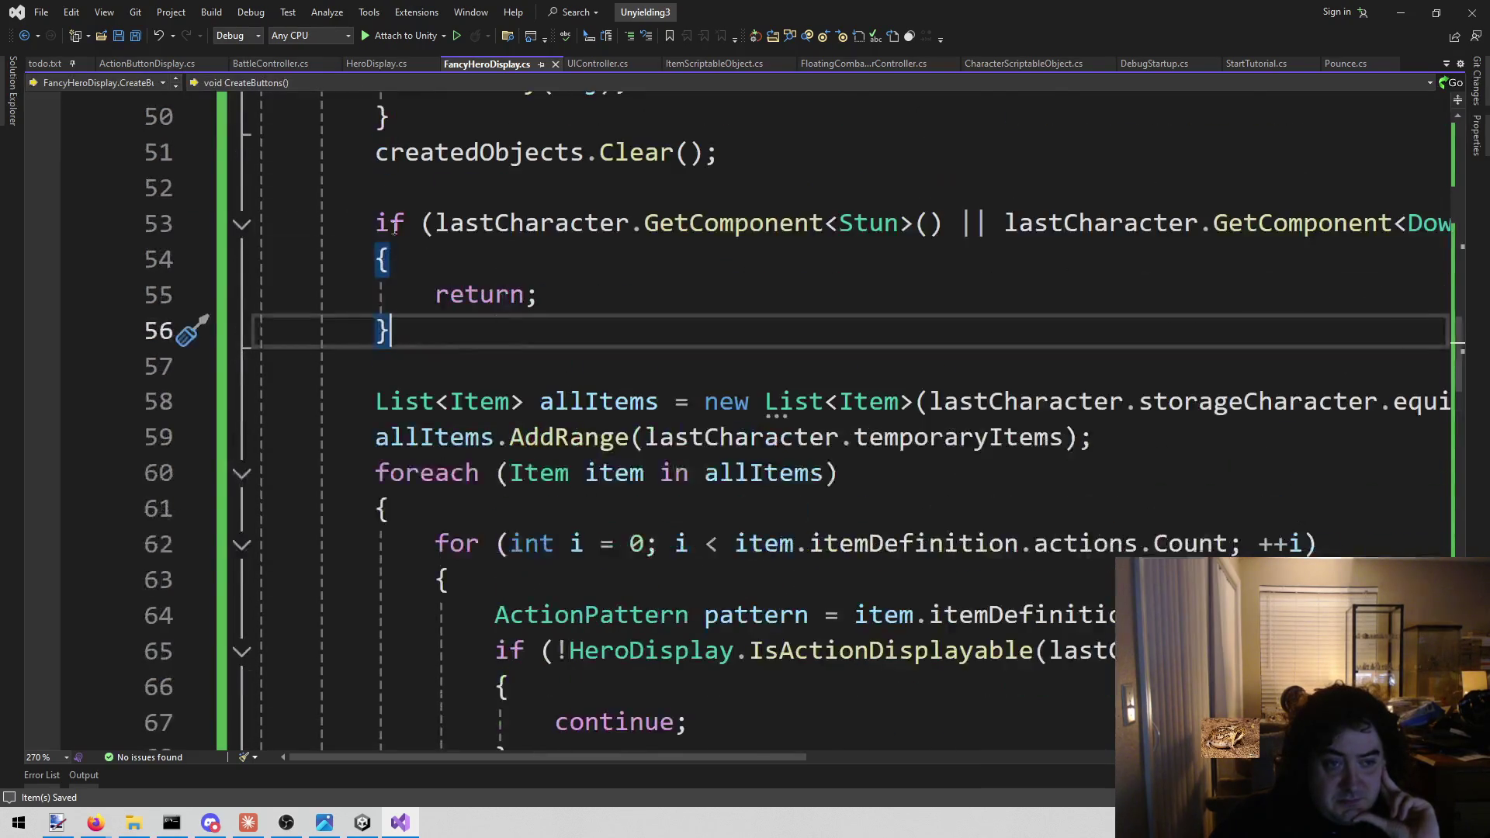
click(46, 63)
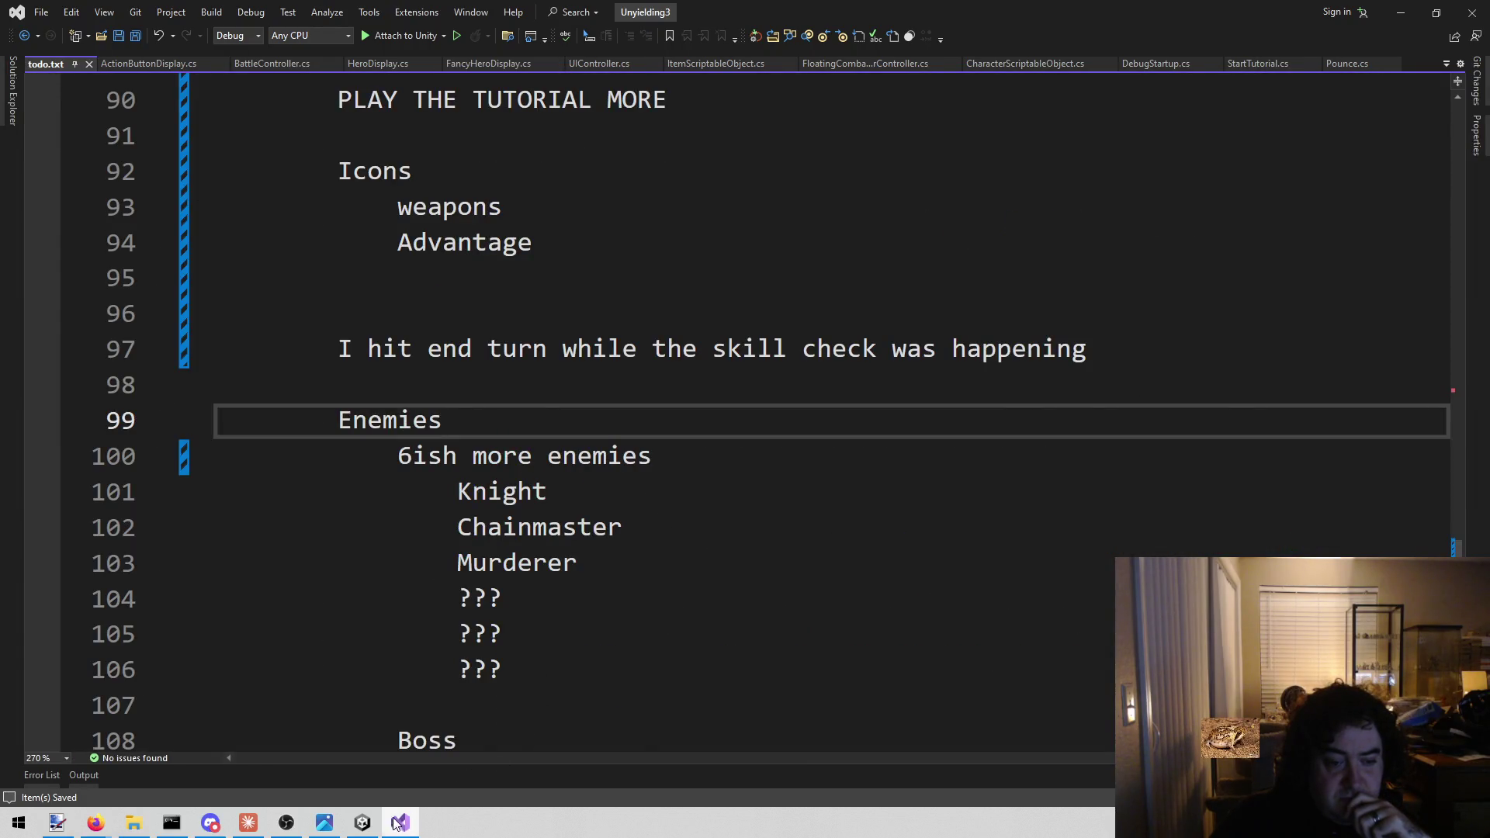
click(364, 822)
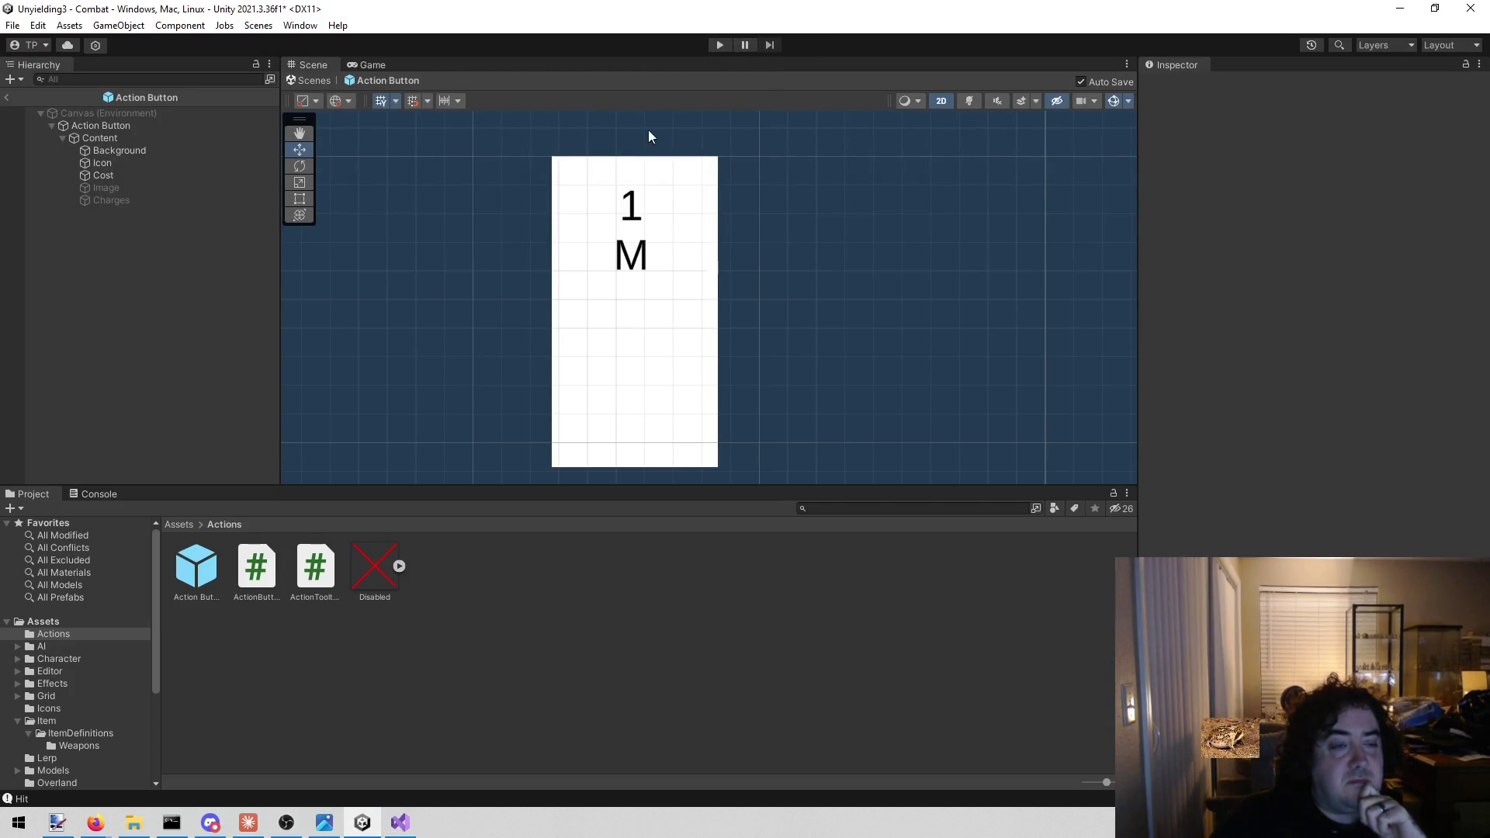
mouse_move(400, 828)
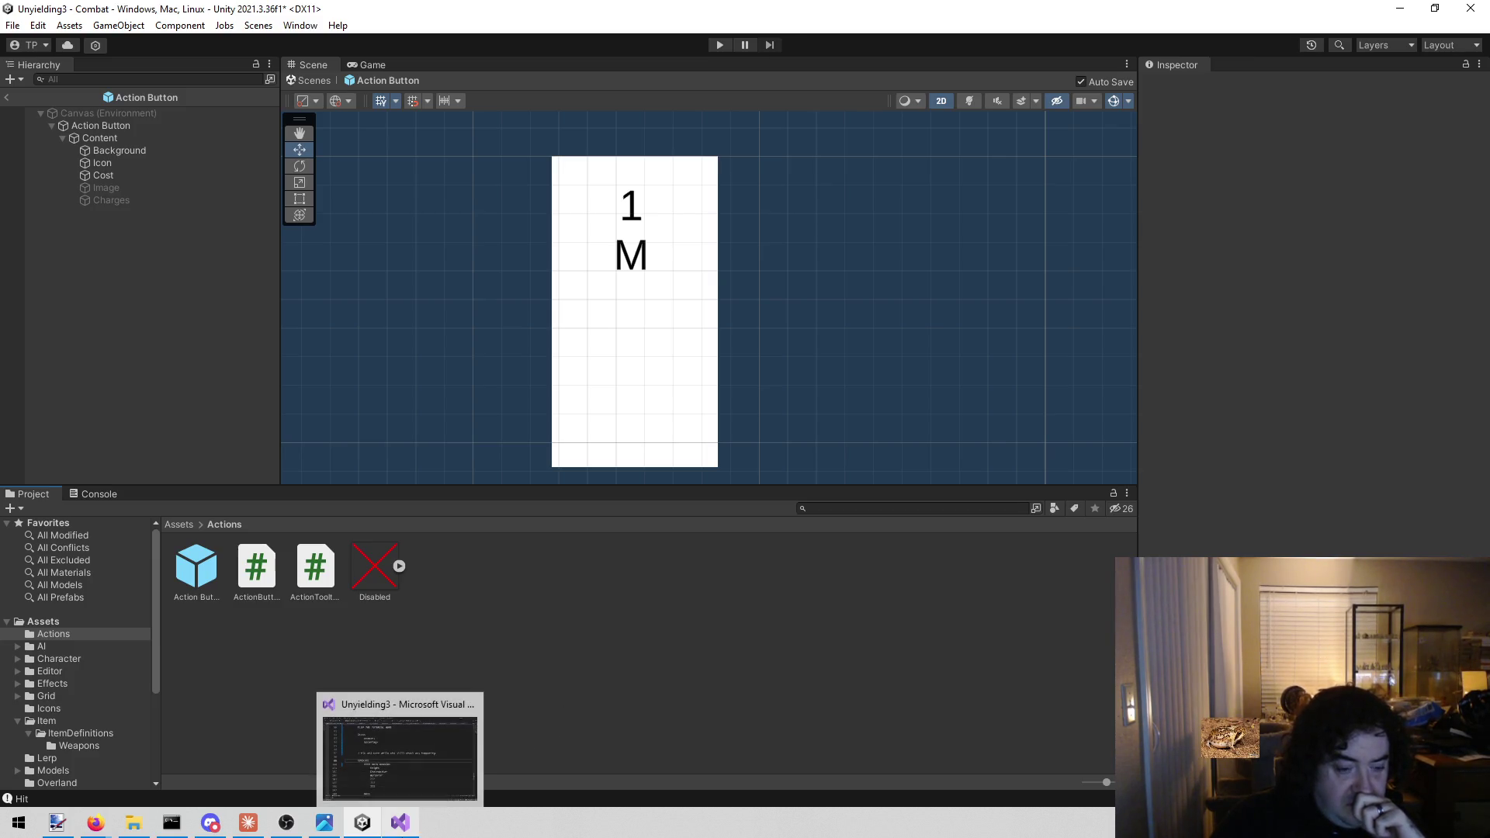
click(473, 698)
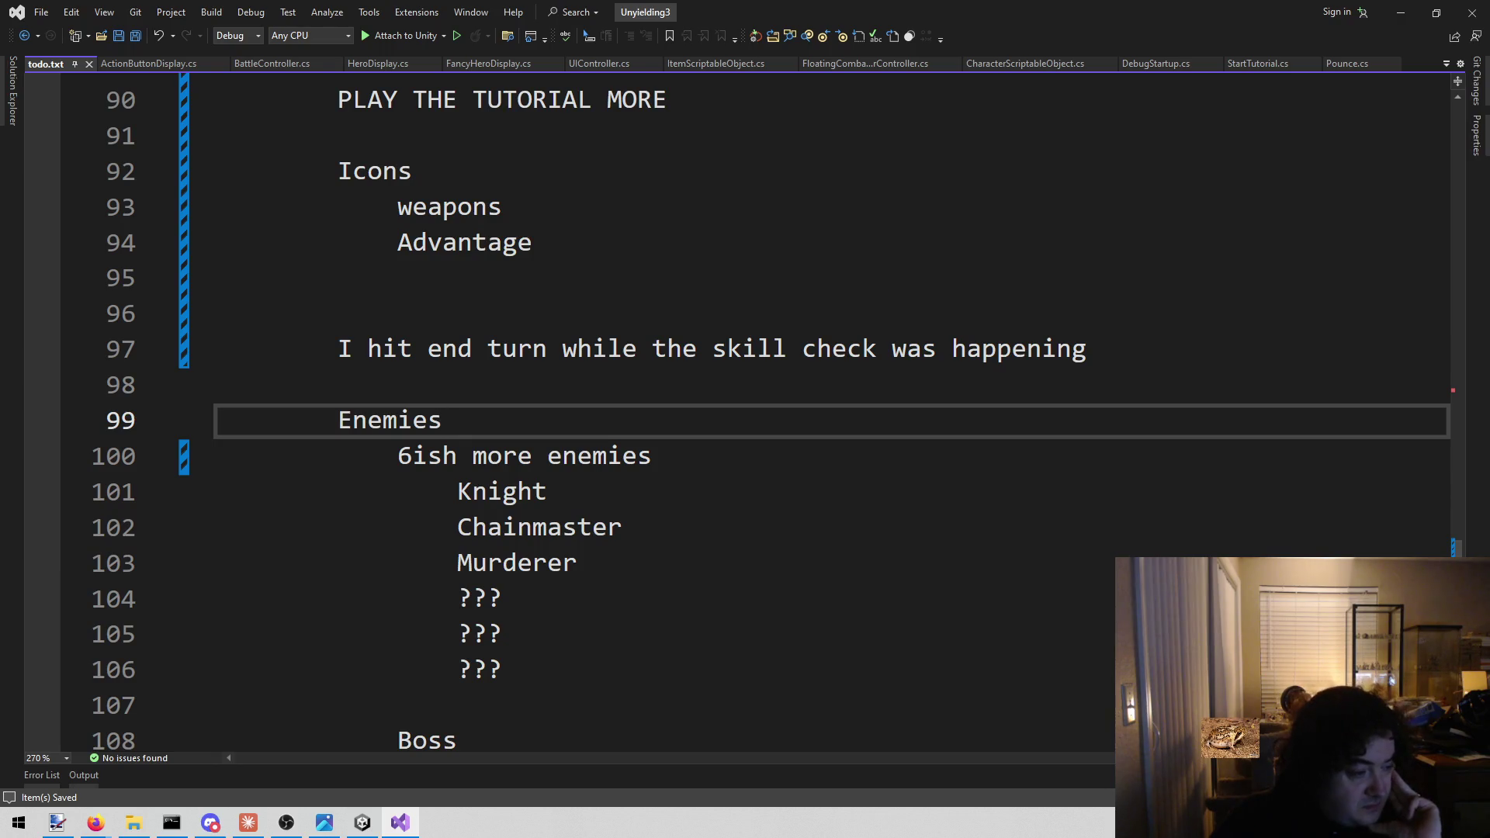
key(alt+Tab)
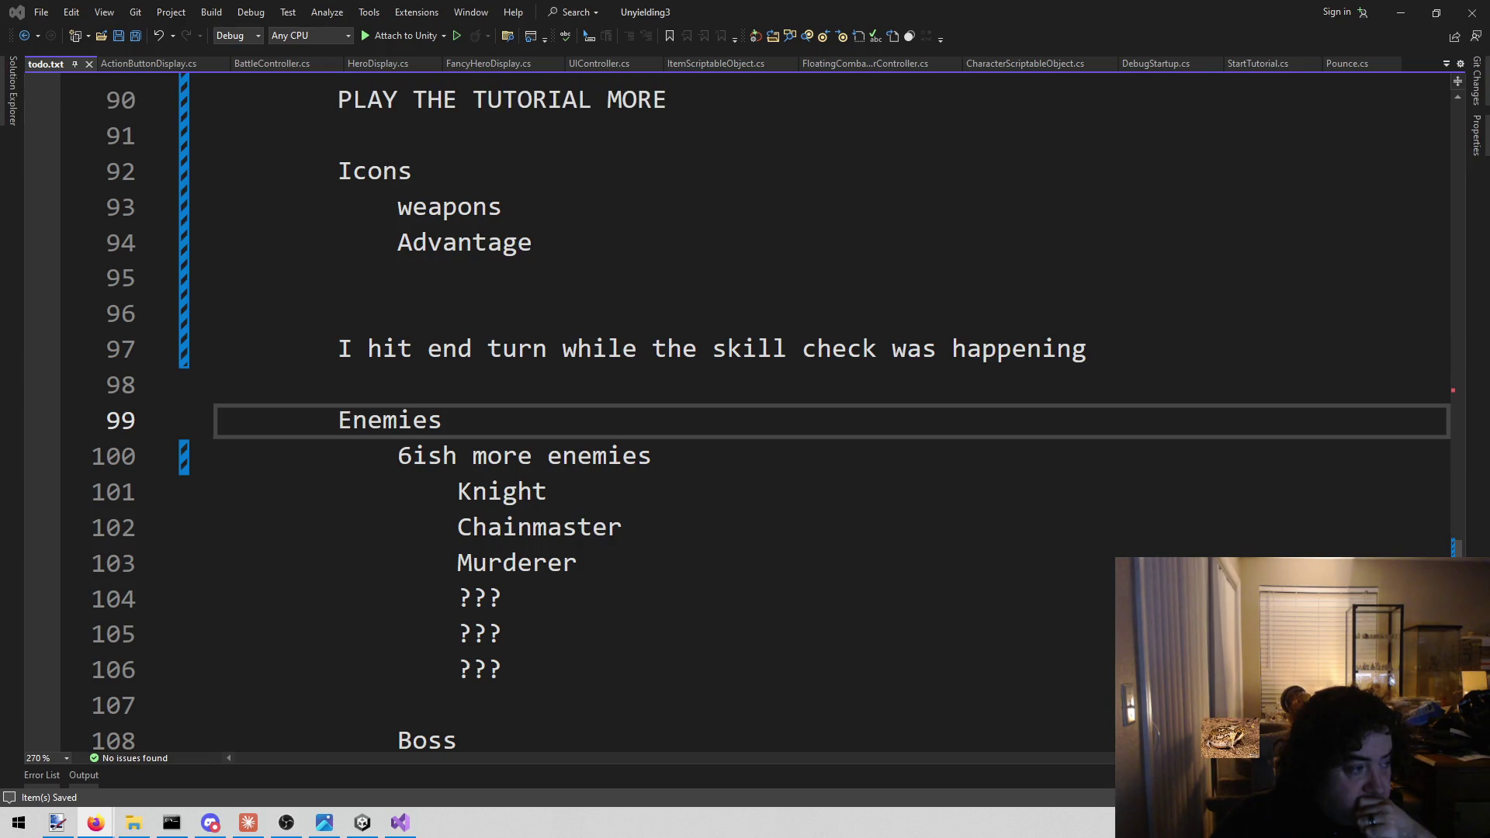
drag(699, 567, 683, 597)
click(682, 594)
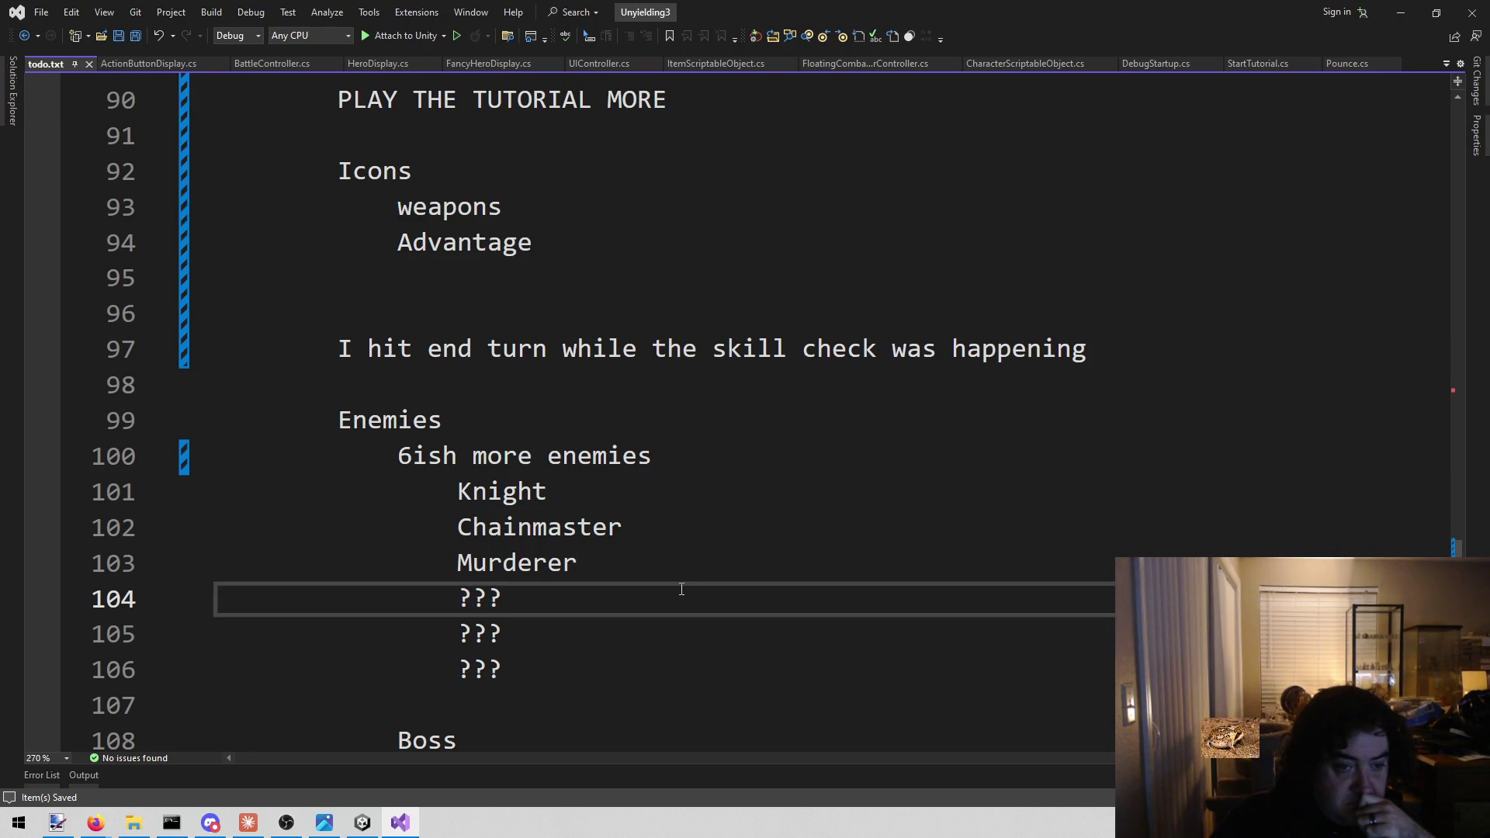
drag(380, 350, 1098, 353)
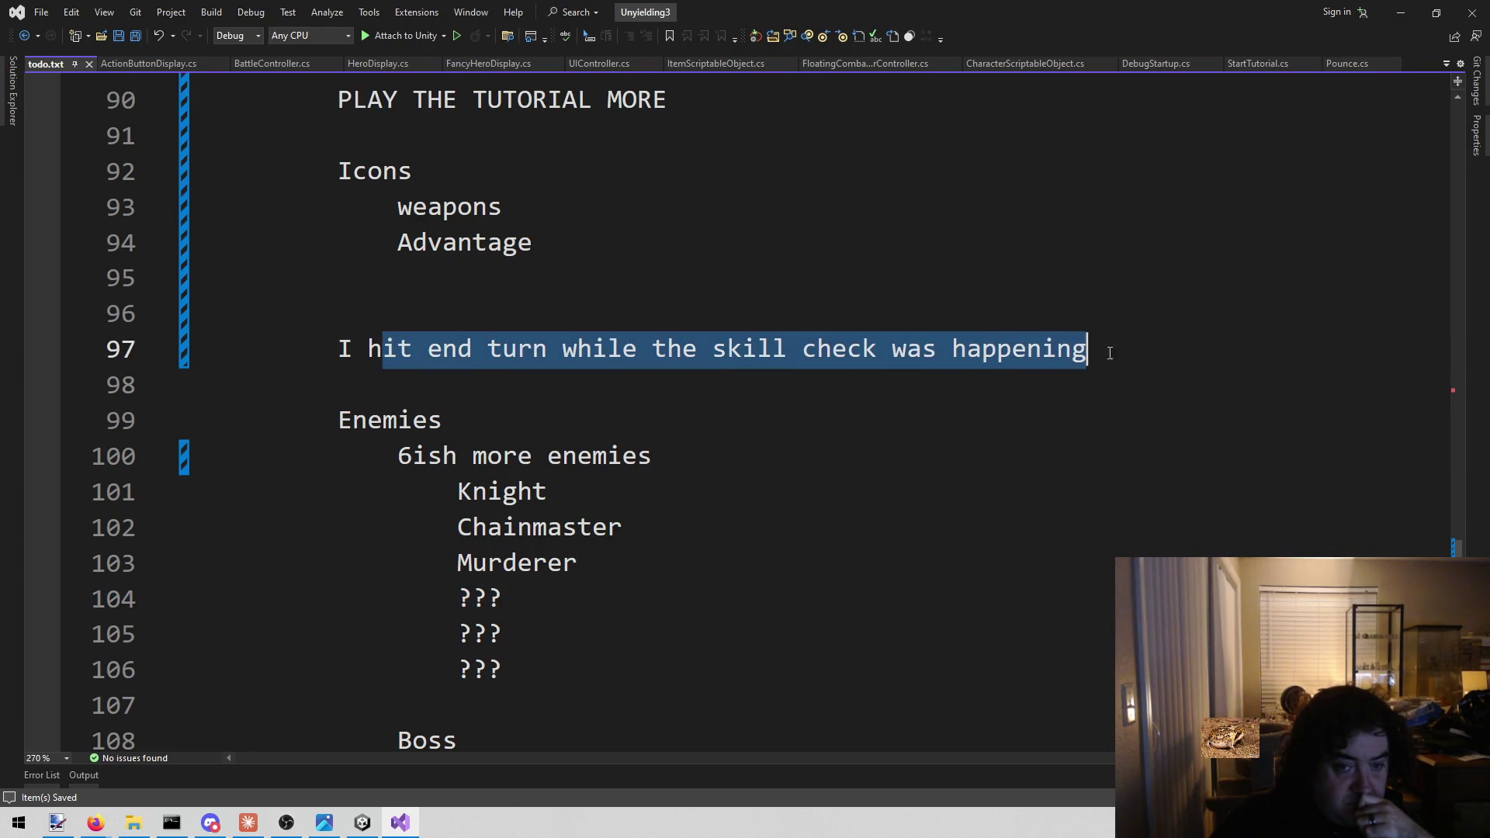
click(1132, 353)
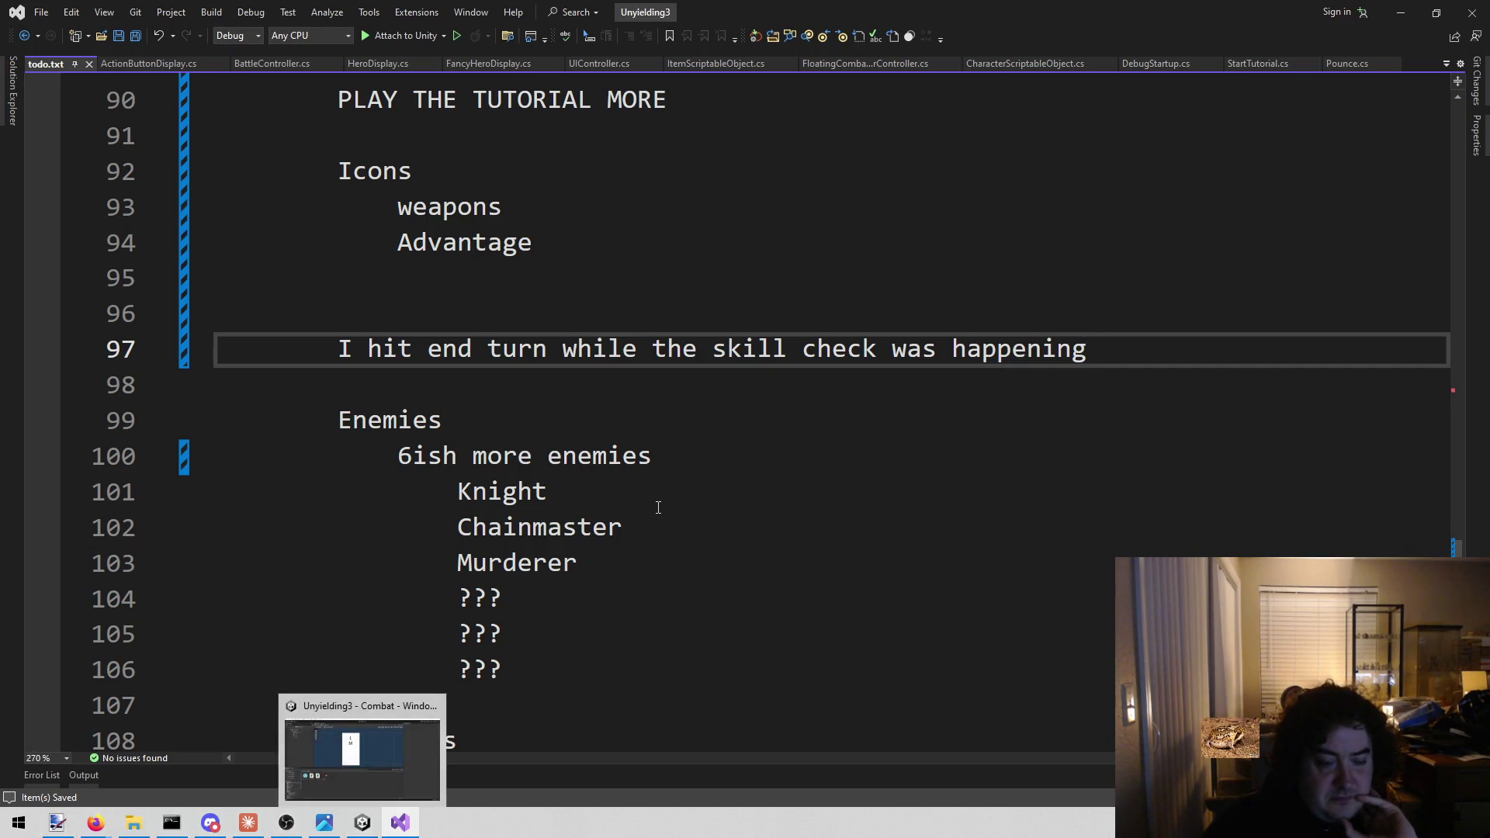
scroll(660, 512, up, 1)
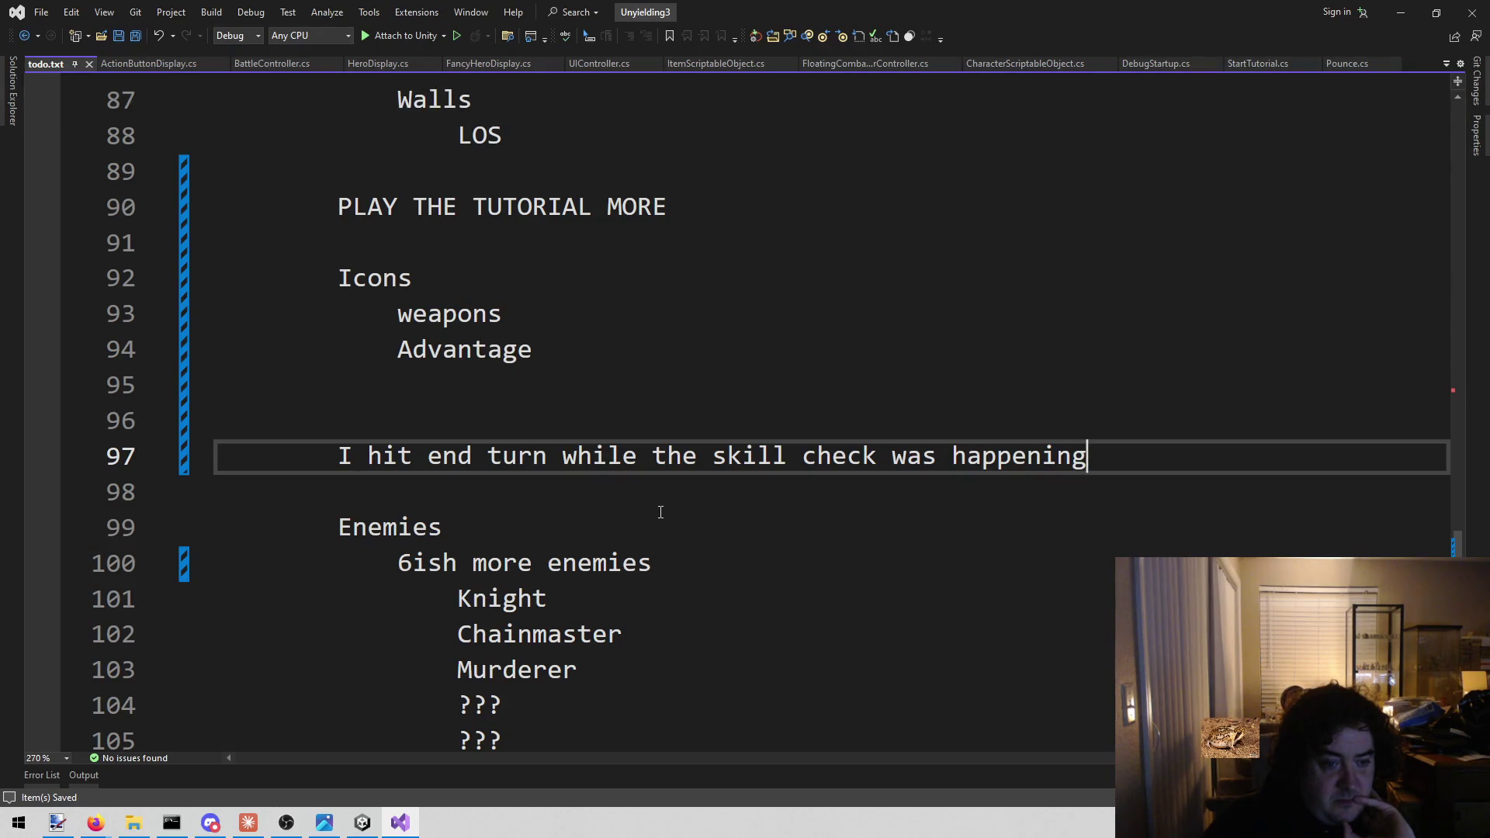
click(589, 417)
click(582, 392)
key(BackSpace)
key(BackSpace)
key(BackSpace)
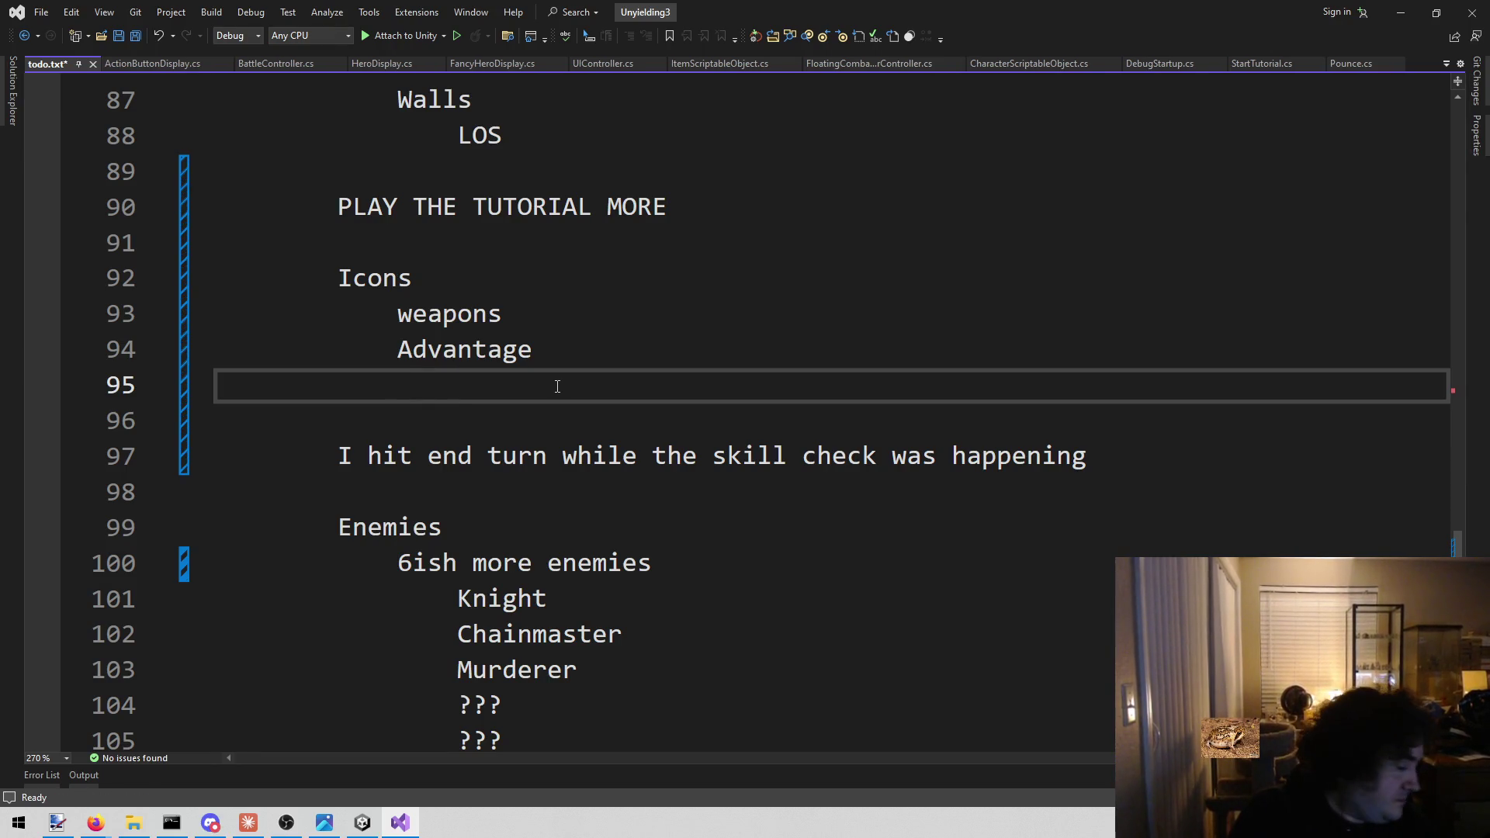
text(Main thing)
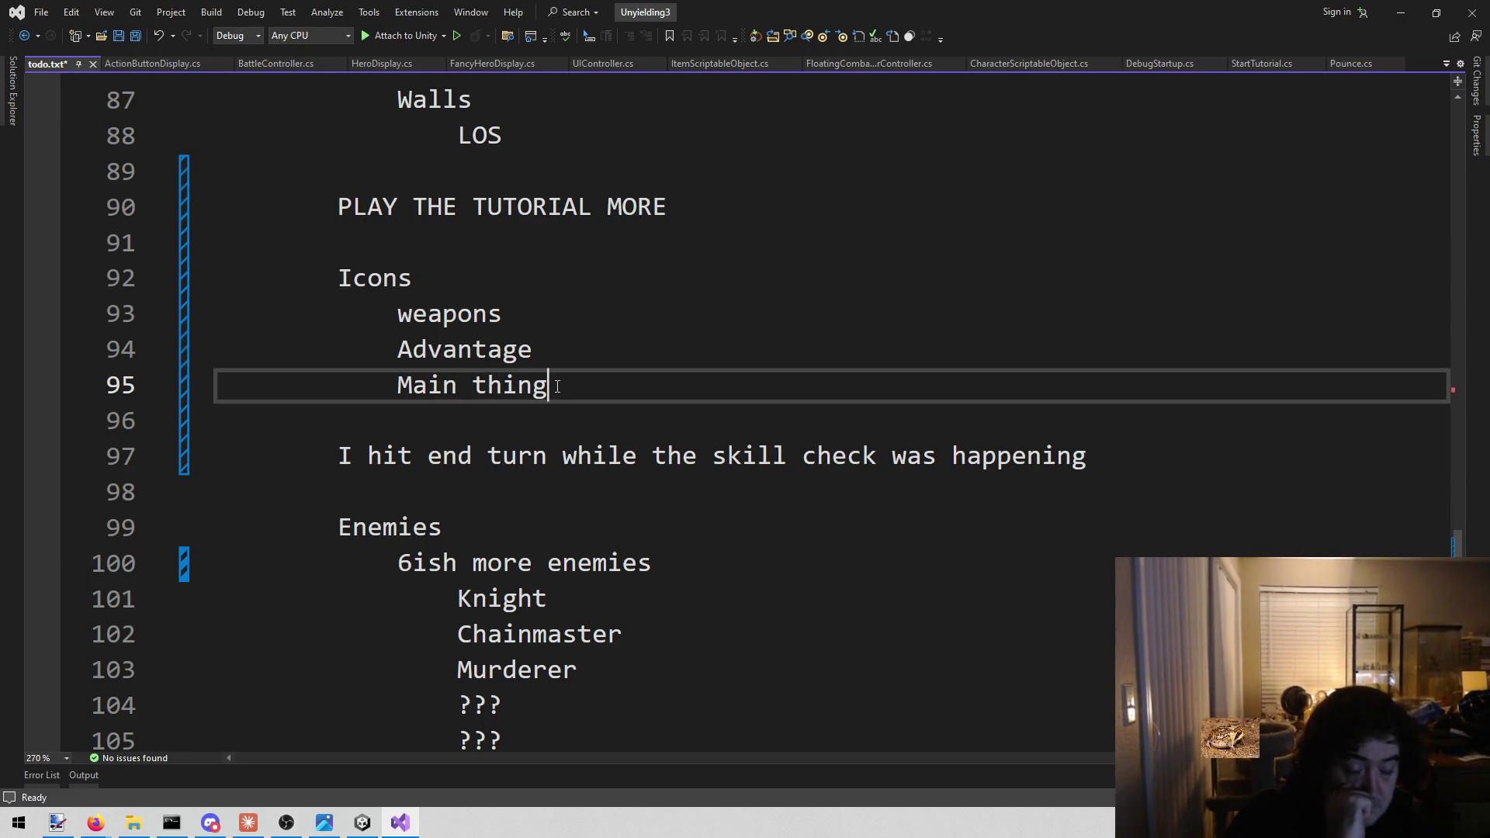
key(ctrl+s)
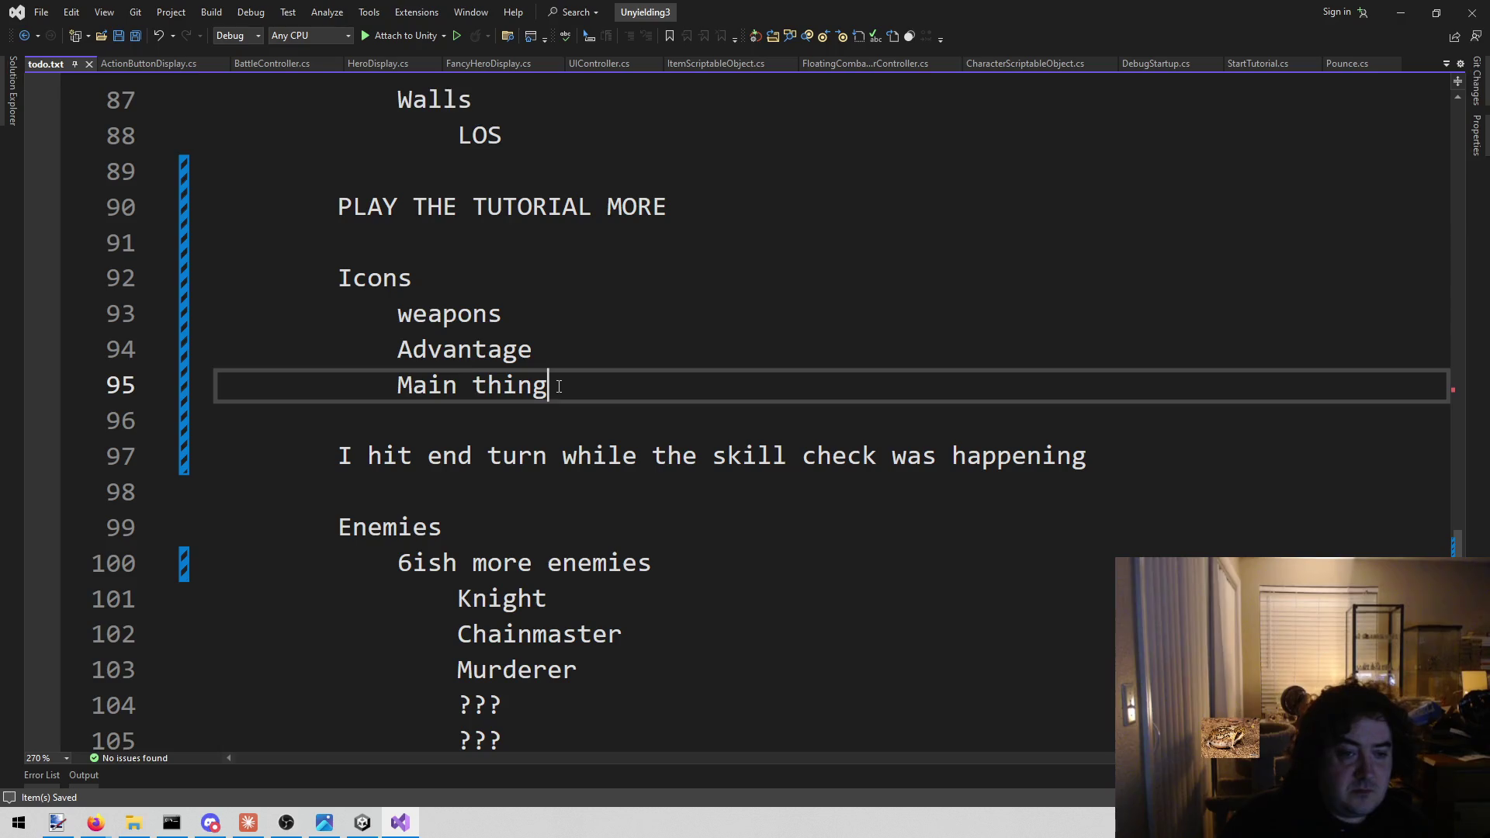
key(shift+Home)
key(BackSpace)
text(Lit)
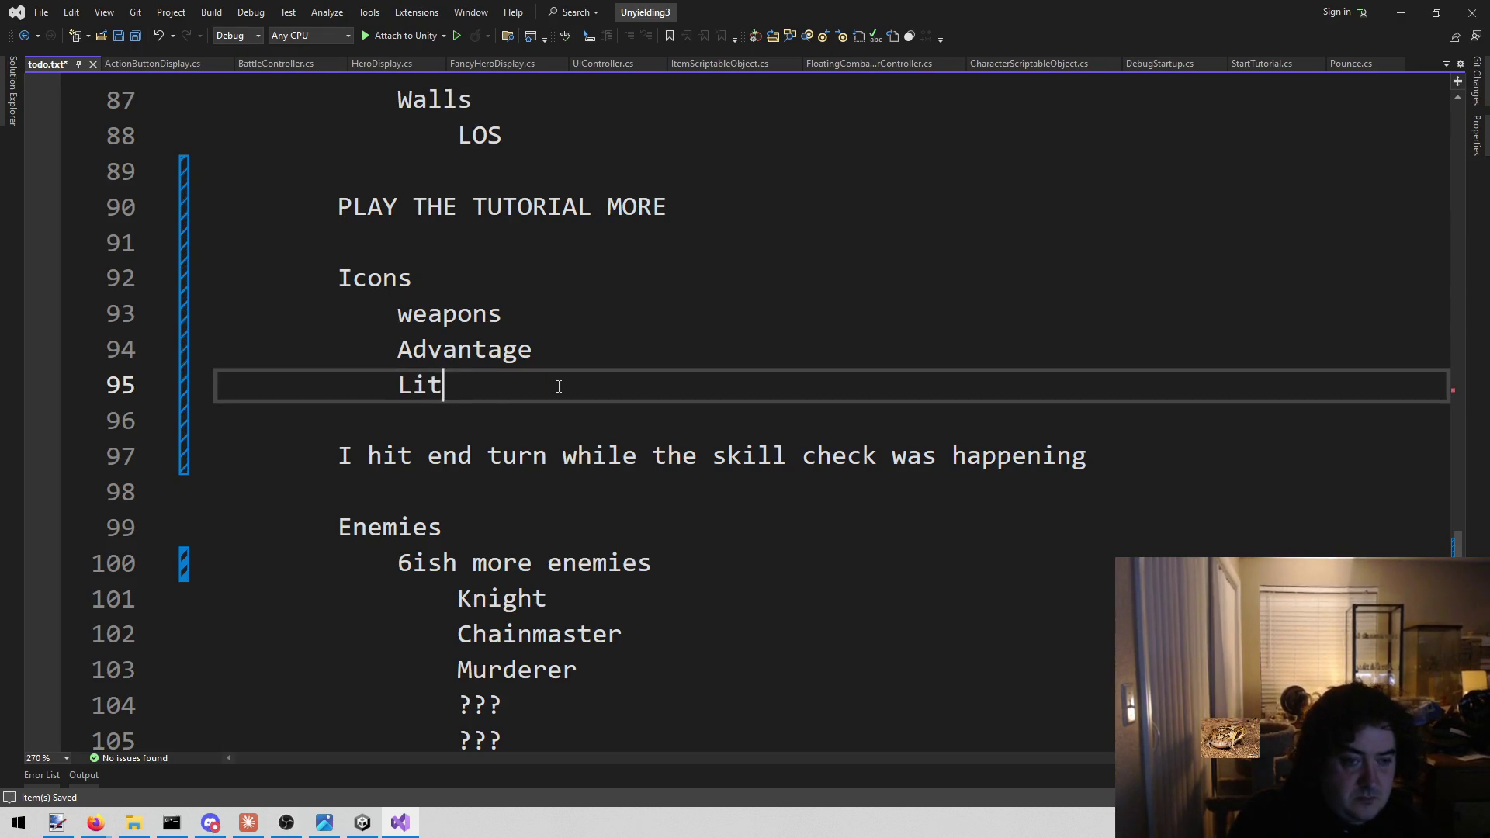
text(tle icons on)
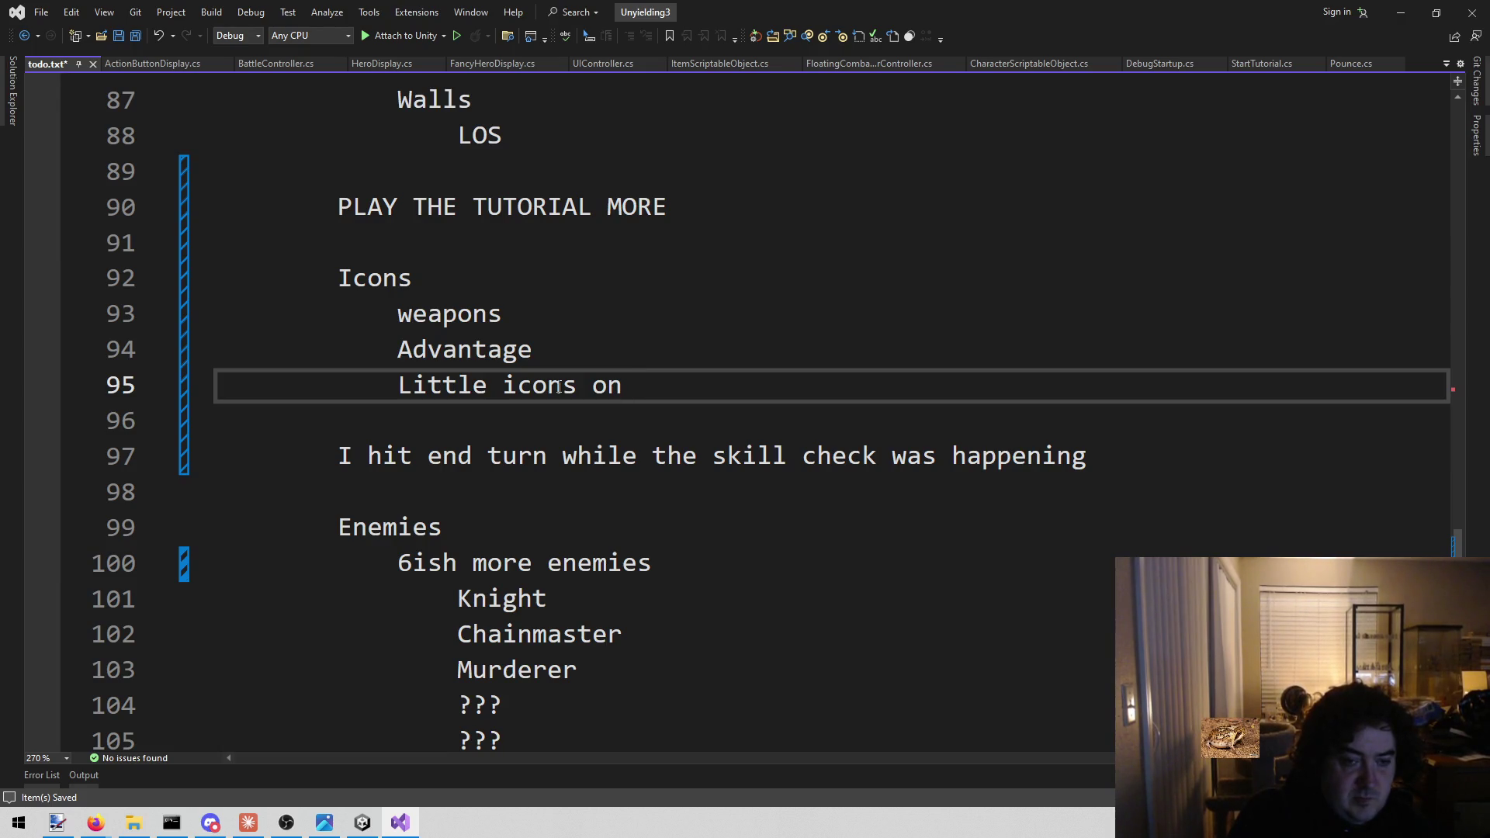
key(BackSpace)
key(BackSpace)
key(BackSpace)
key(BackSpace)
key(BackSpace)
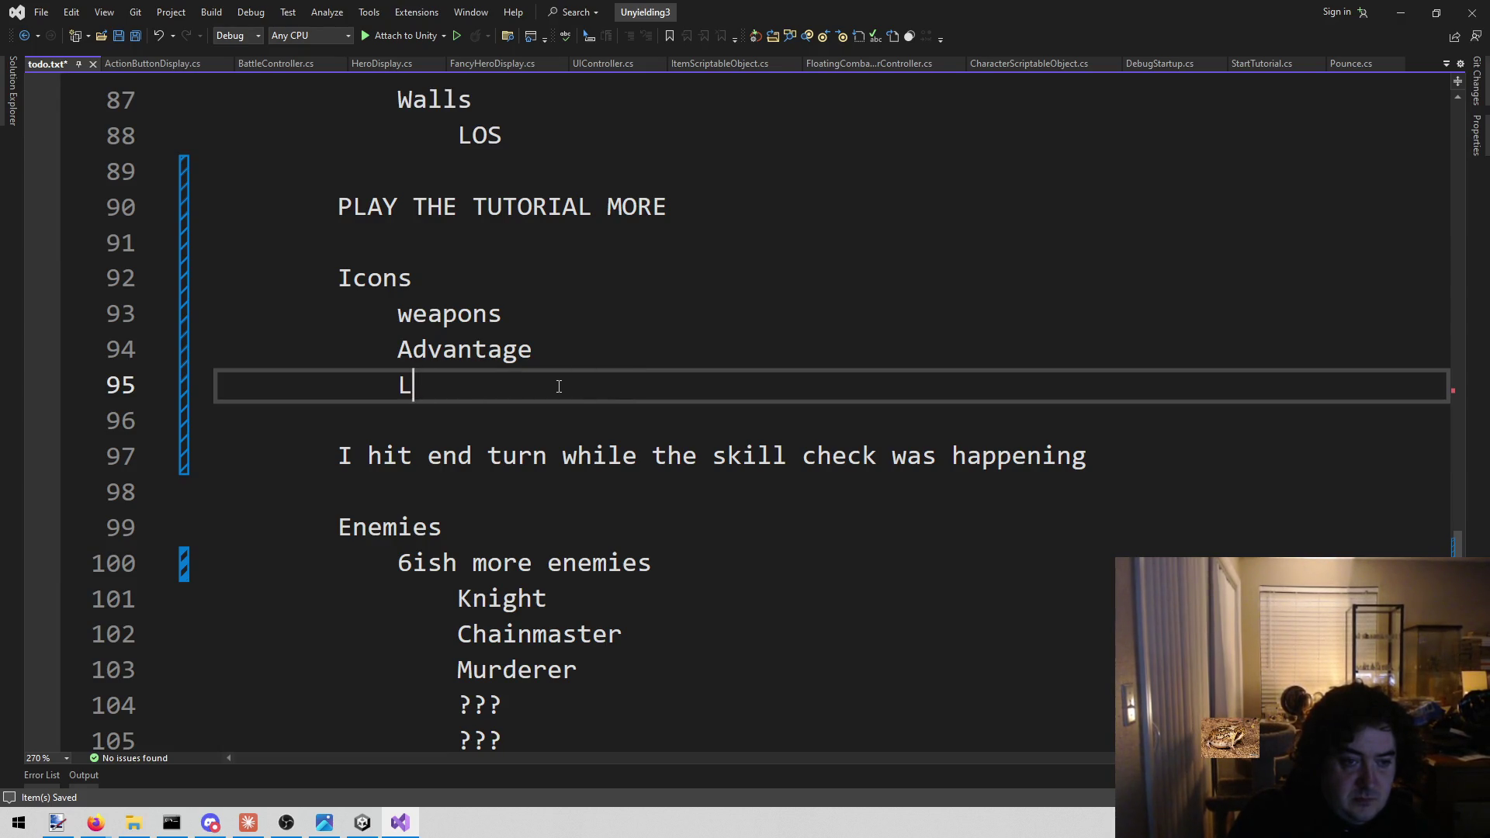
key(ctrl+s)
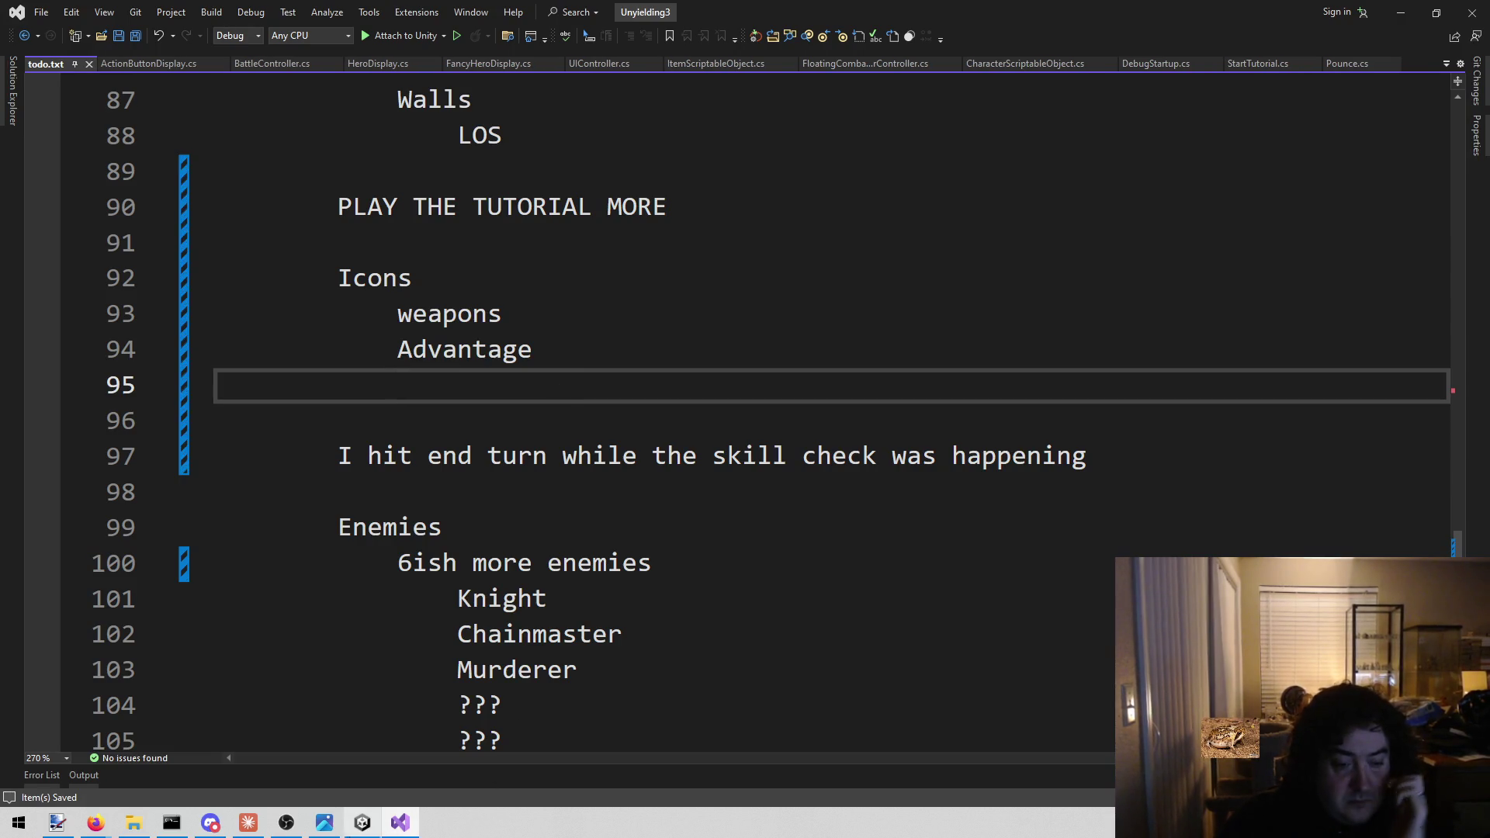
click(362, 823)
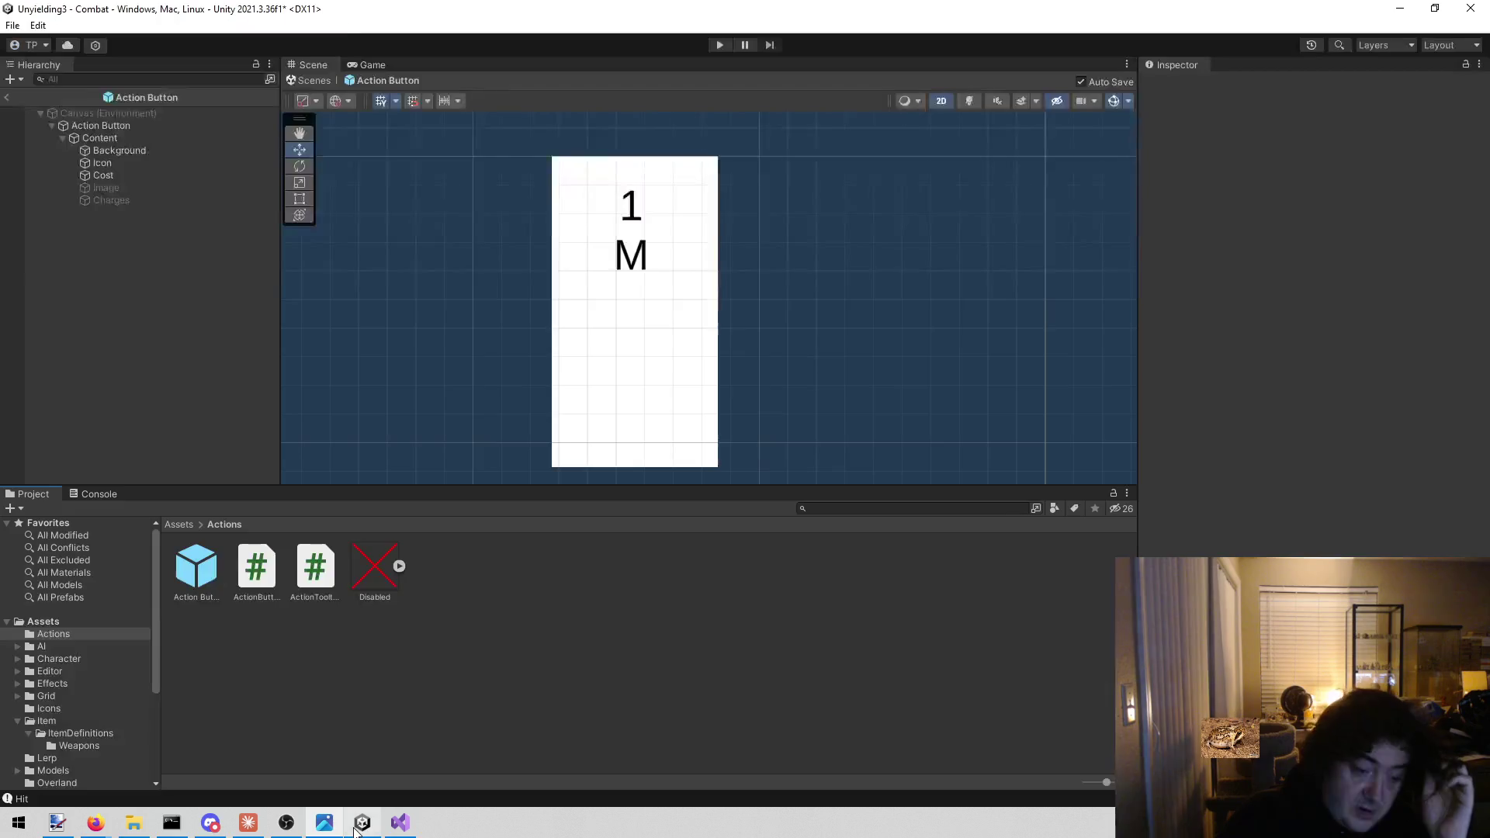
click(722, 44)
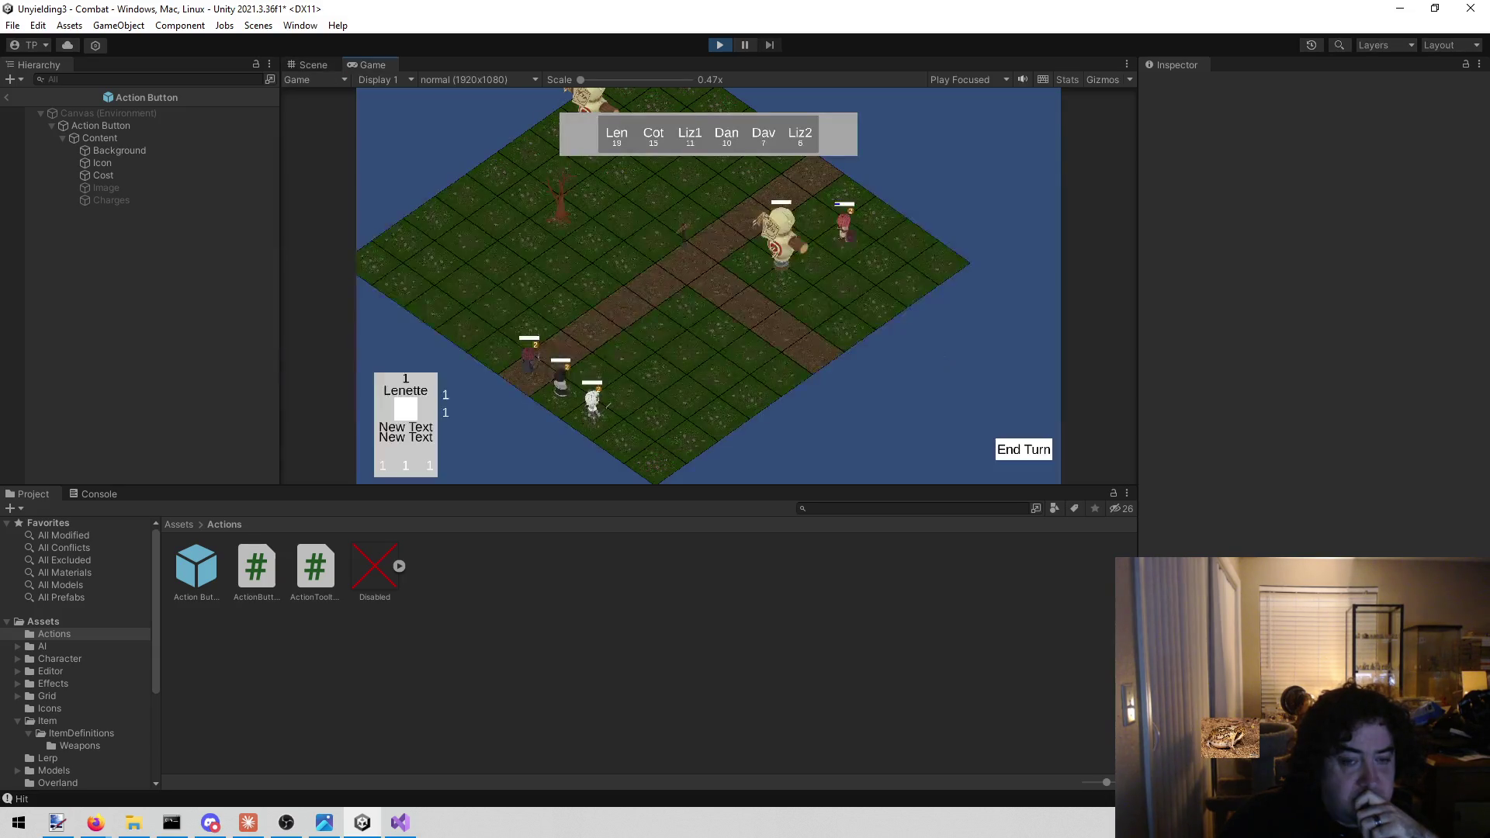
click(1023, 452)
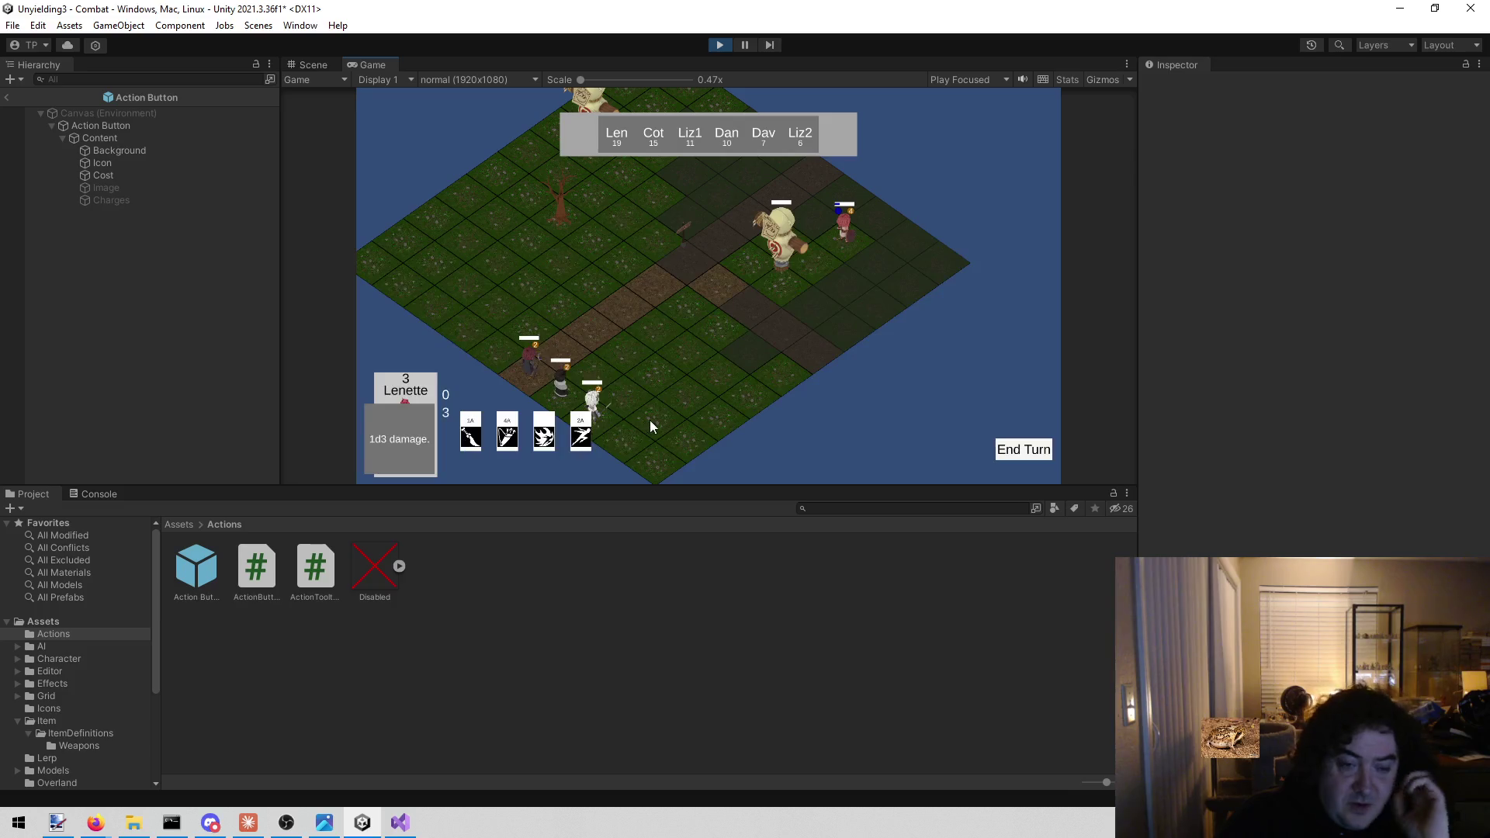
mouse_move(506, 423)
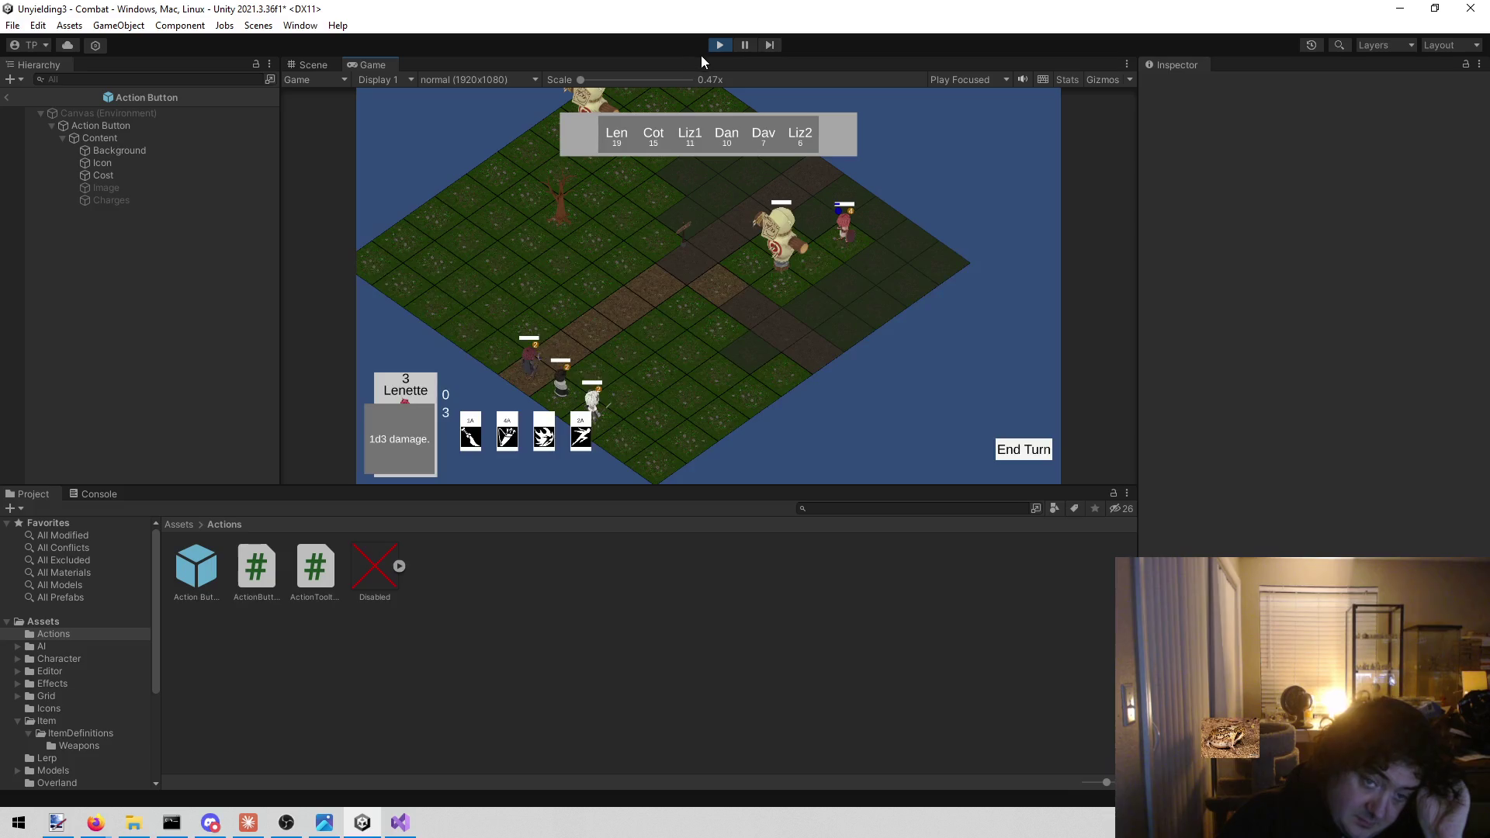
click(721, 49)
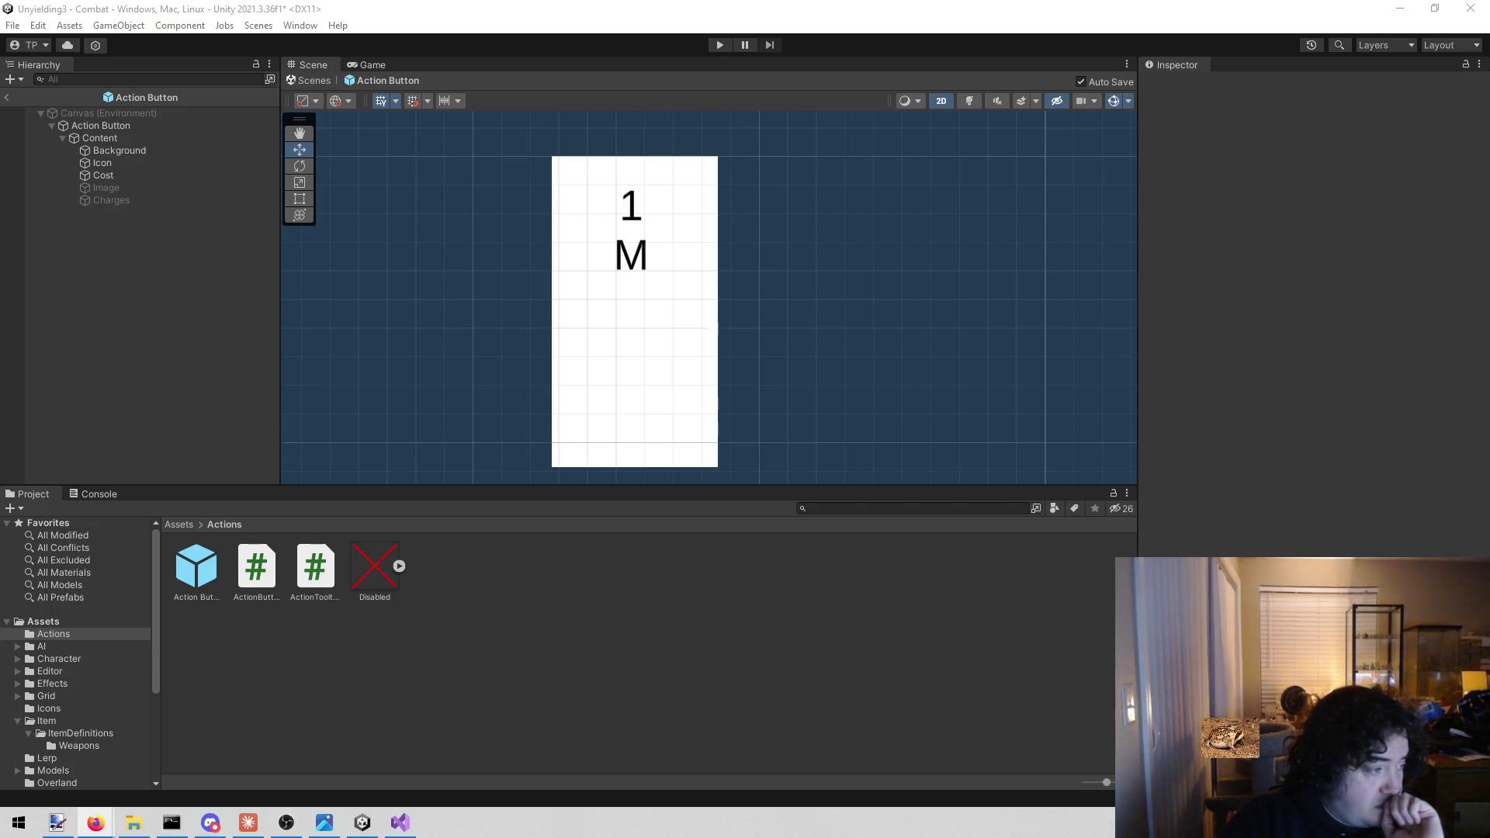
Open the Assets/Editor folder in Unity's Project window
click(75, 670)
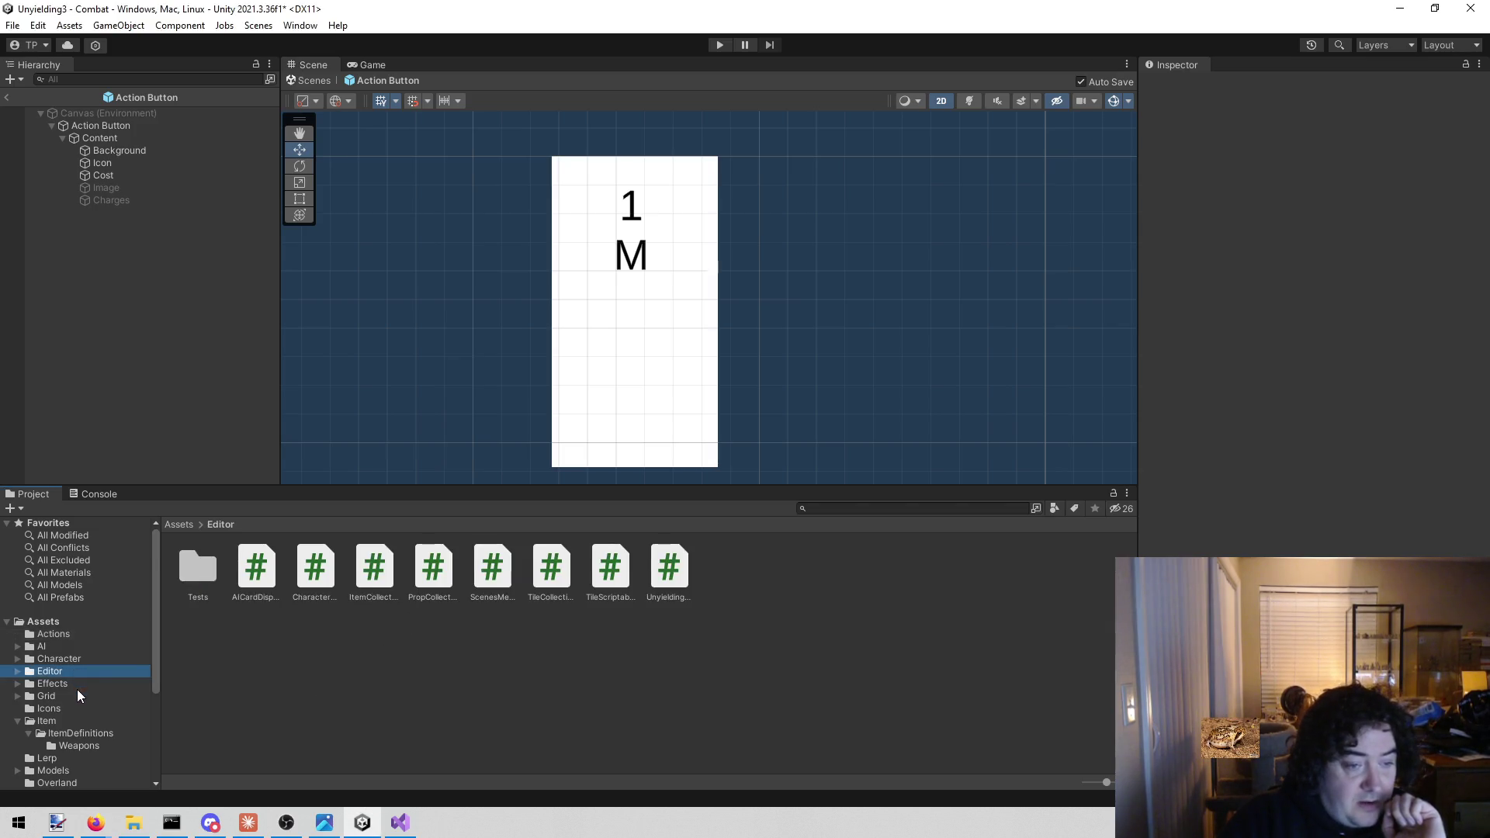
Open the Icons folder and inspect the bone-knife icon's import settings
click(79, 696)
click(84, 697)
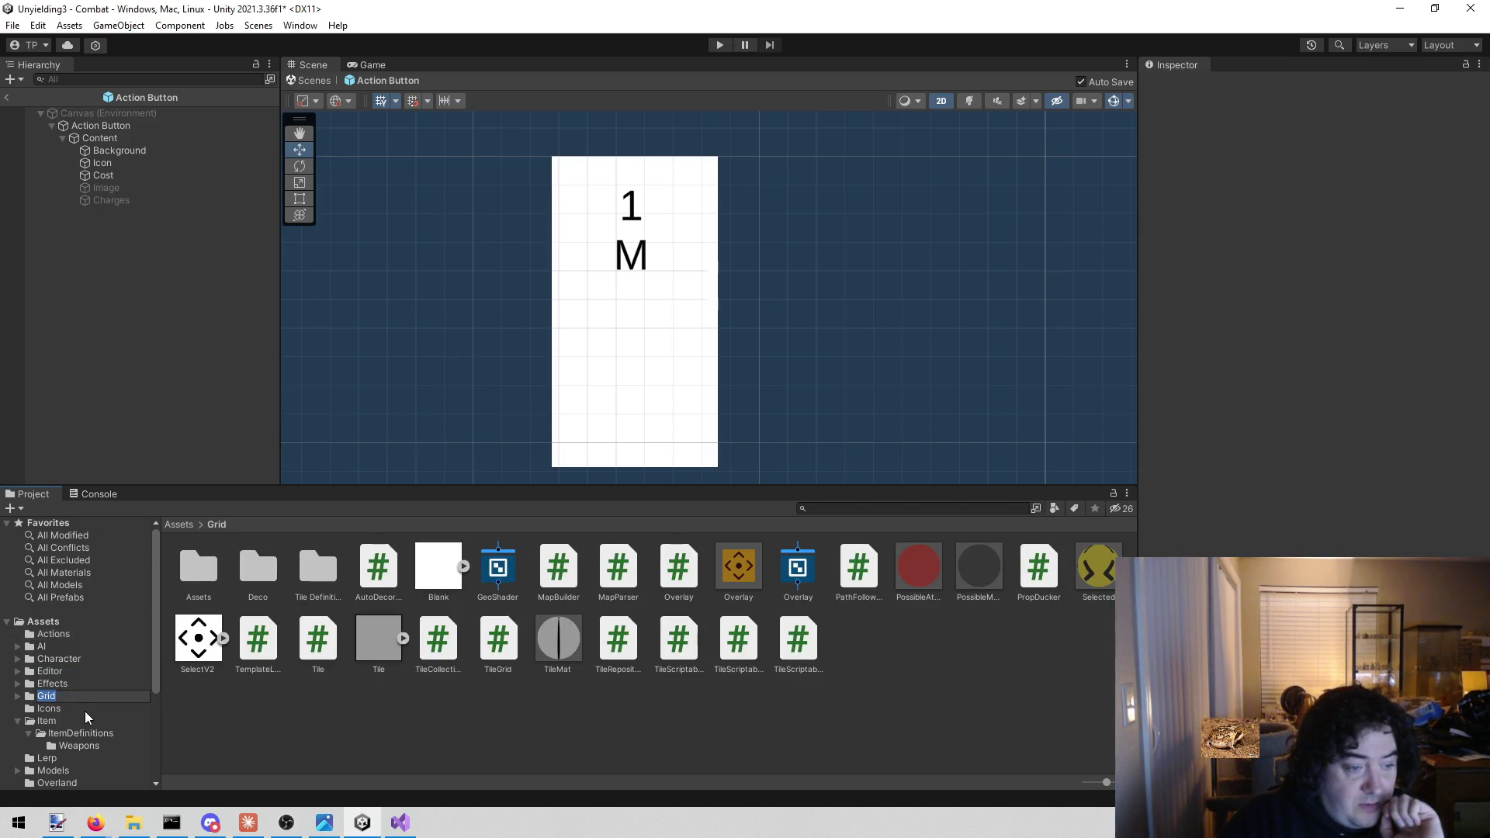
click(85, 709)
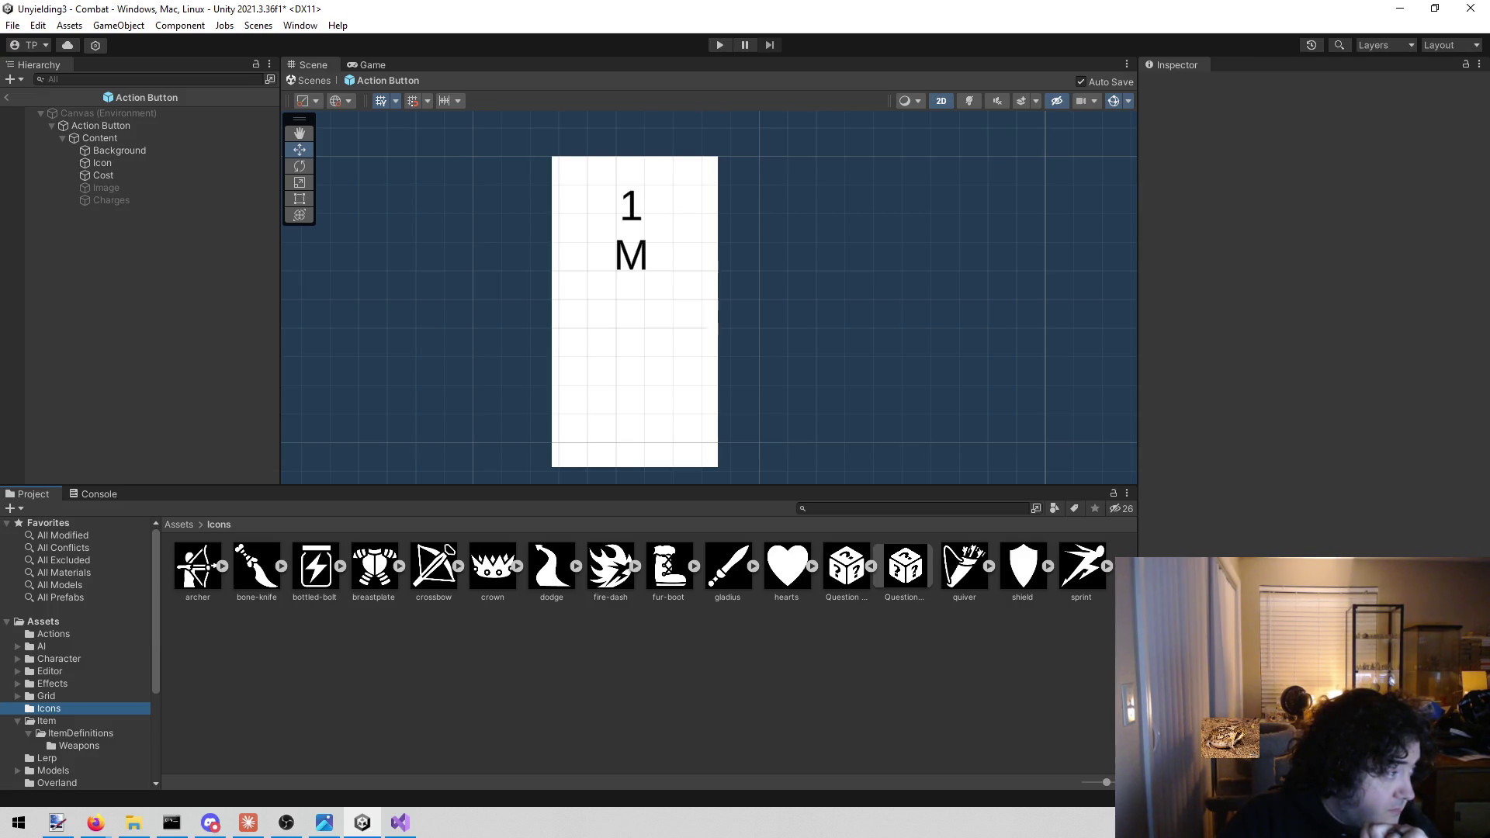
key(alt+Tab)
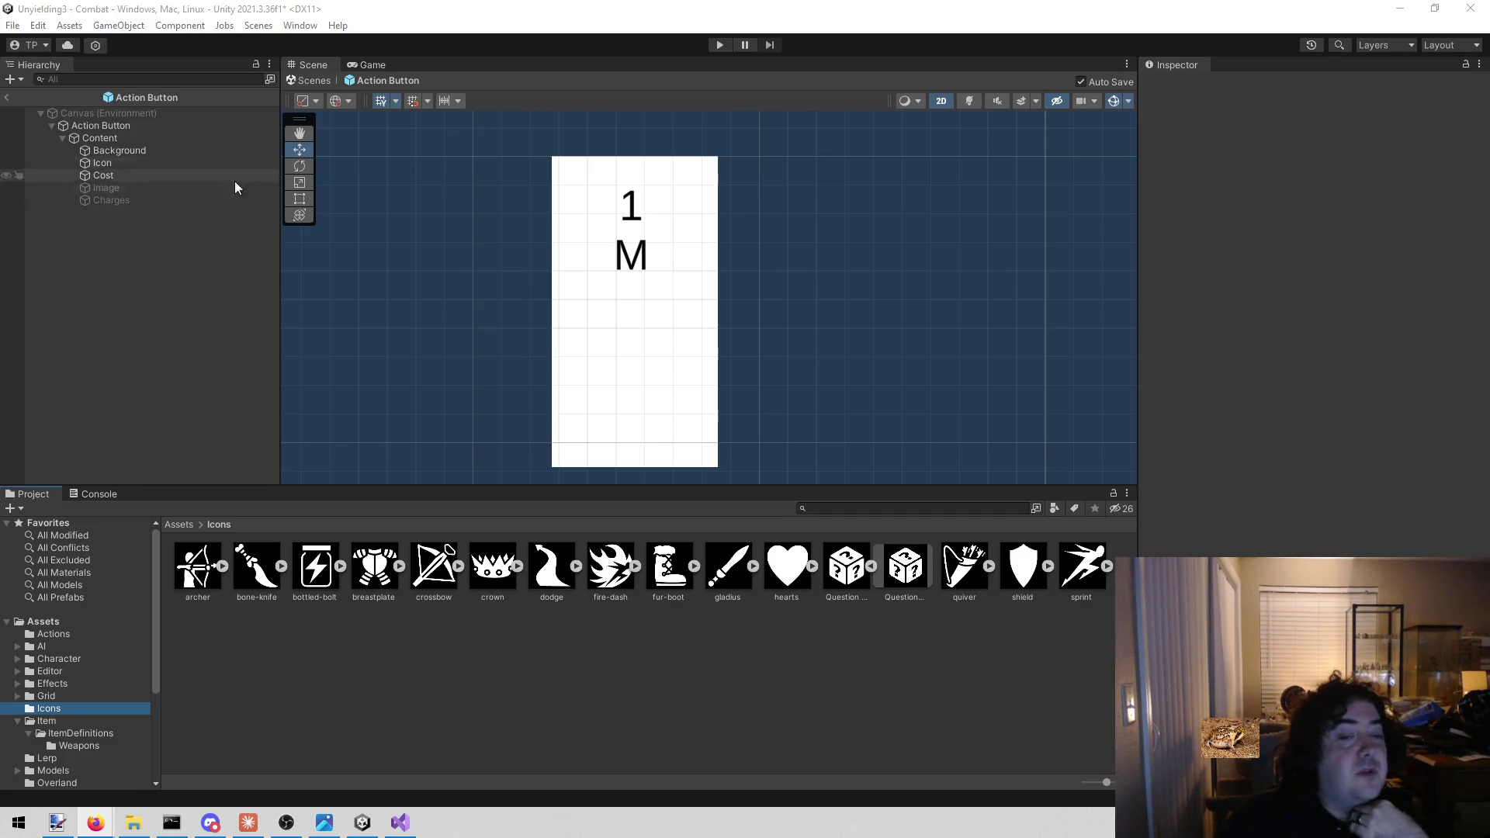
click(257, 575)
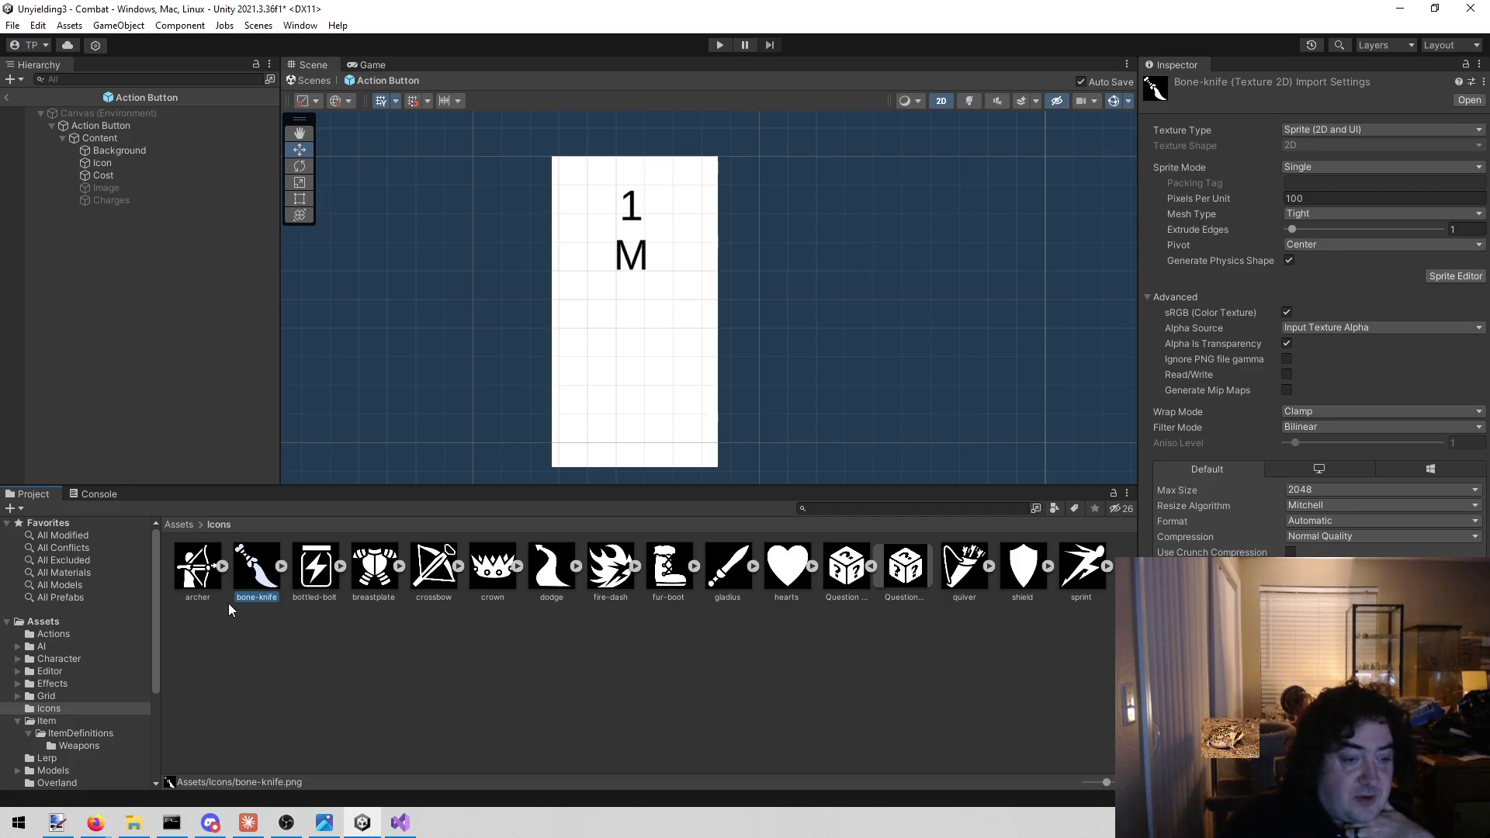
click(229, 651)
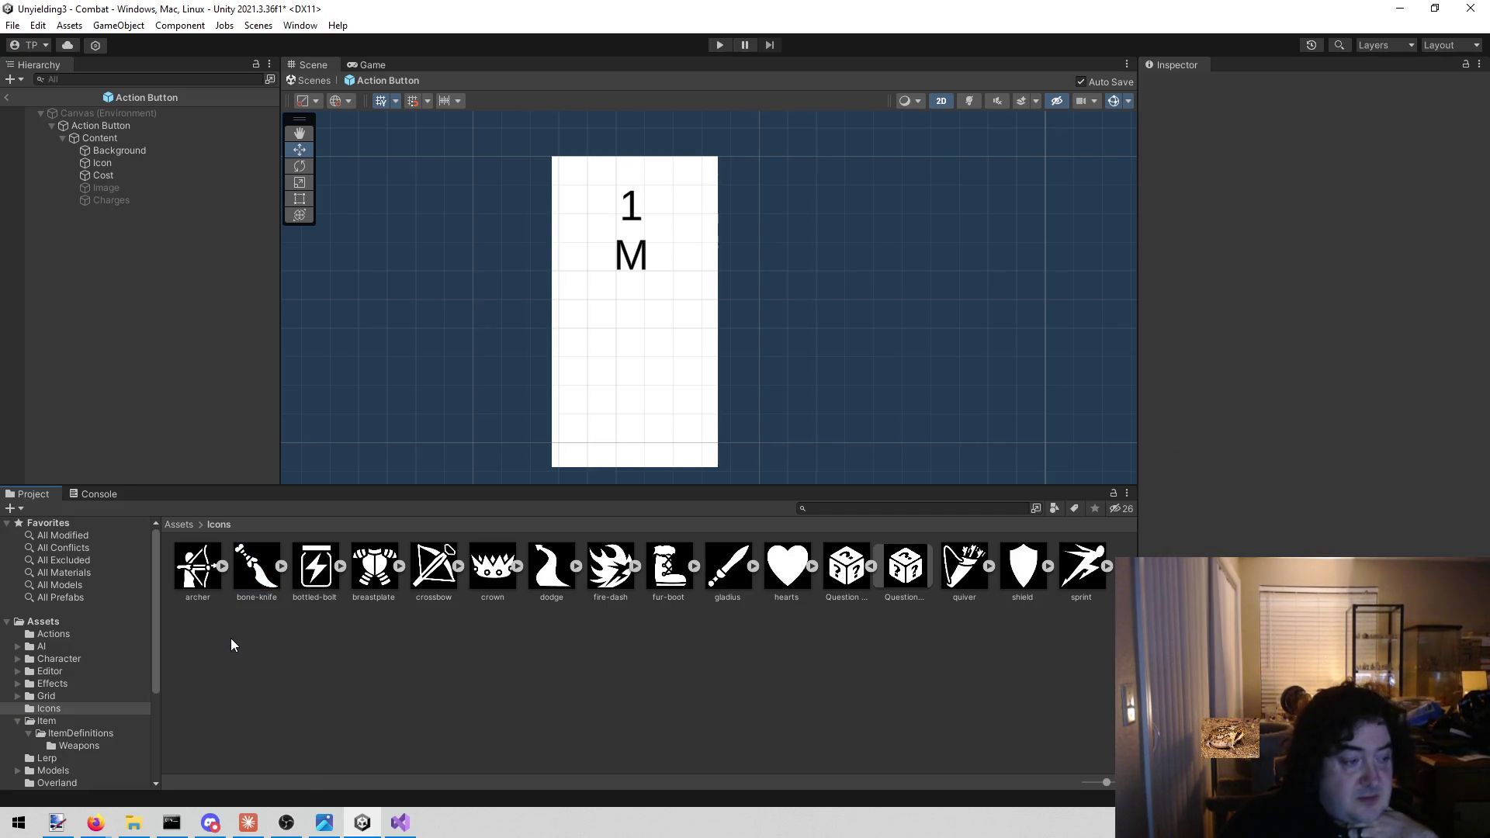
click(249, 588)
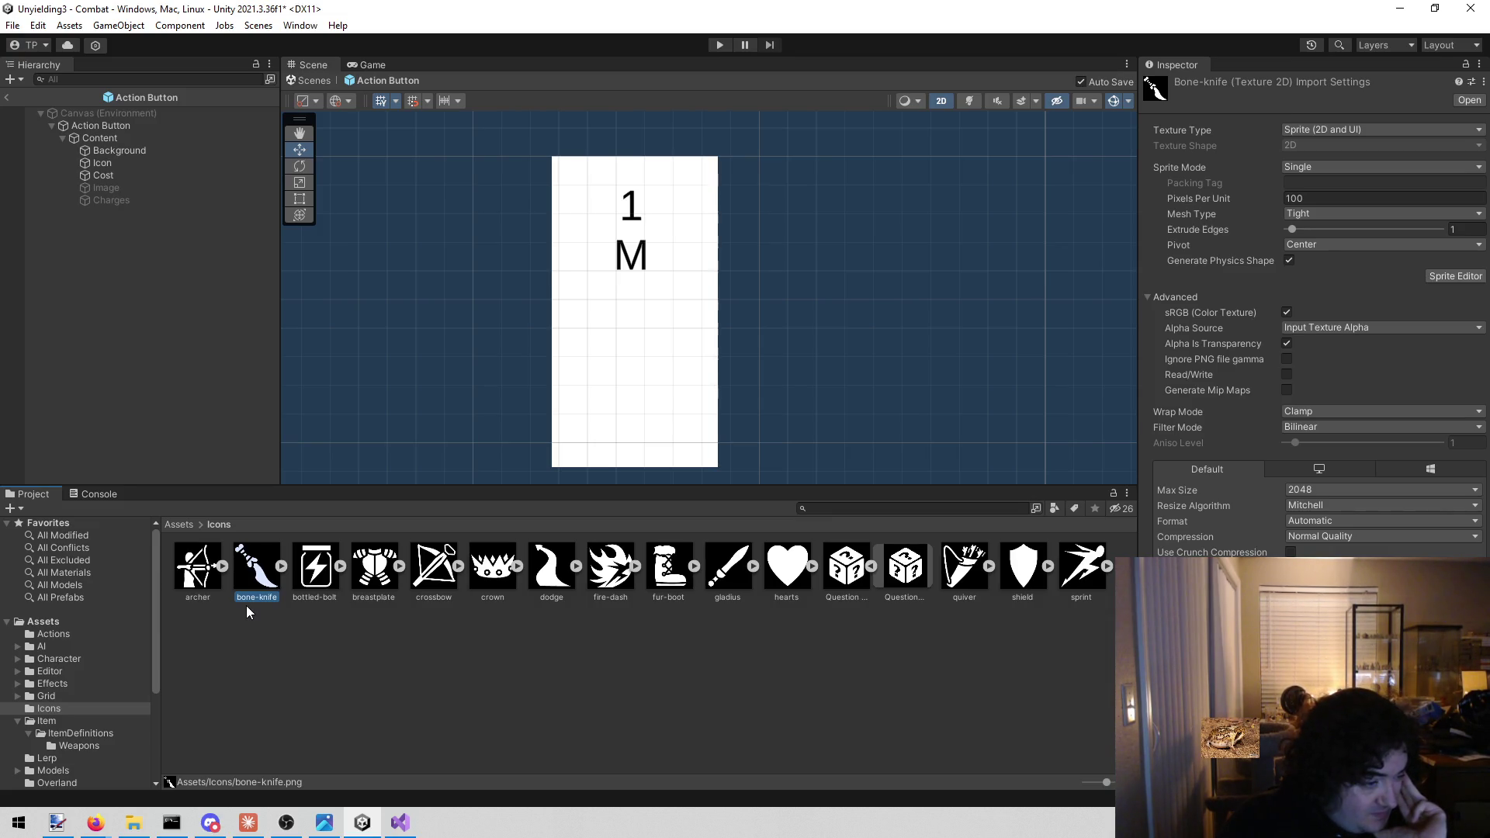
Reveal the archer icon file in File Explorer via Show in Explorer
click(323, 628)
click(206, 576)
right_click(207, 577)
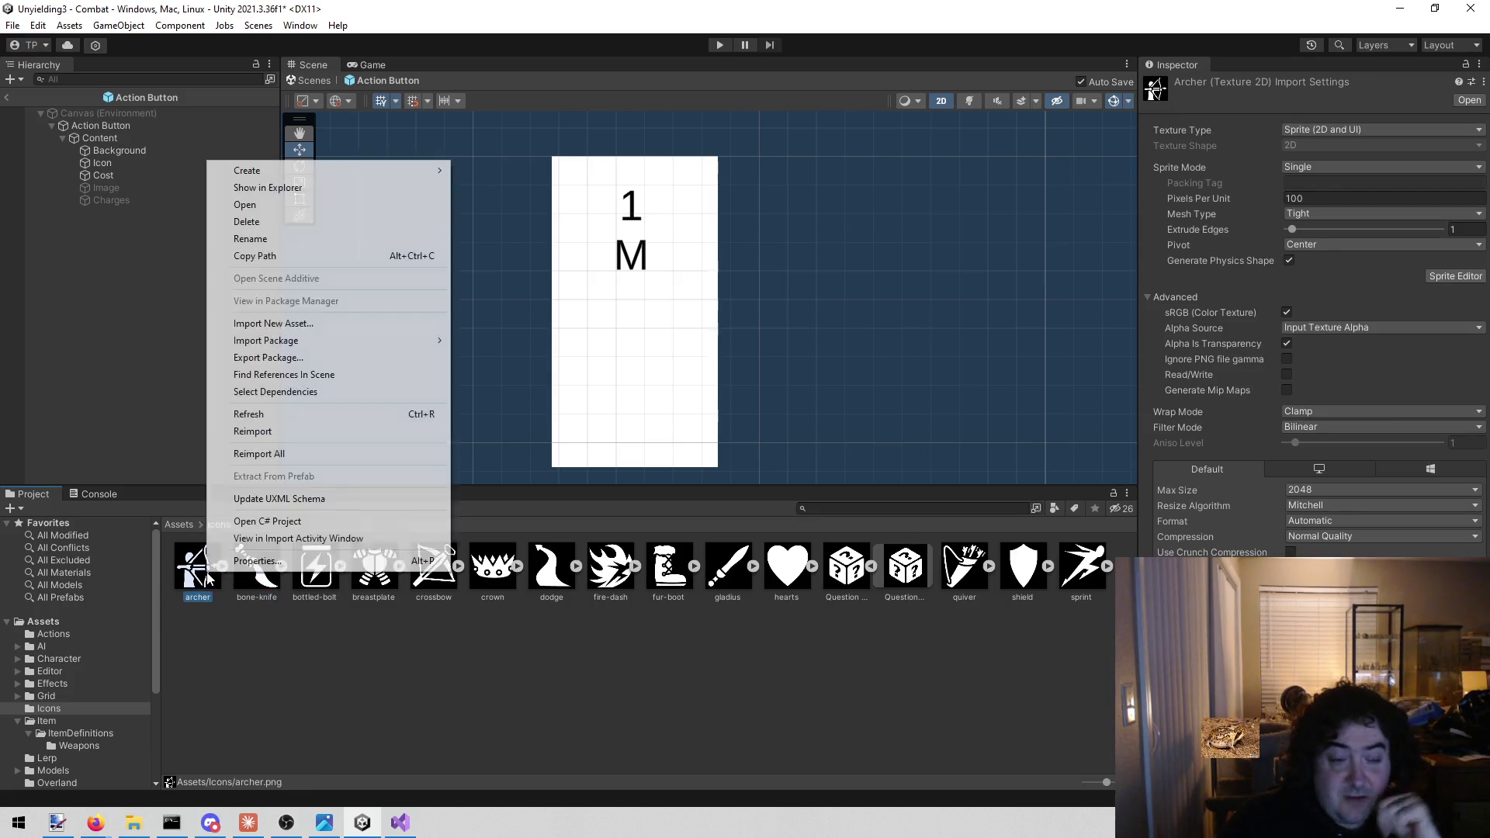
click(300, 190)
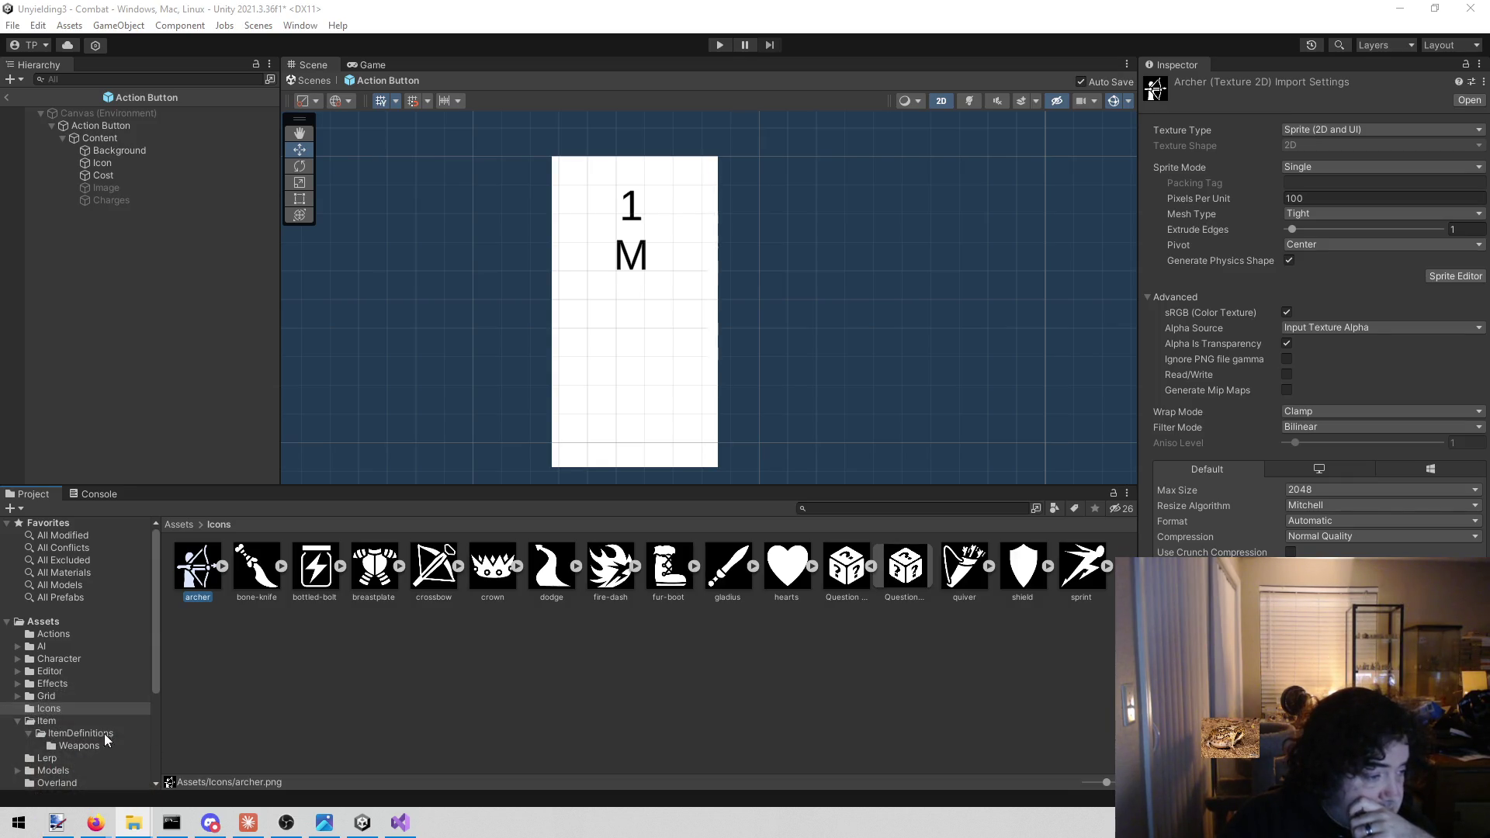
click(66, 825)
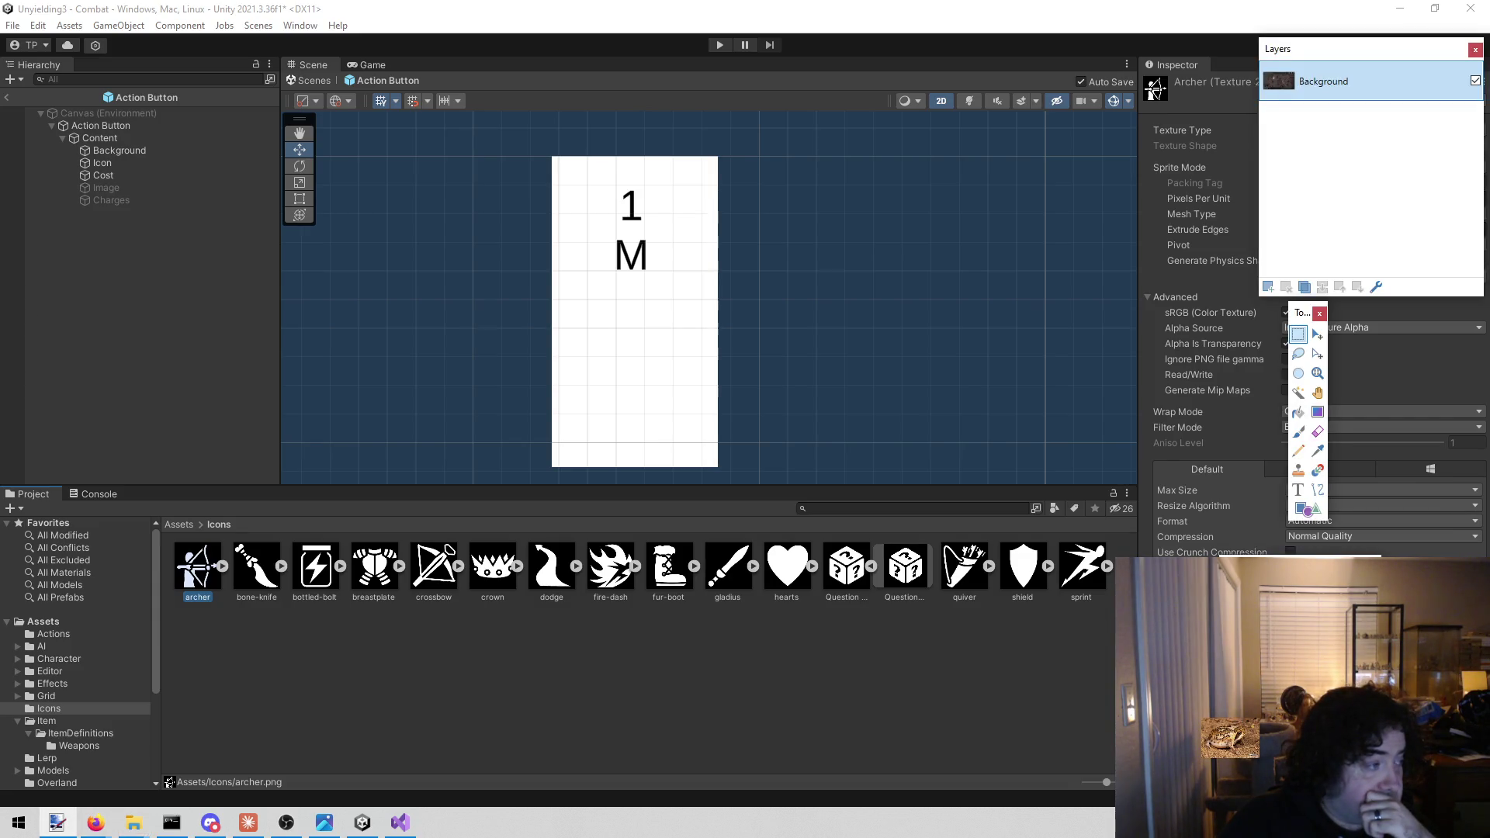
Paste the dodge icon into Paint.NET, magic-wand its black background away, and save the PNG
click(57, 823)
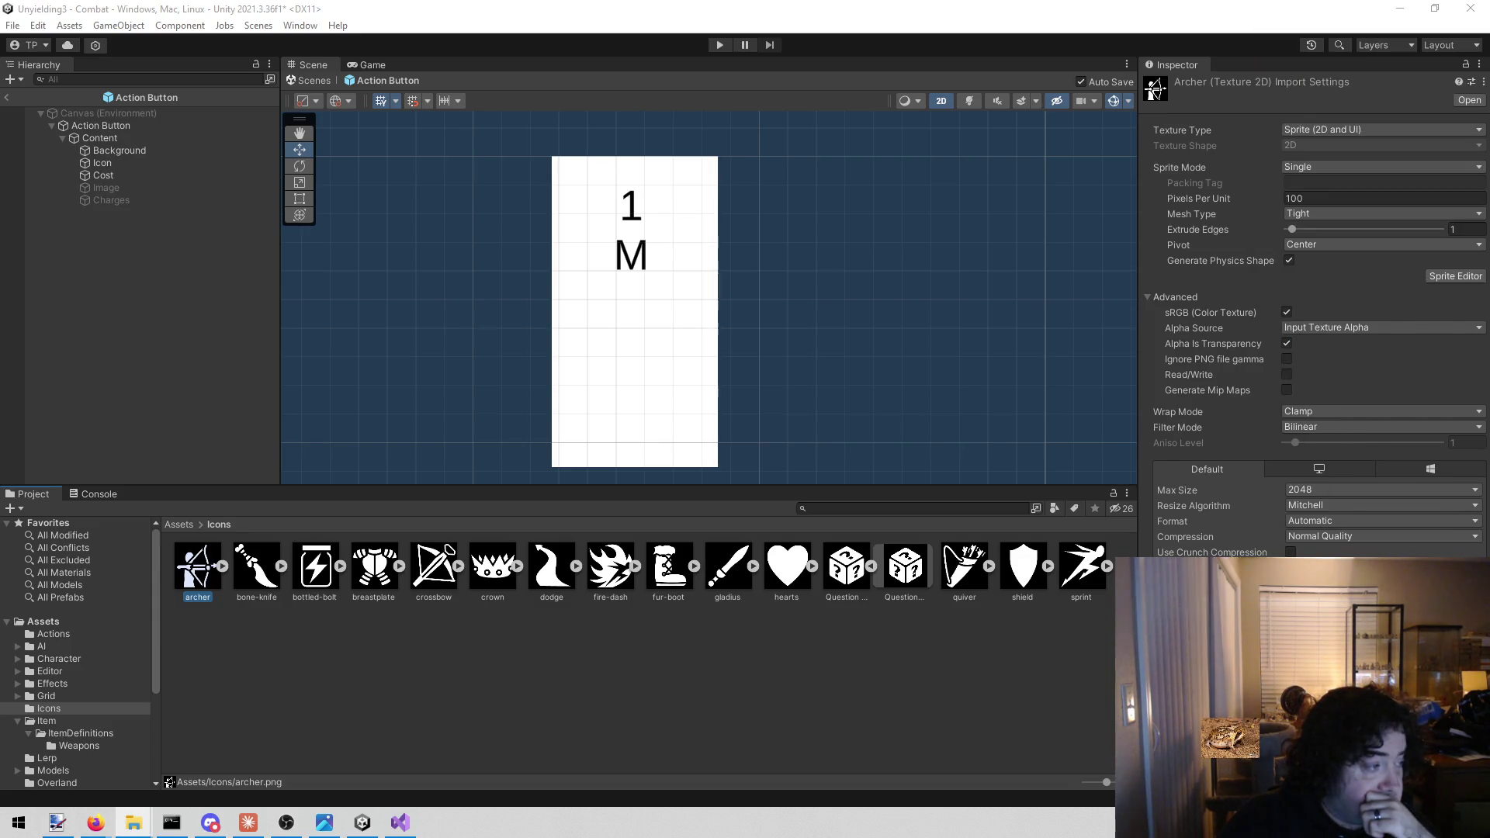
click(57, 822)
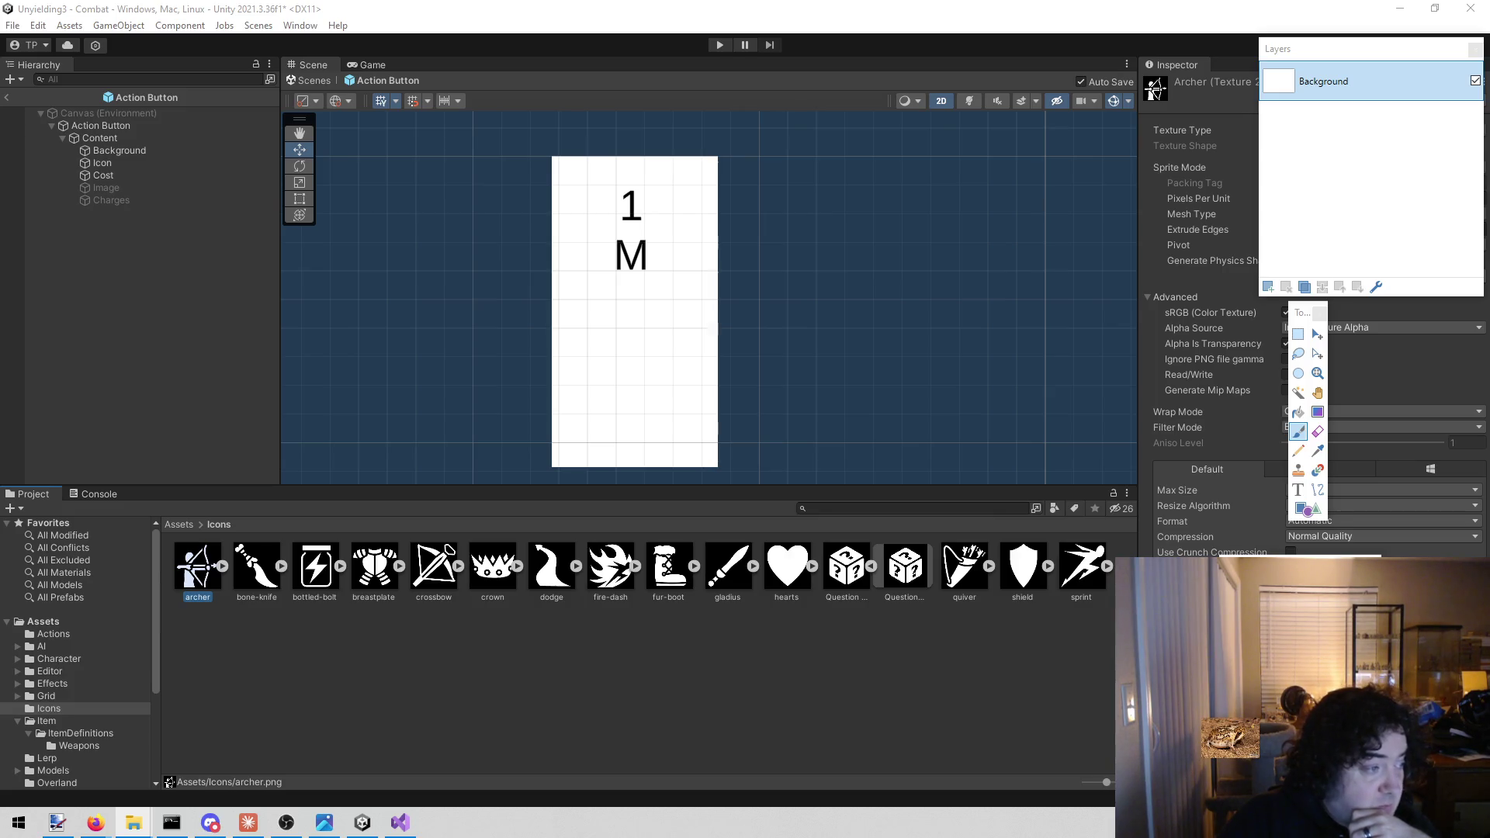
key(alt+Tab)
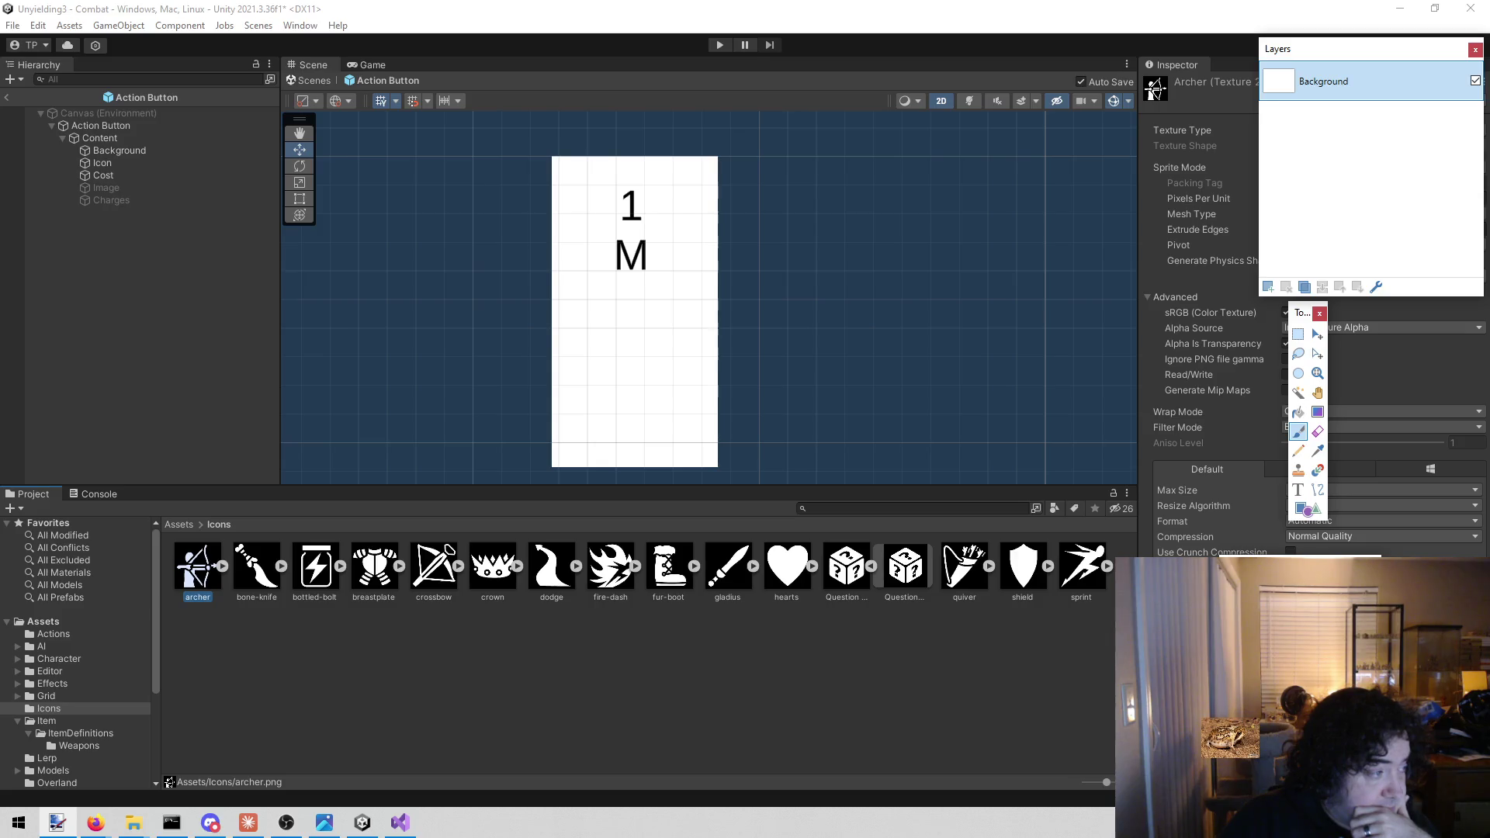
key(ctrl+v)
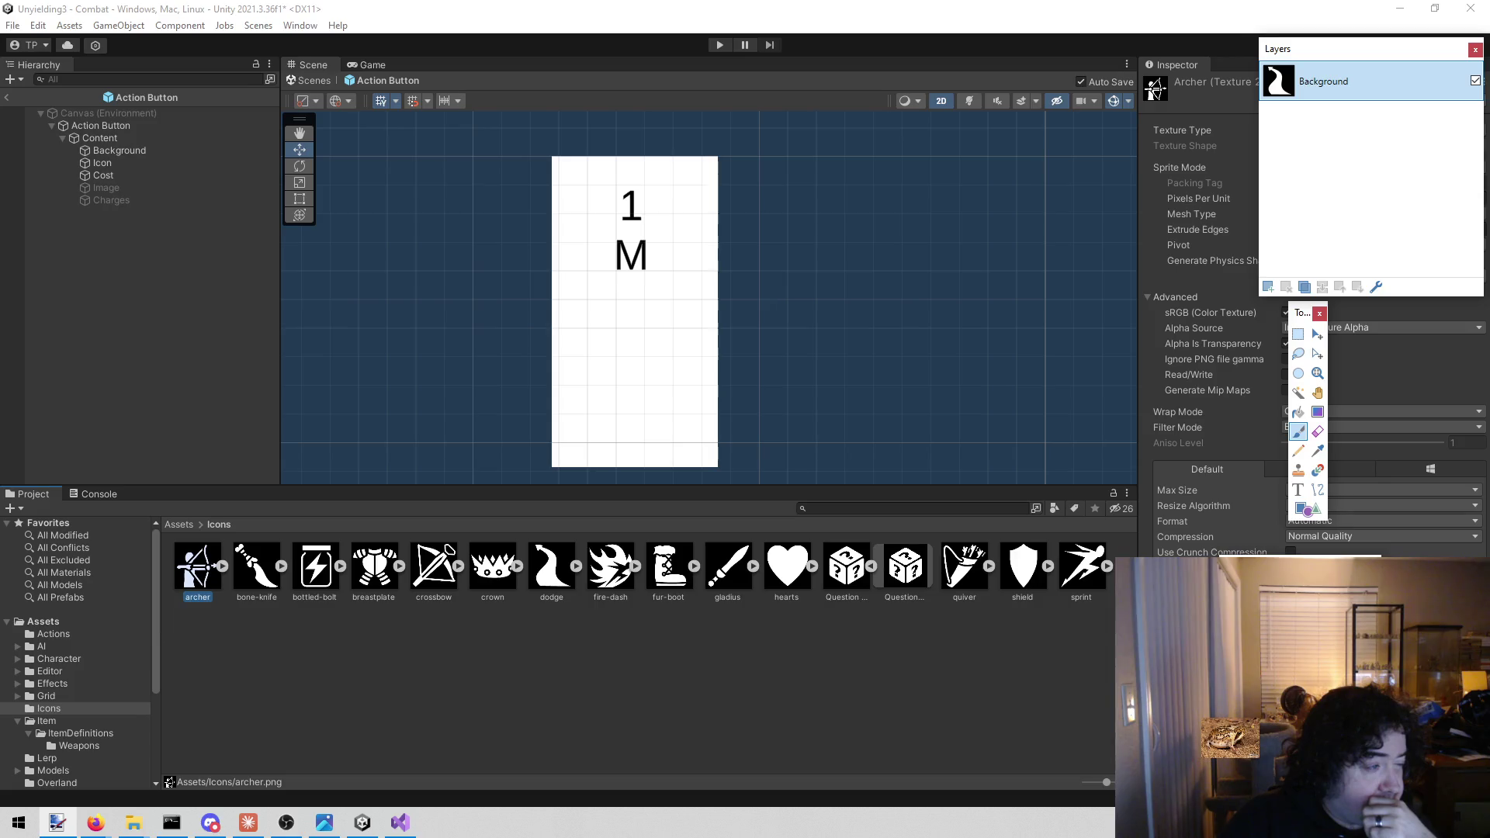
key(alt+Tab)
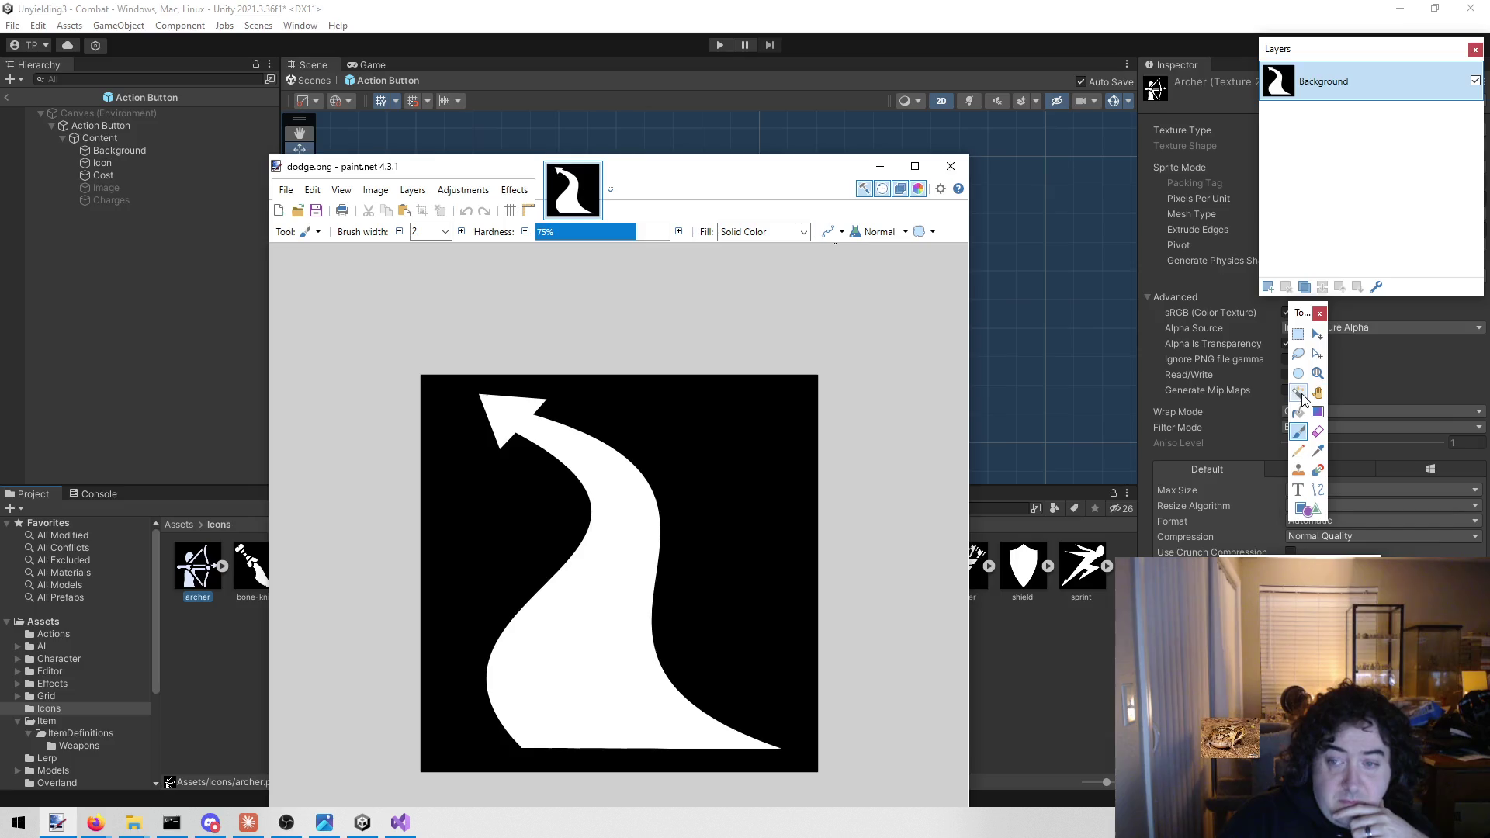
click(1300, 393)
click(721, 432)
key(Delete)
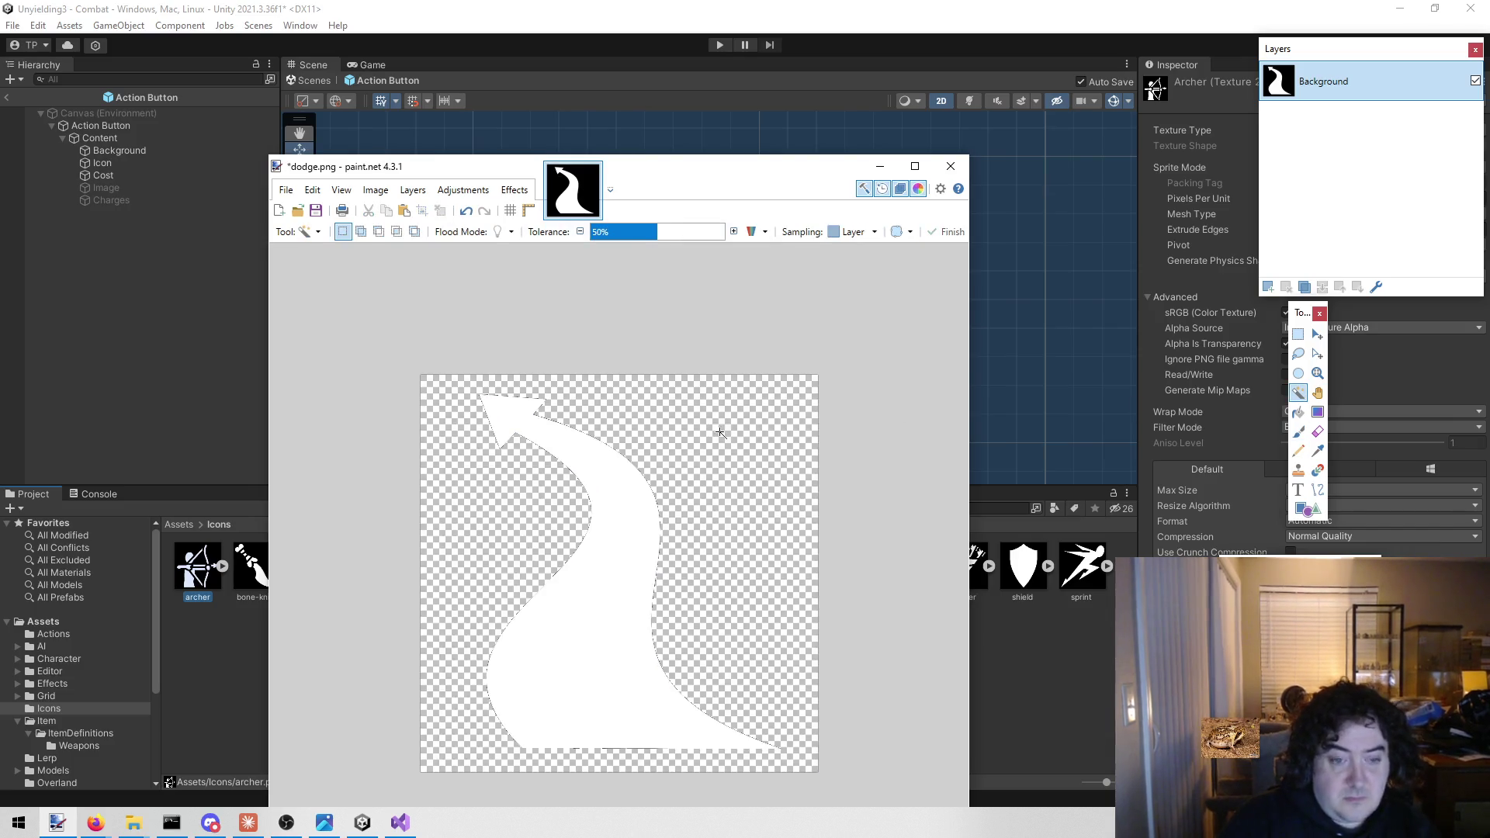
key(ctrl+s)
click(817, 627)
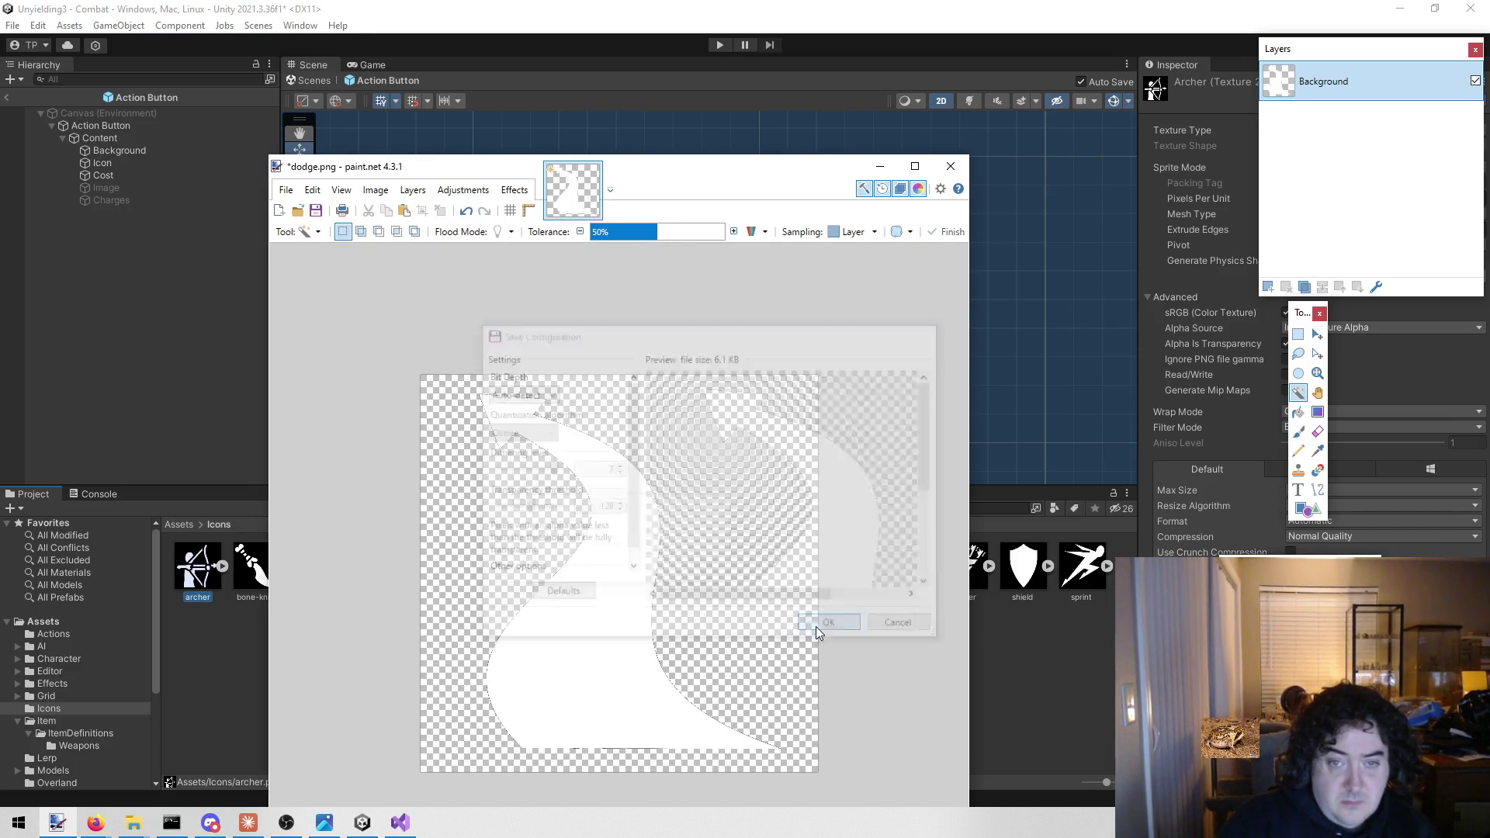
click(951, 166)
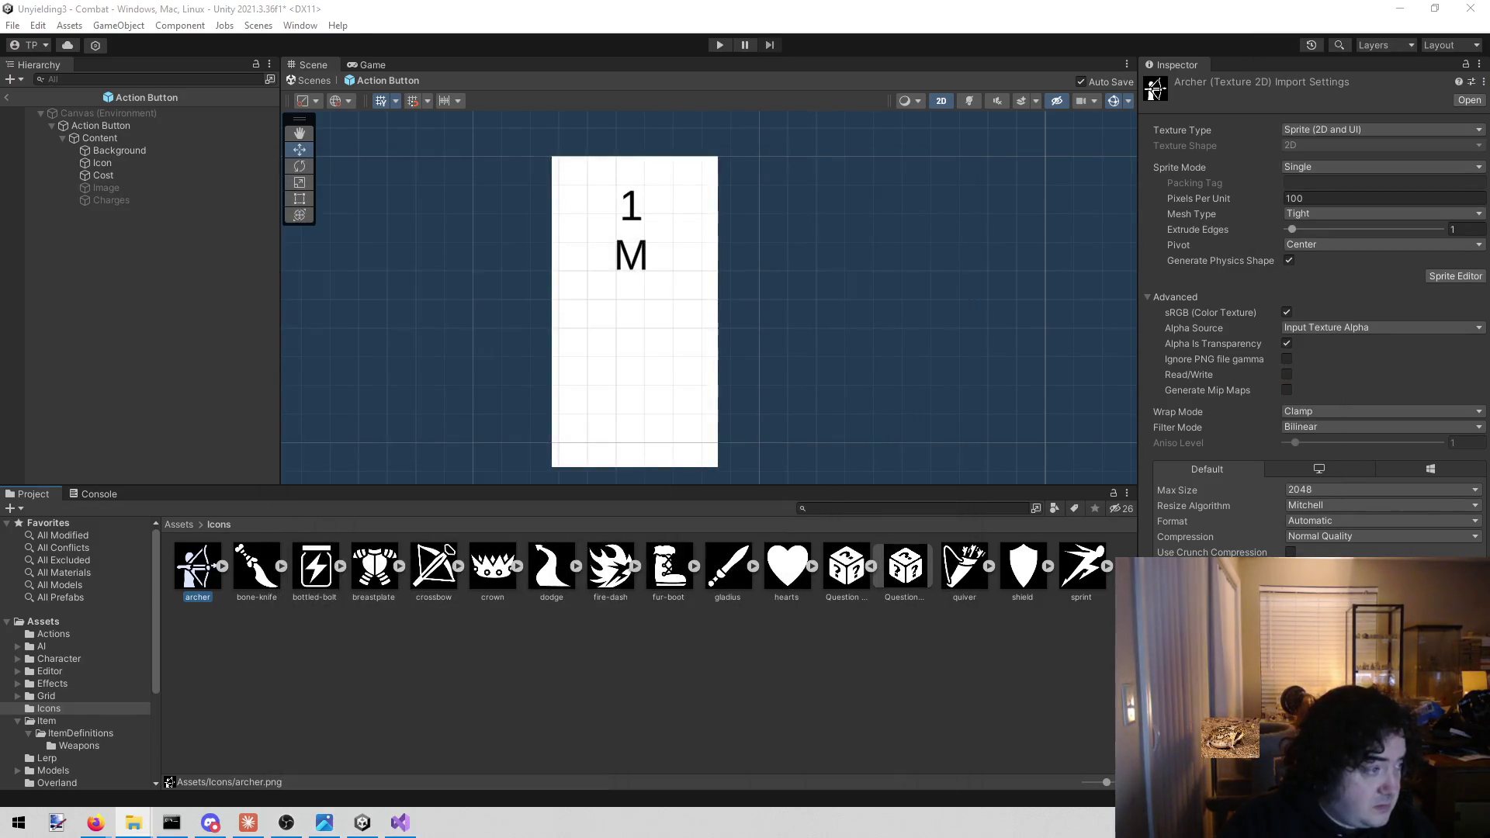
Open the dice icon, make its black background transparent, and save it as PNG
click(57, 823)
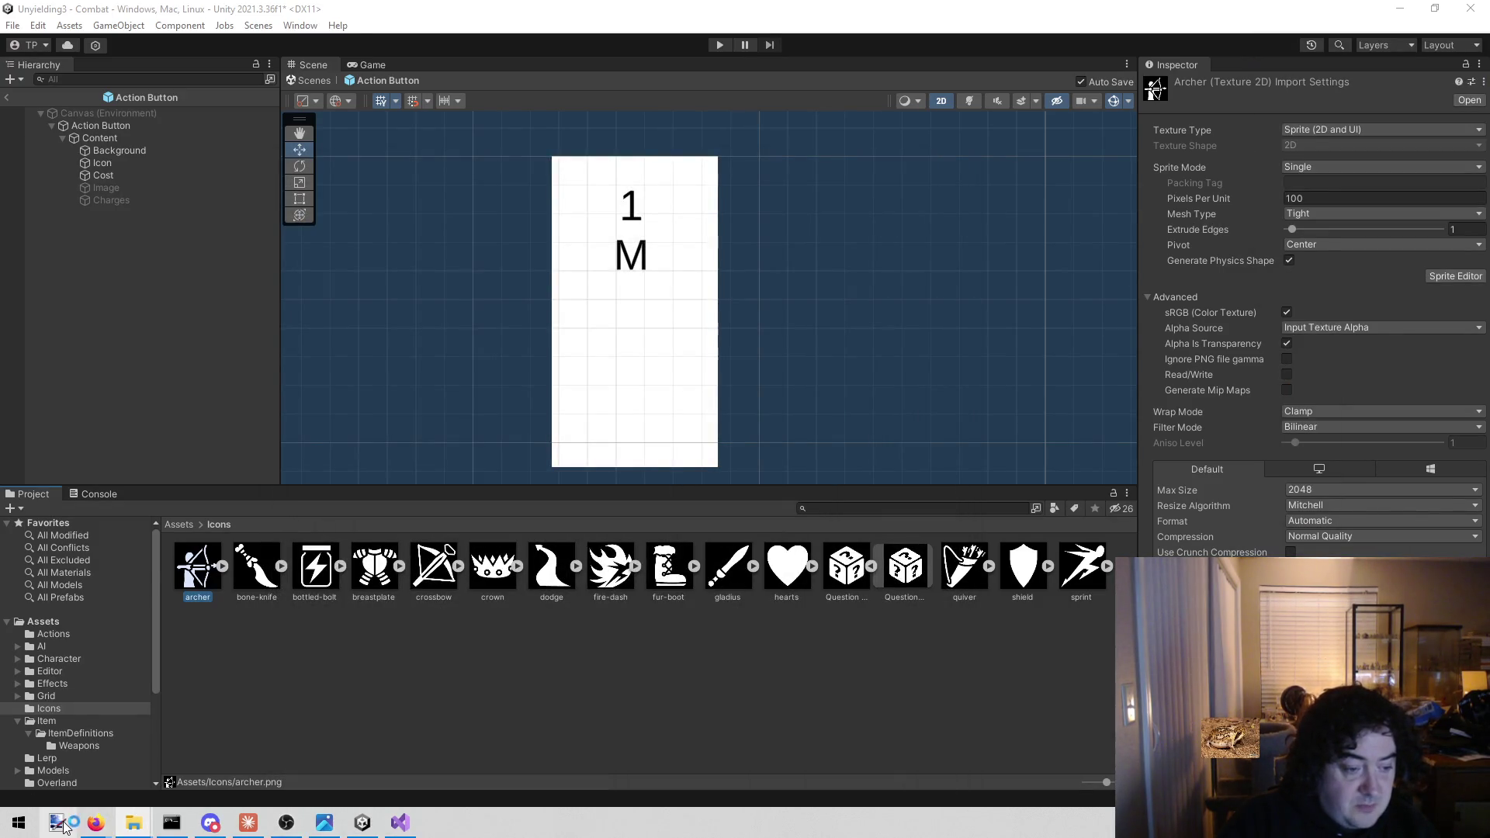
mouse_move(57, 823)
mouse_down()
mouse_move(257, 590)
mouse_move(442, 443)
mouse_move(524, 426)
mouse_up()
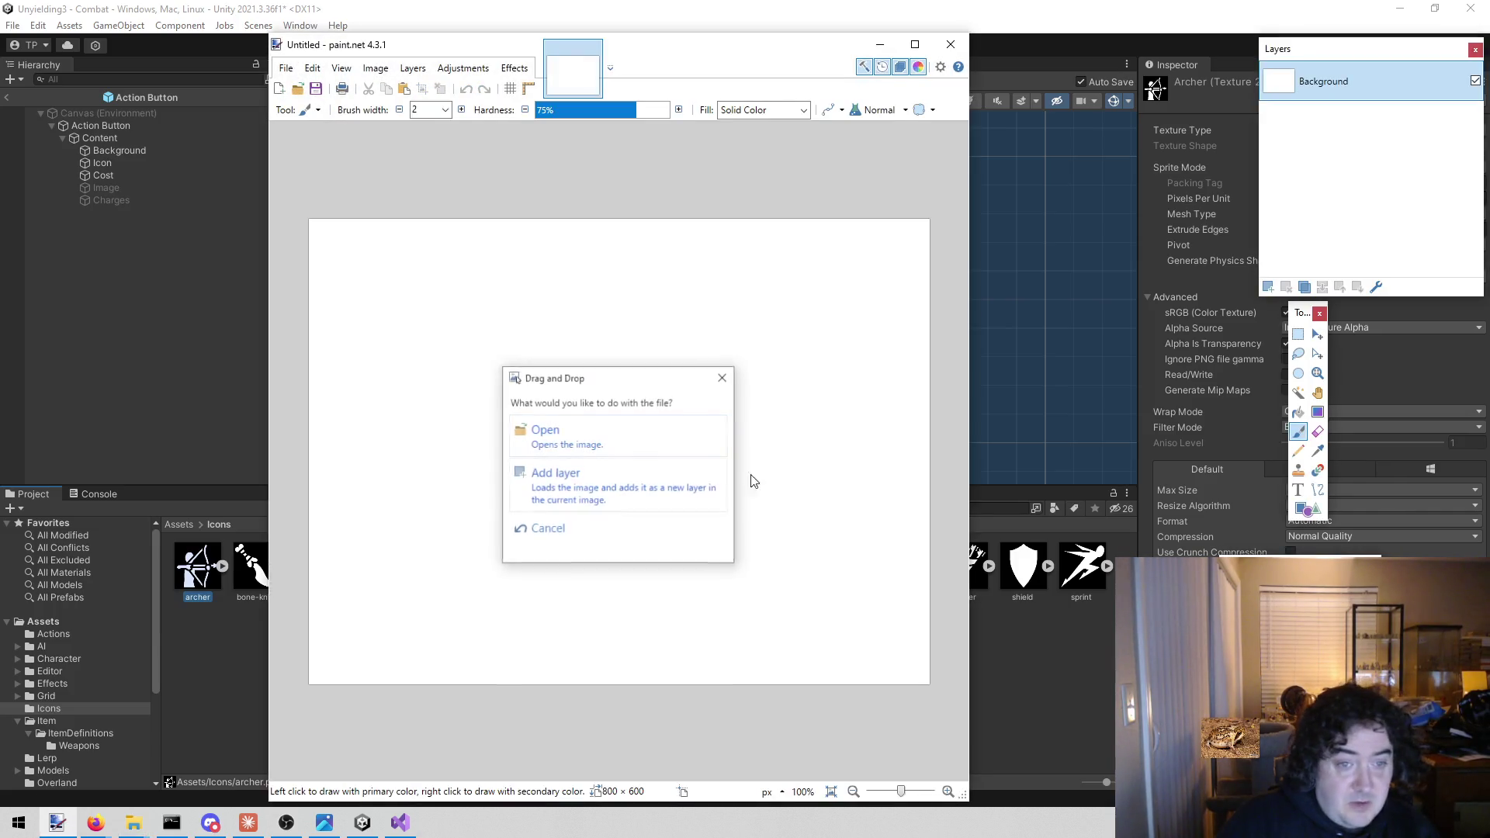
click(643, 452)
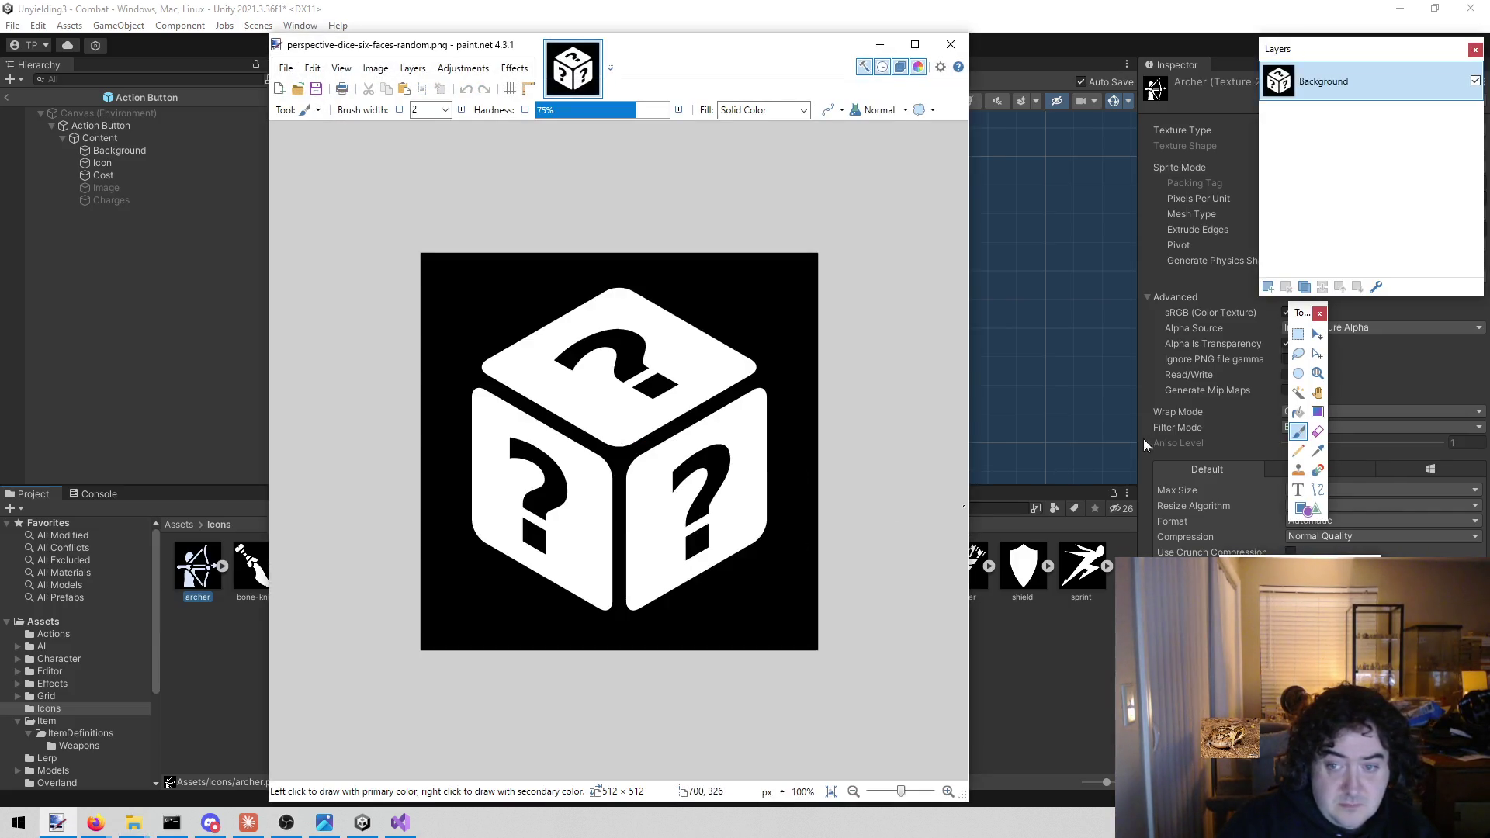
click(1299, 393)
click(781, 265)
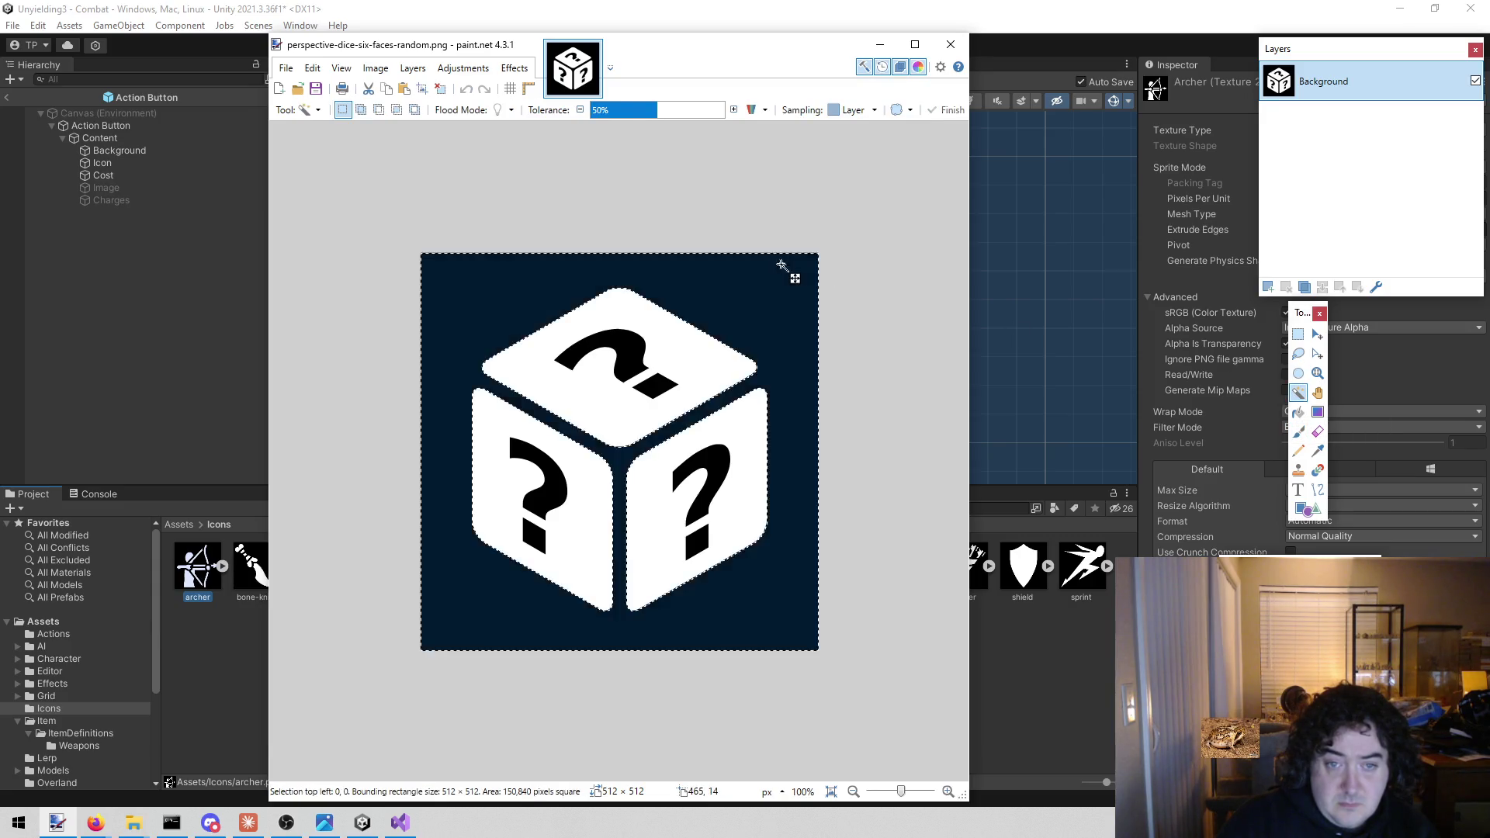
key(Delete)
key(ctrl+s)
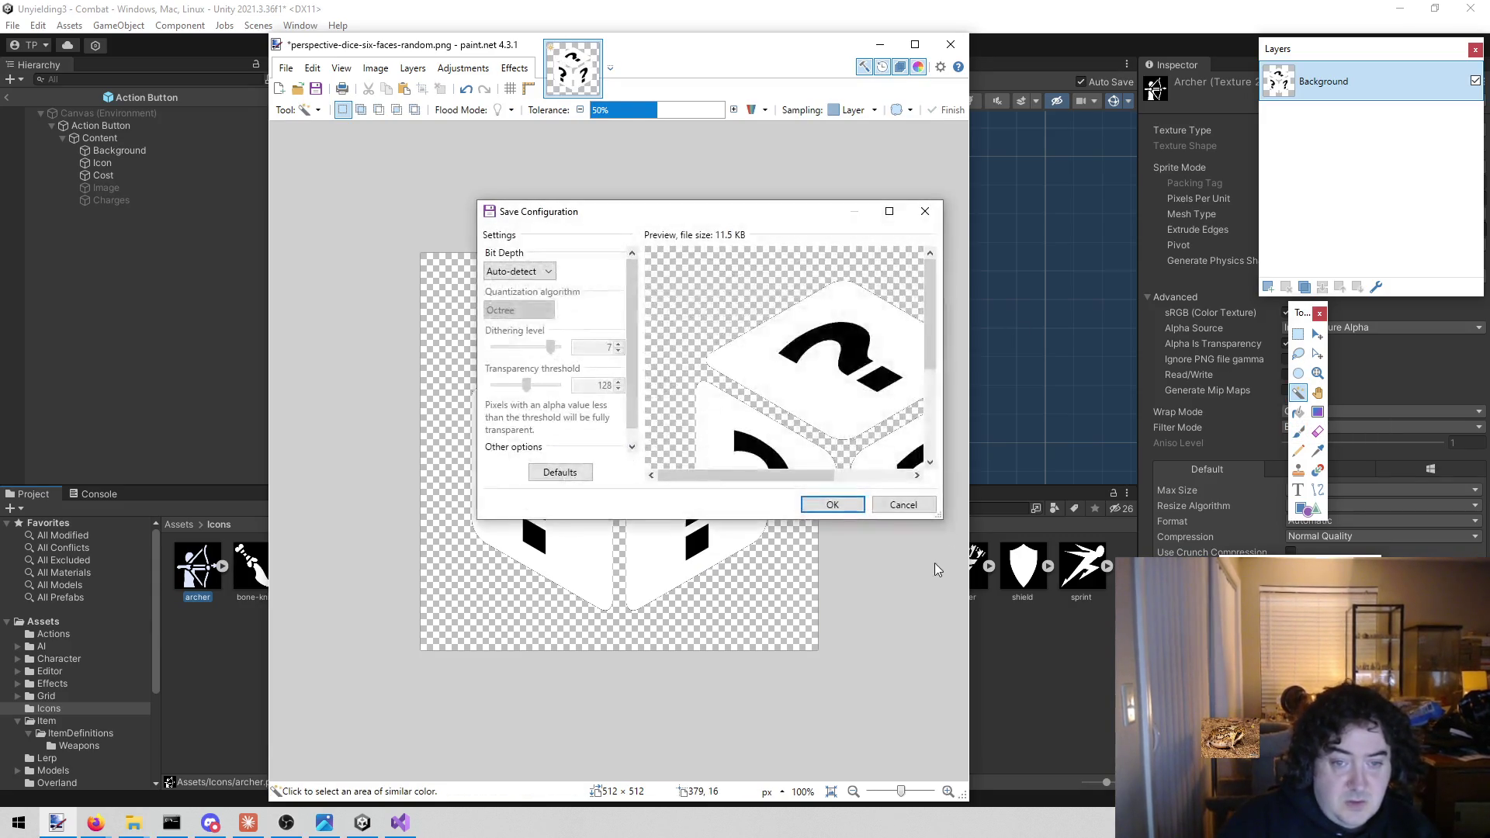
click(833, 505)
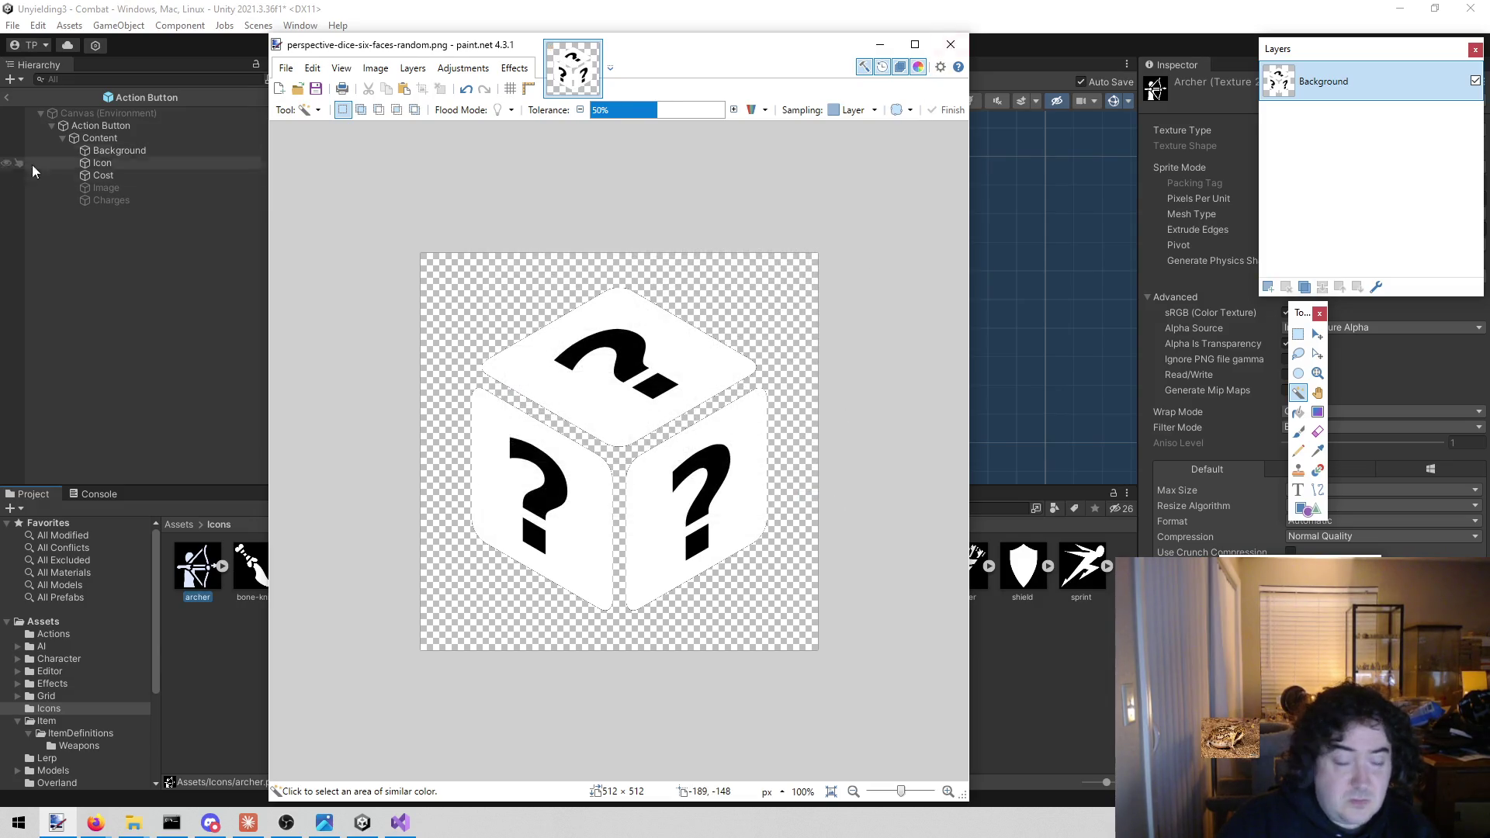
Make sprint.png's black background transparent and save it
drag(198, 571, 567, 452)
click(565, 436)
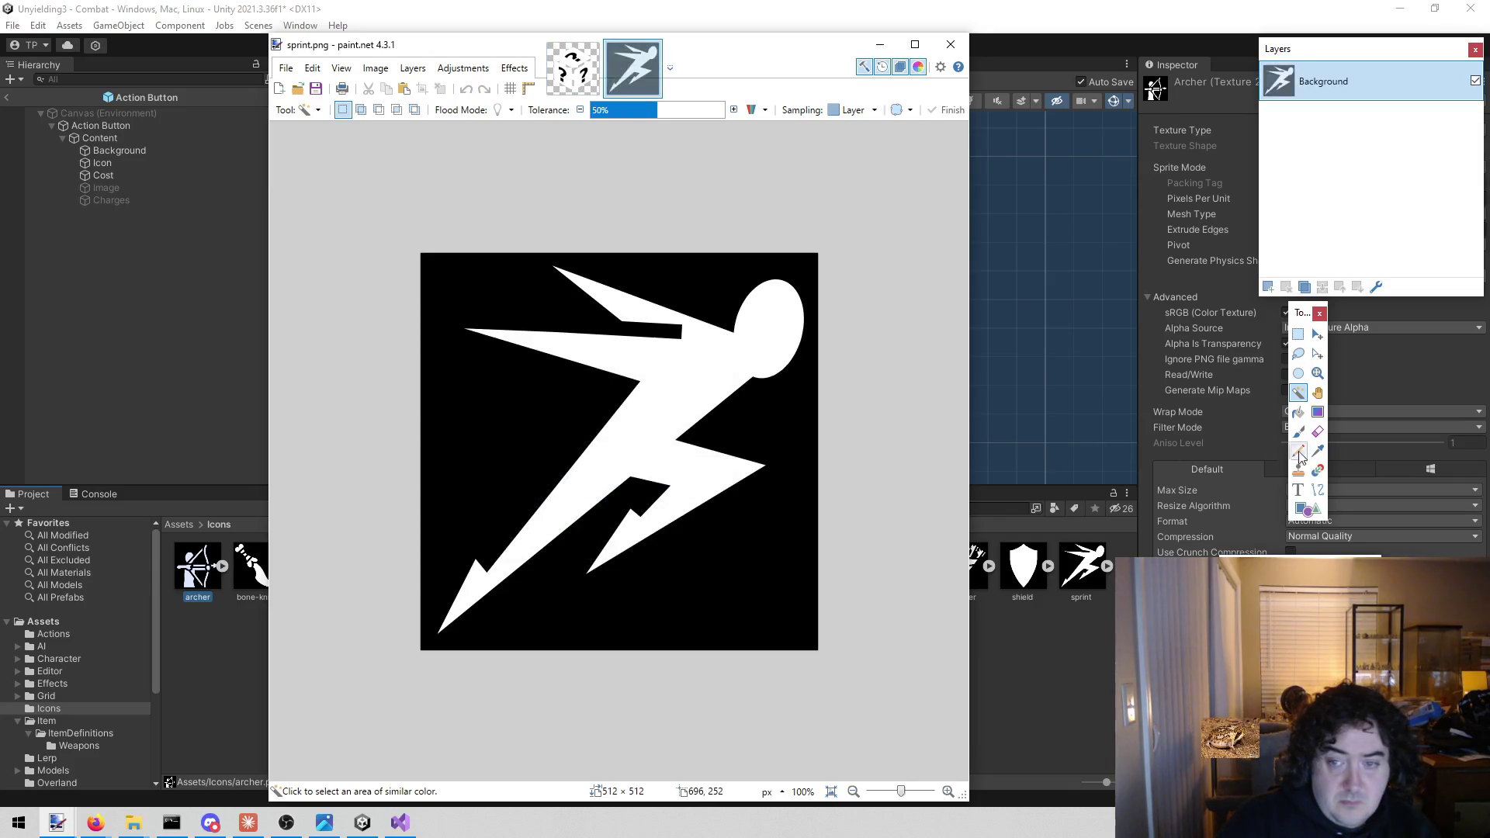
click(720, 604)
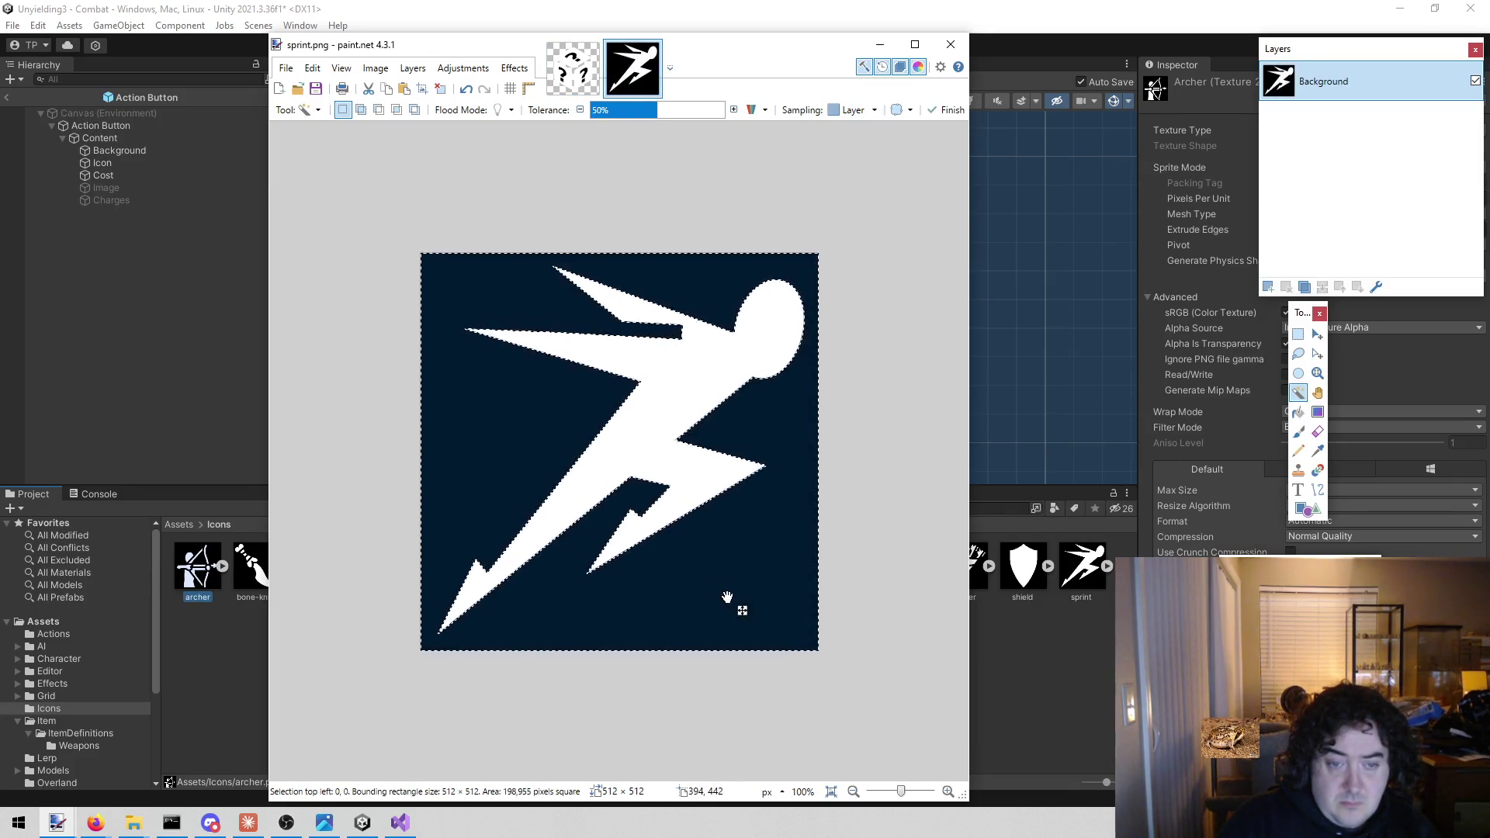
key(Delete)
key(ctrl+s)
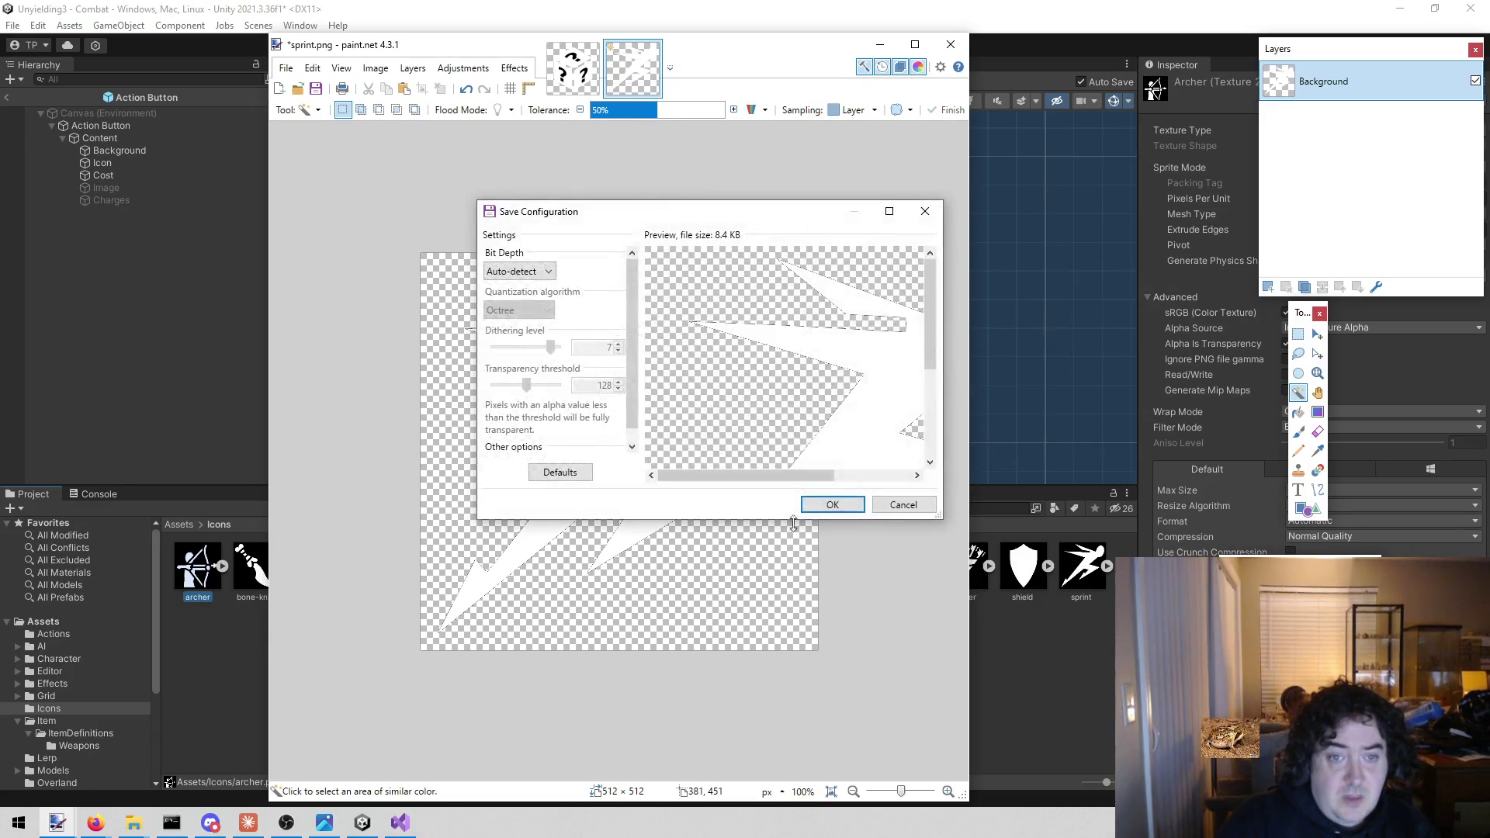
click(832, 505)
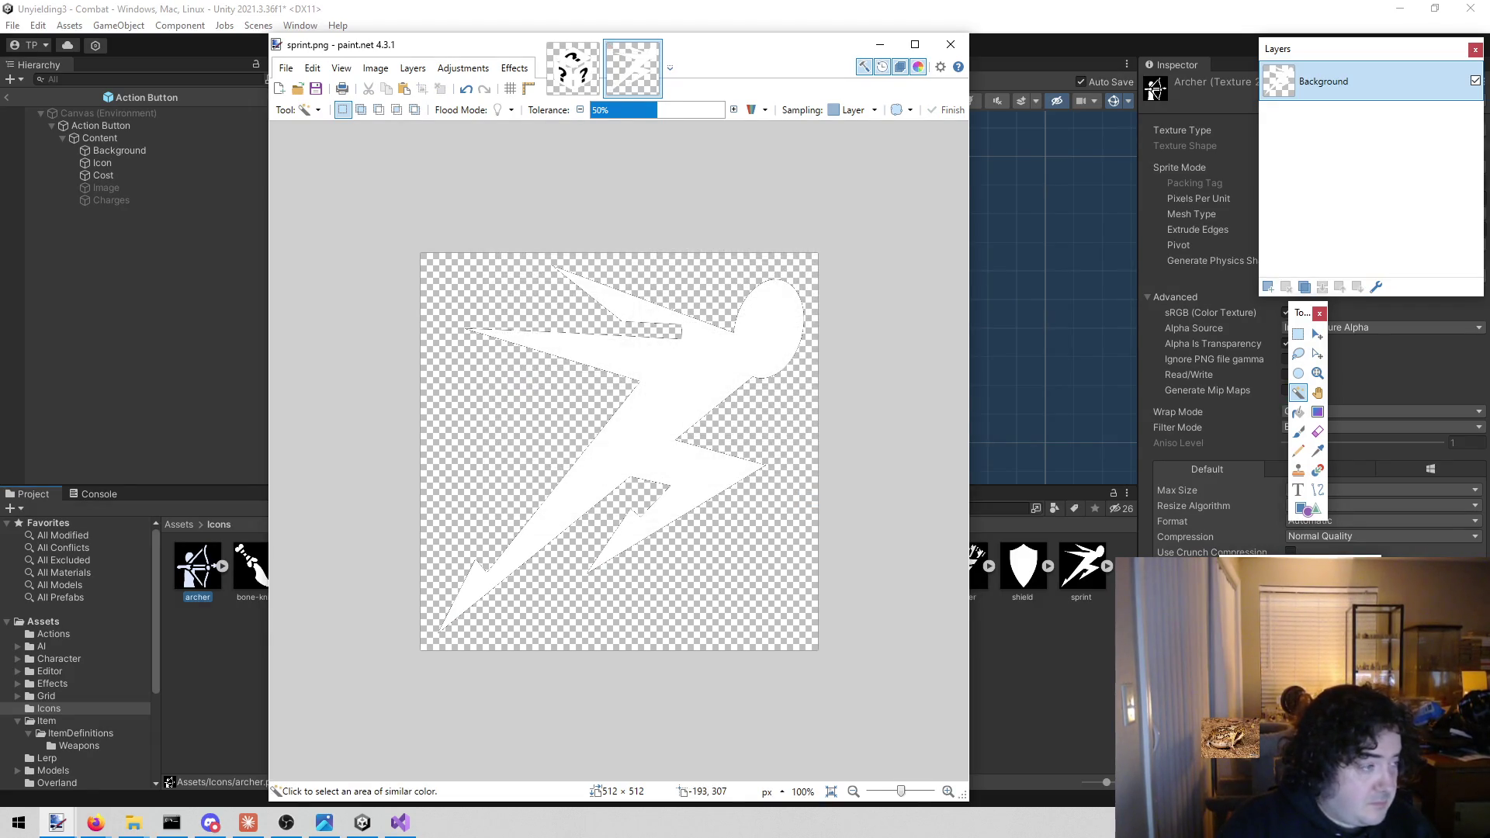
Clear fur-boot.png's black background, save it, and close the finished sprint and question-mark tabs
drag(458, 435, 602, 422)
click(616, 433)
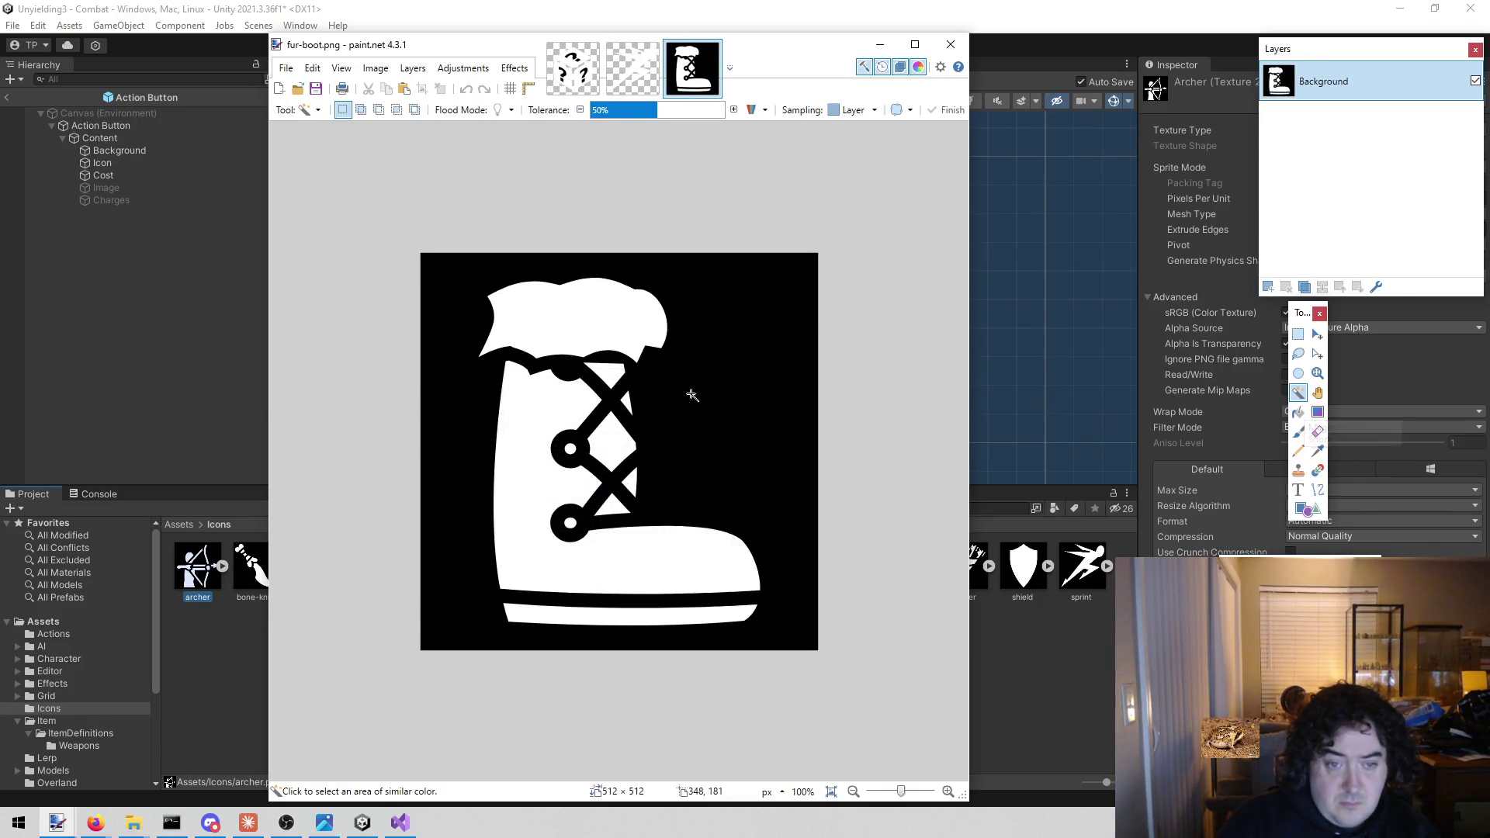
click(691, 395)
key(Delete)
key(ctrl+s)
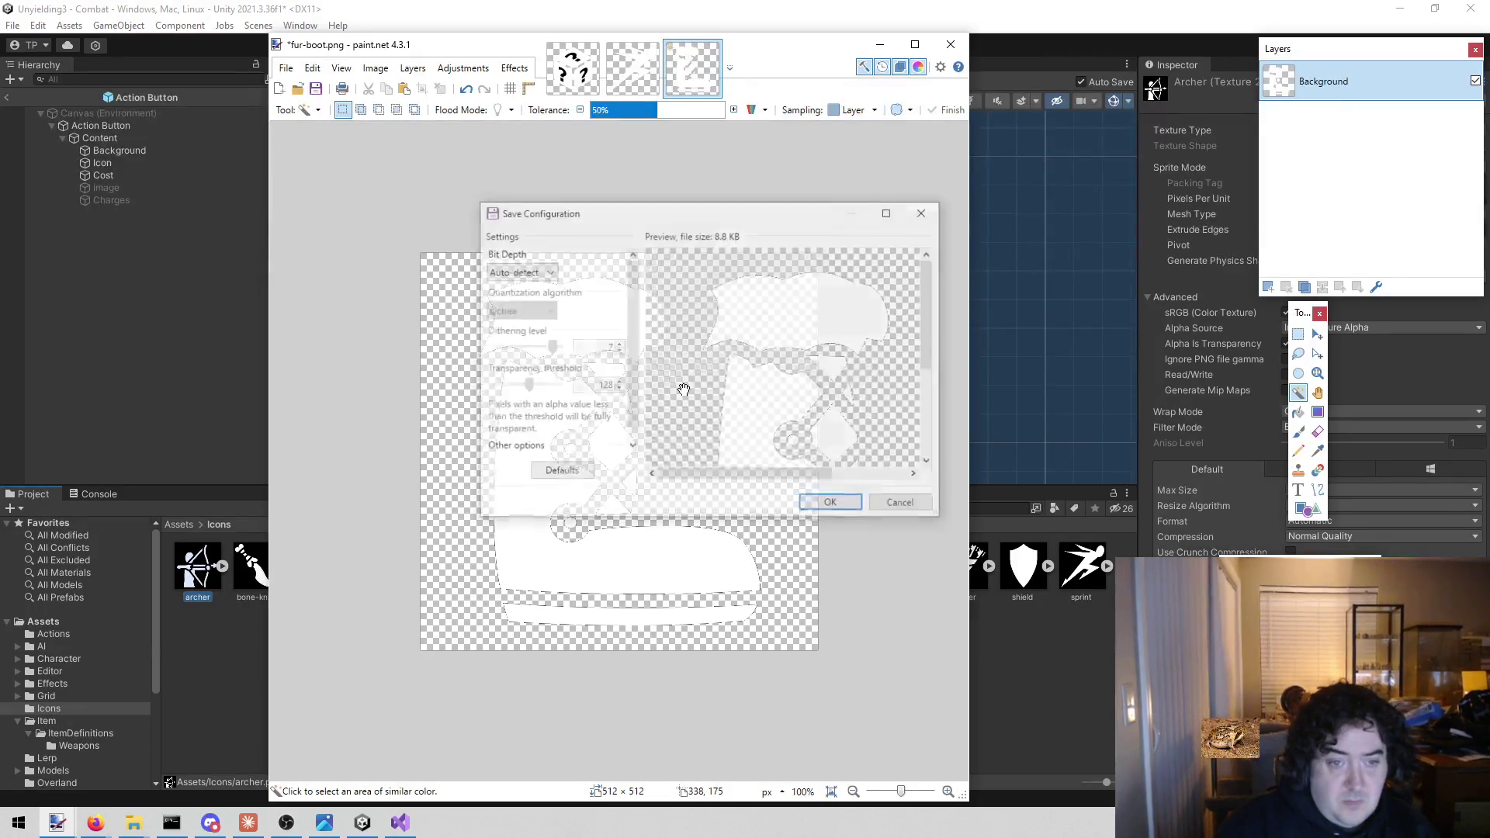
click(832, 505)
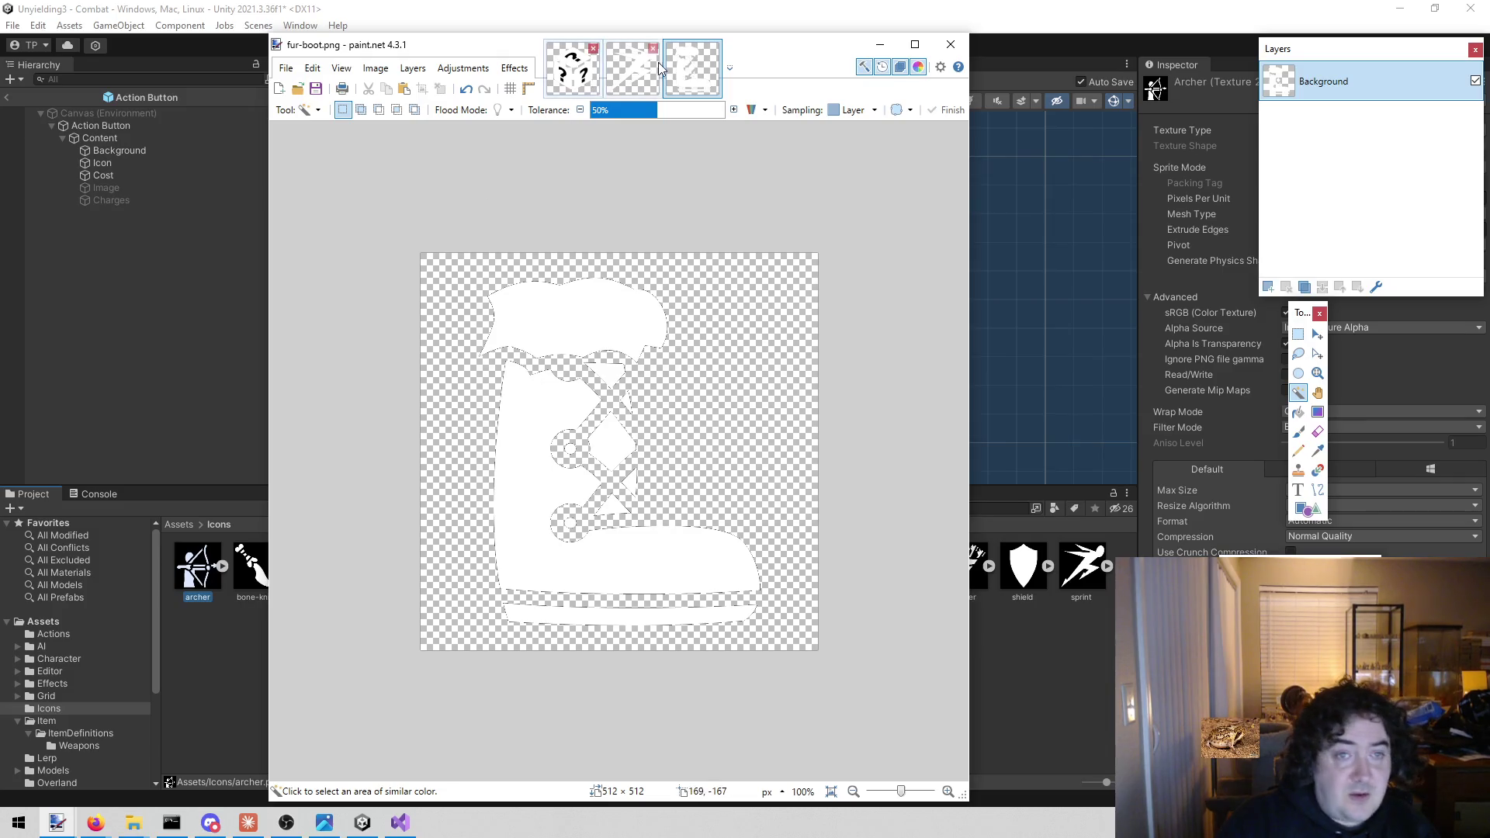
click(652, 49)
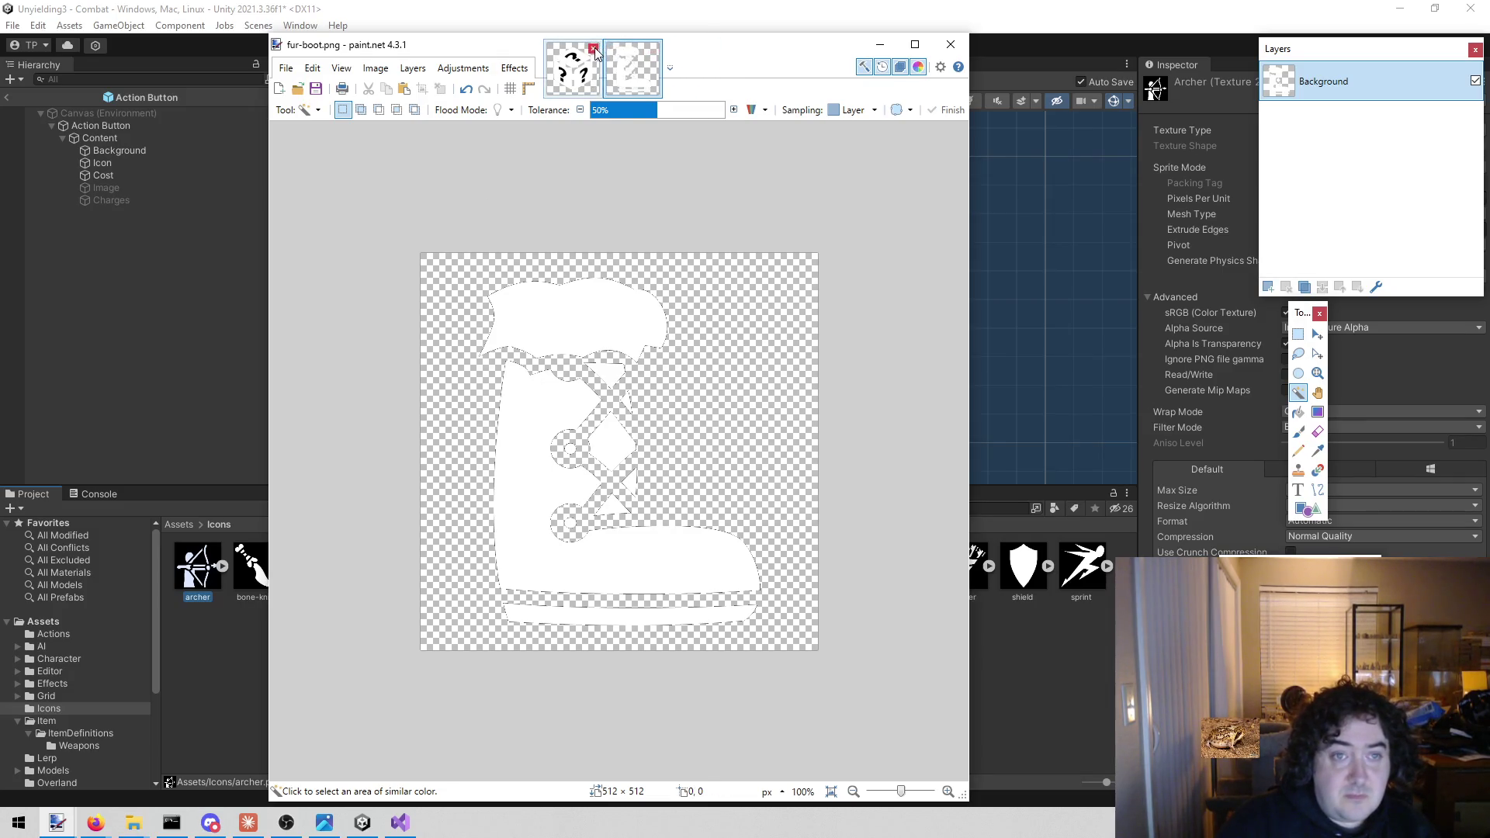
click(594, 48)
Make crown.png's black background transparent and save it
mouse_move(1154, 91)
mouse_down()
mouse_move(579, 381)
mouse_move(634, 373)
mouse_up()
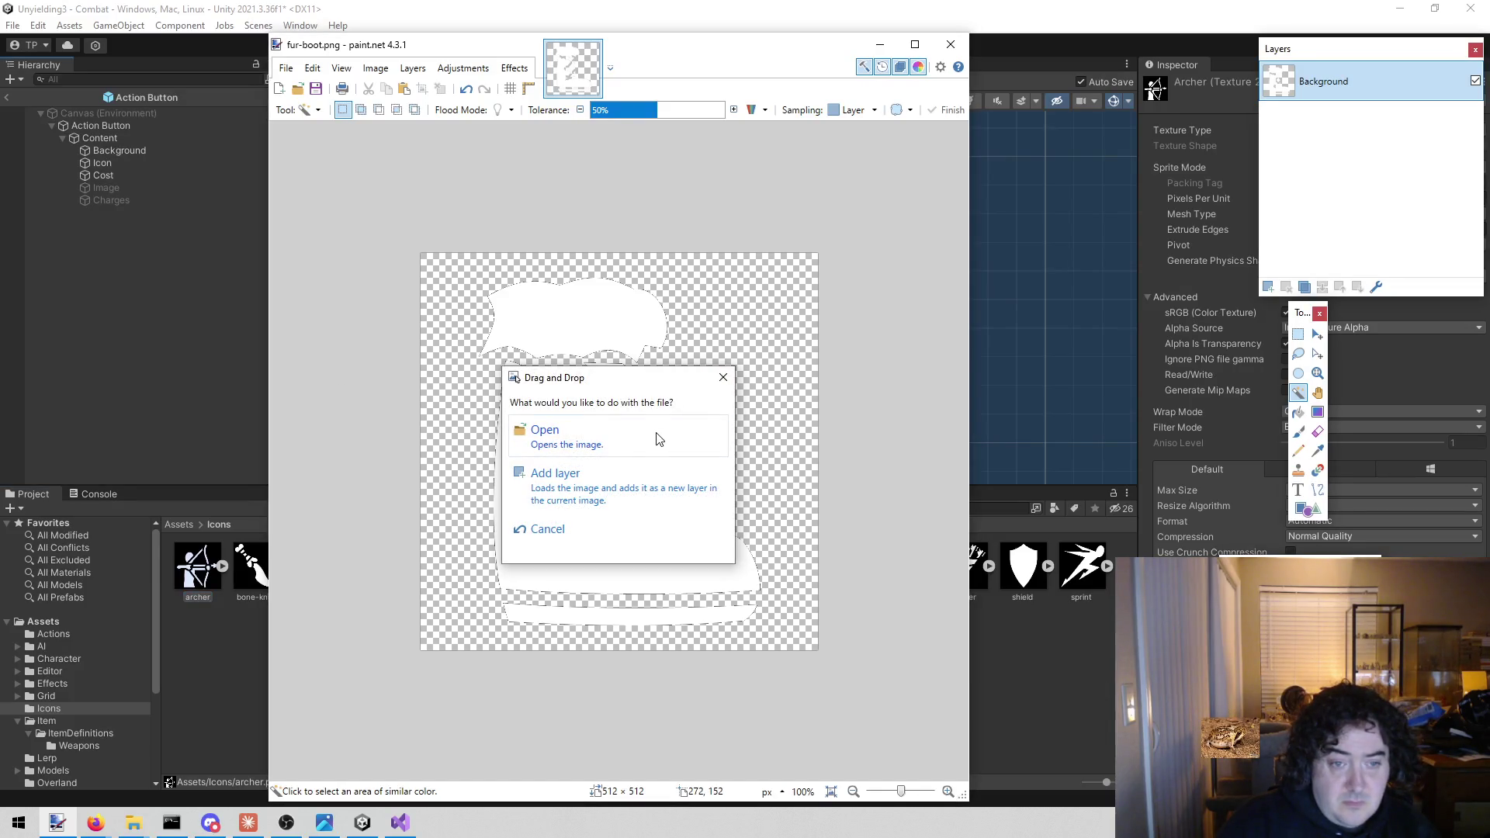
click(657, 440)
click(697, 287)
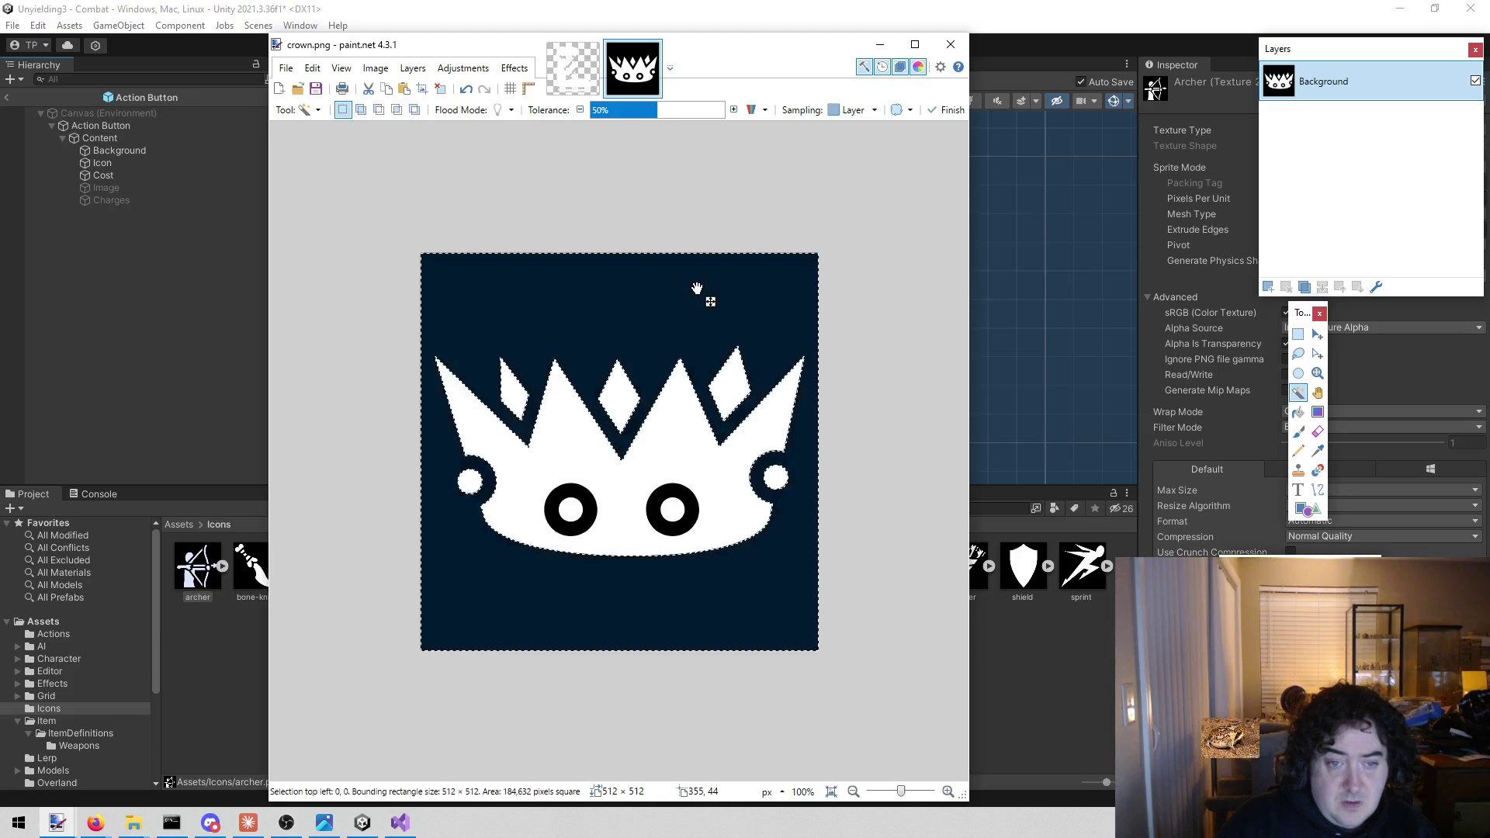
key(Delete)
key(ctrl+s)
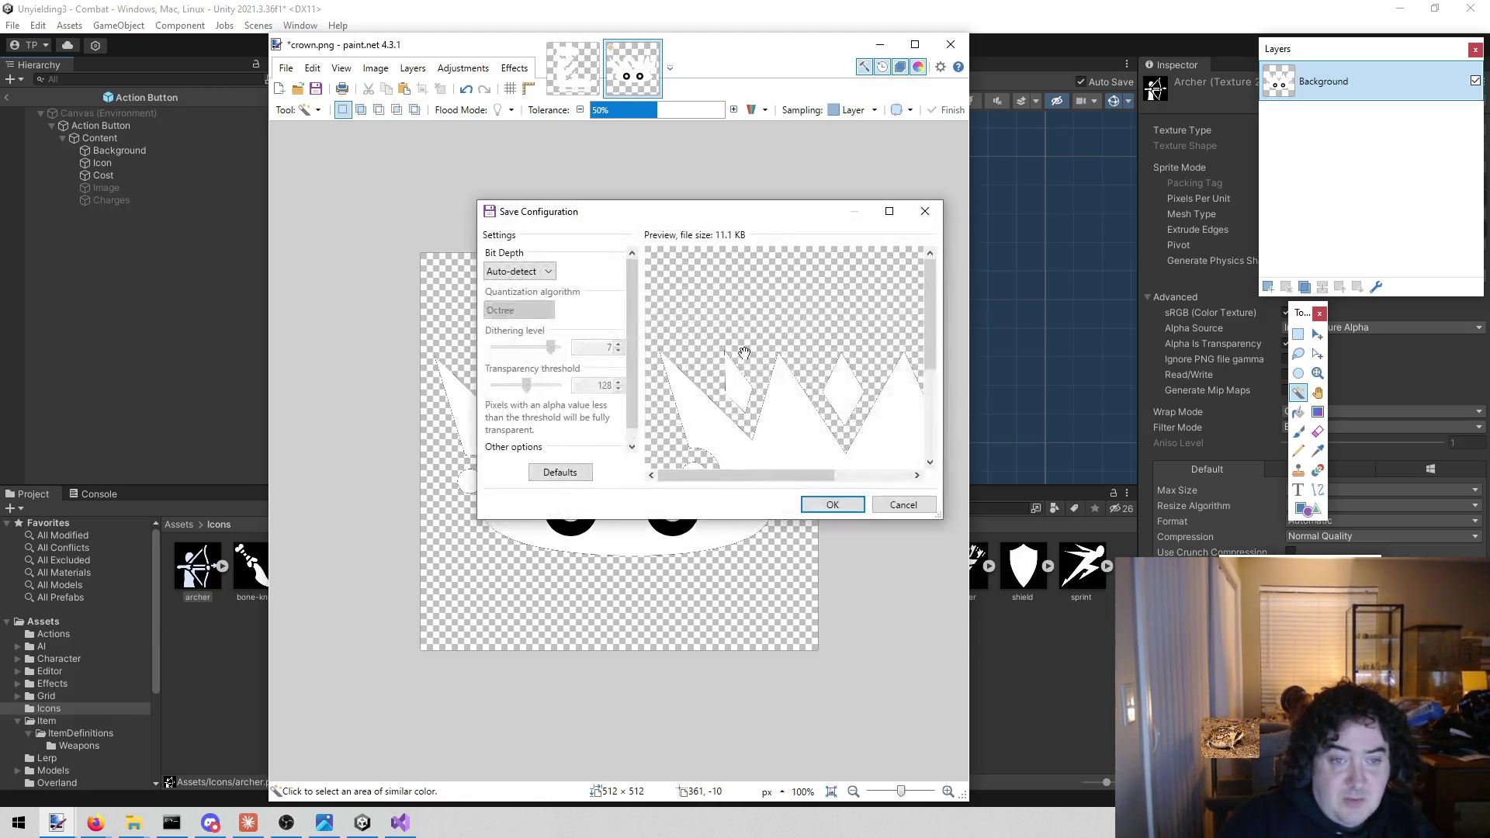
click(829, 504)
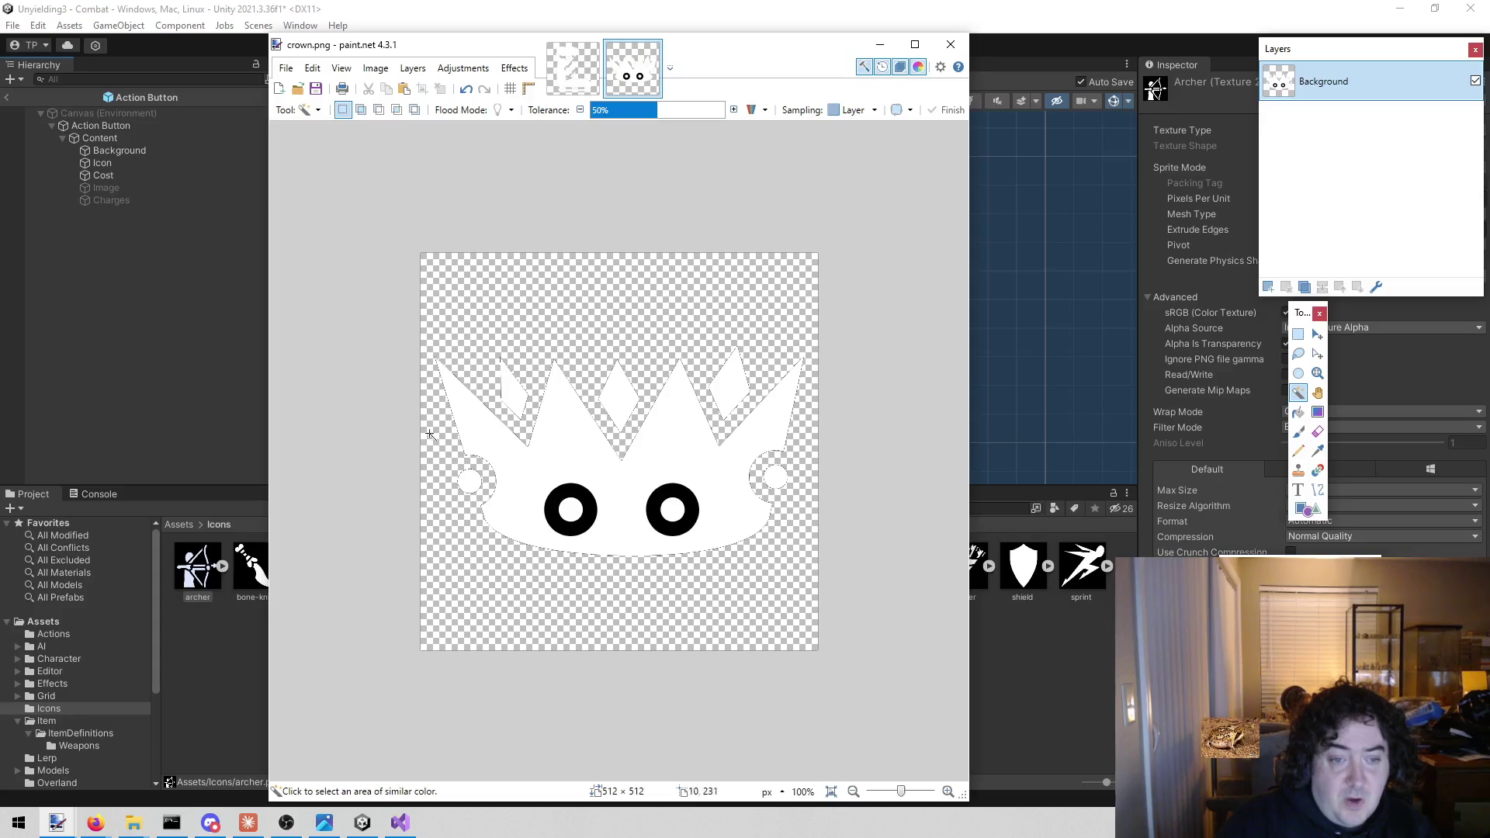
Erase the black rings around both crown eyes, resave crown.png, and close the fur-boot tab
click(687, 493)
key(Delete)
click(558, 493)
key(Delete)
key(ctrl+s)
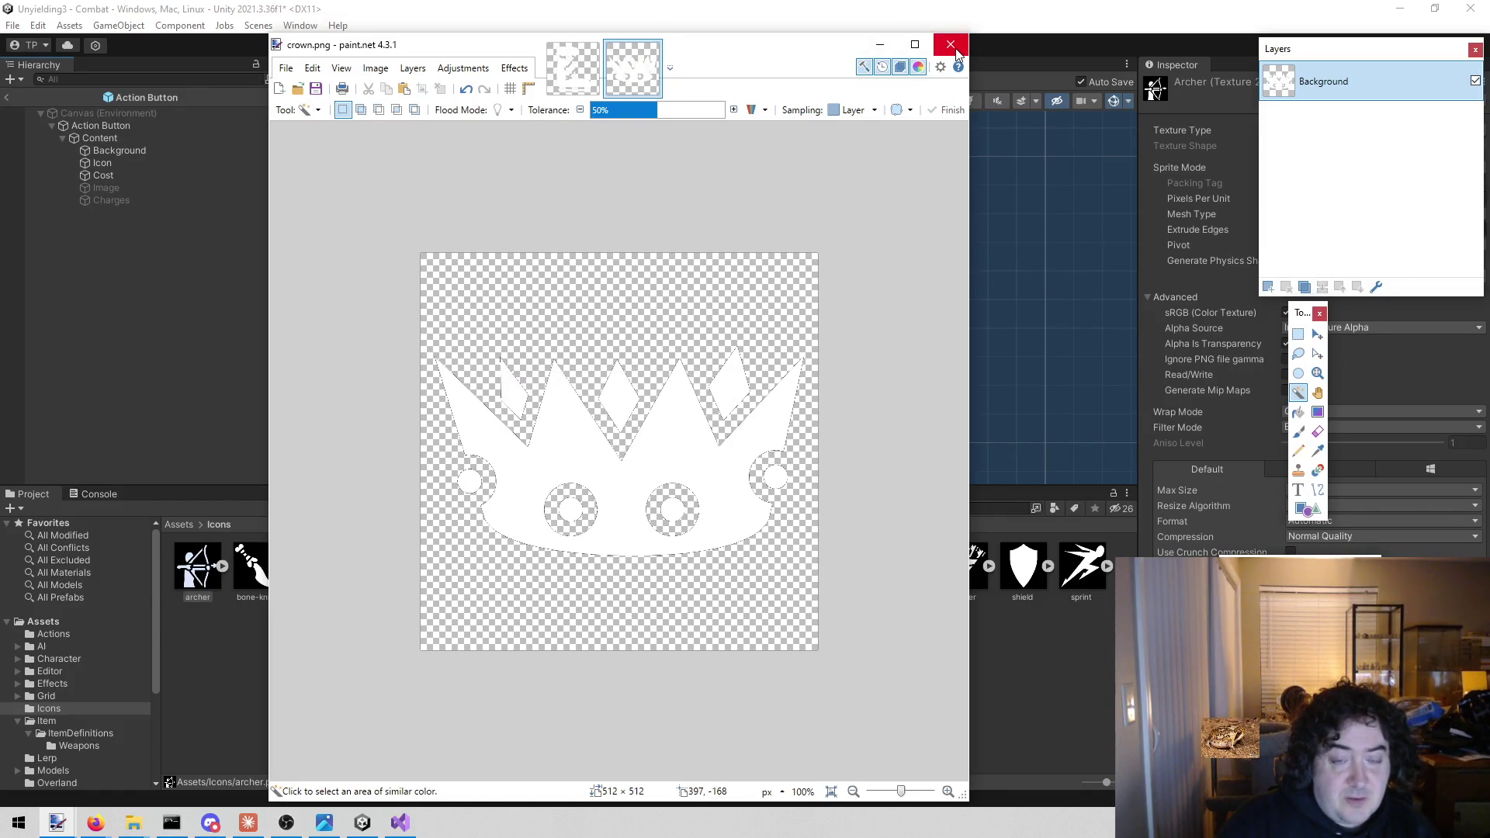
click(592, 47)
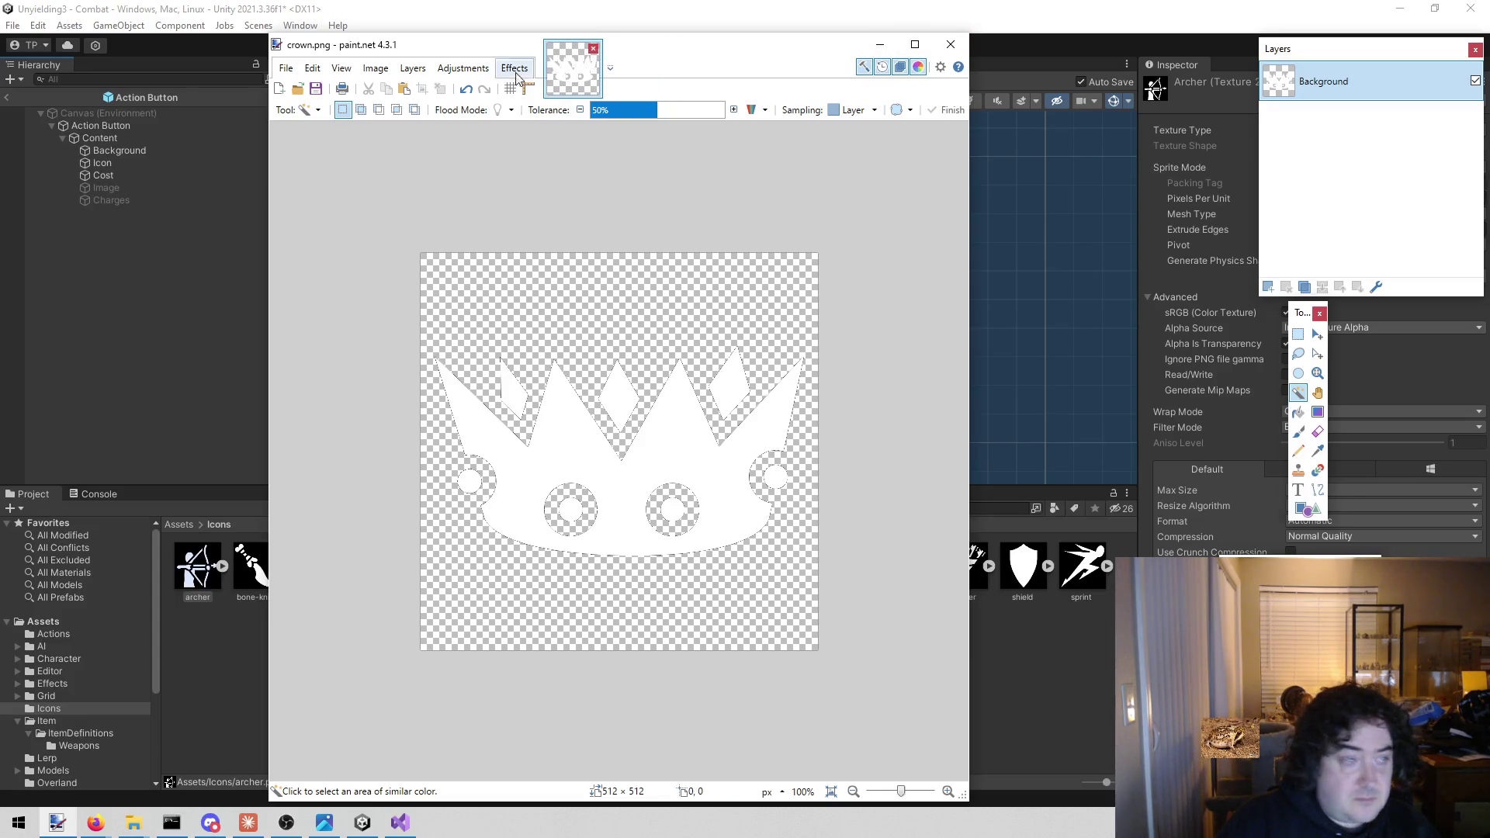
Make shield.png's black background transparent and save it
drag(1023, 567, 635, 336)
click(609, 454)
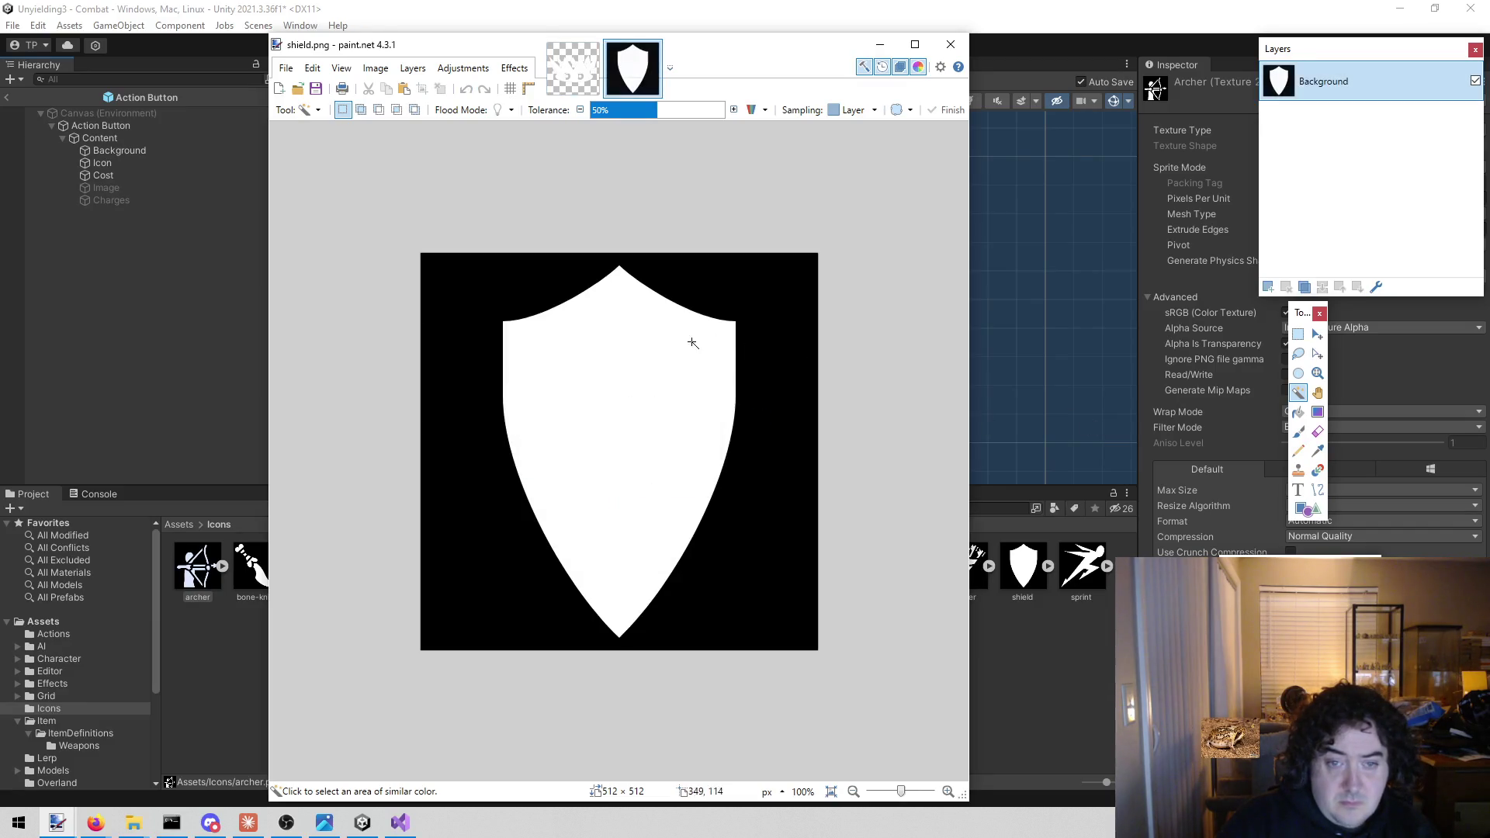
click(771, 358)
key(Delete)
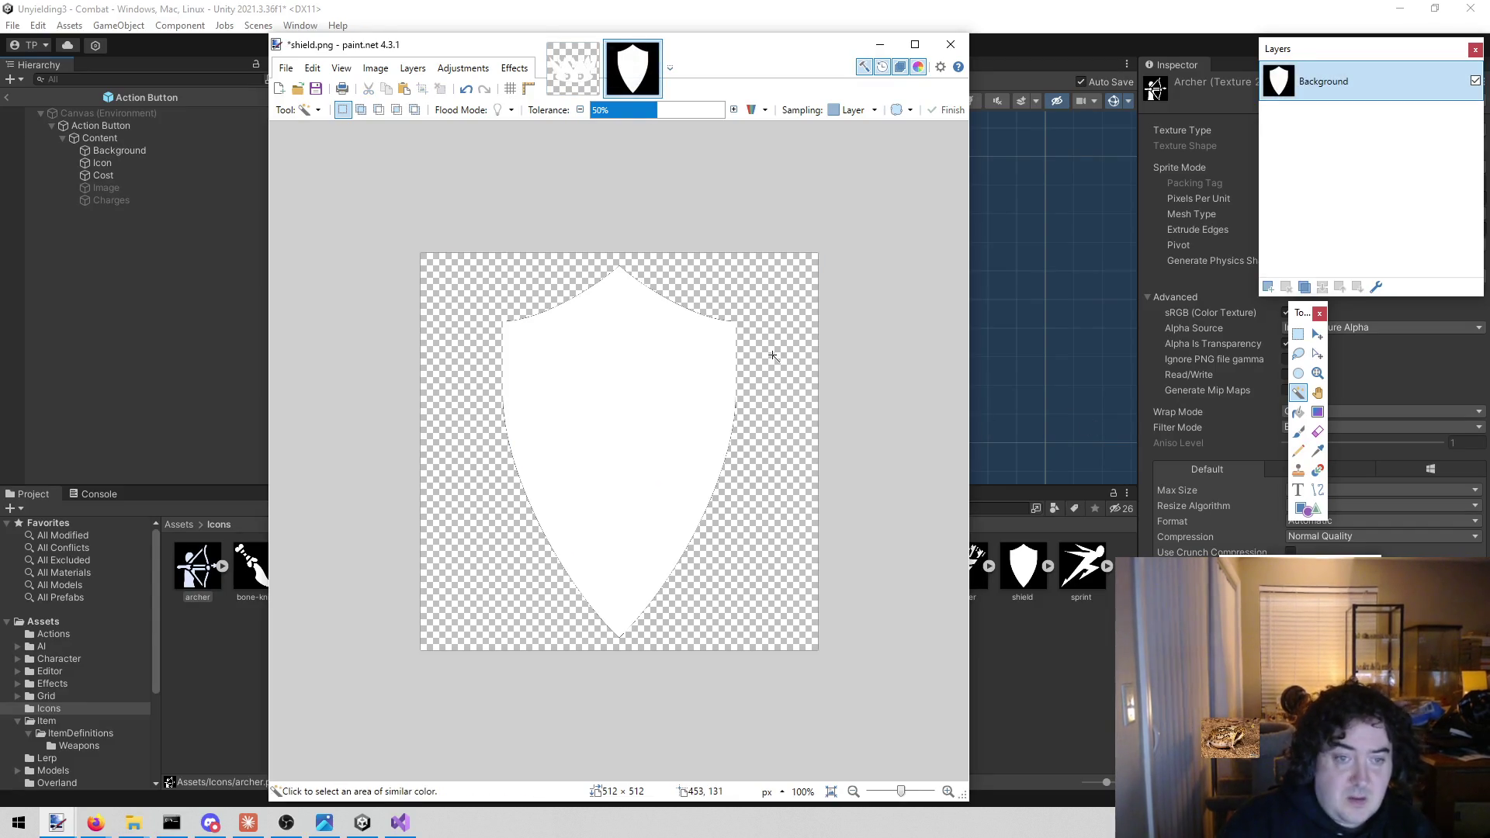
key(ctrl+s)
click(826, 508)
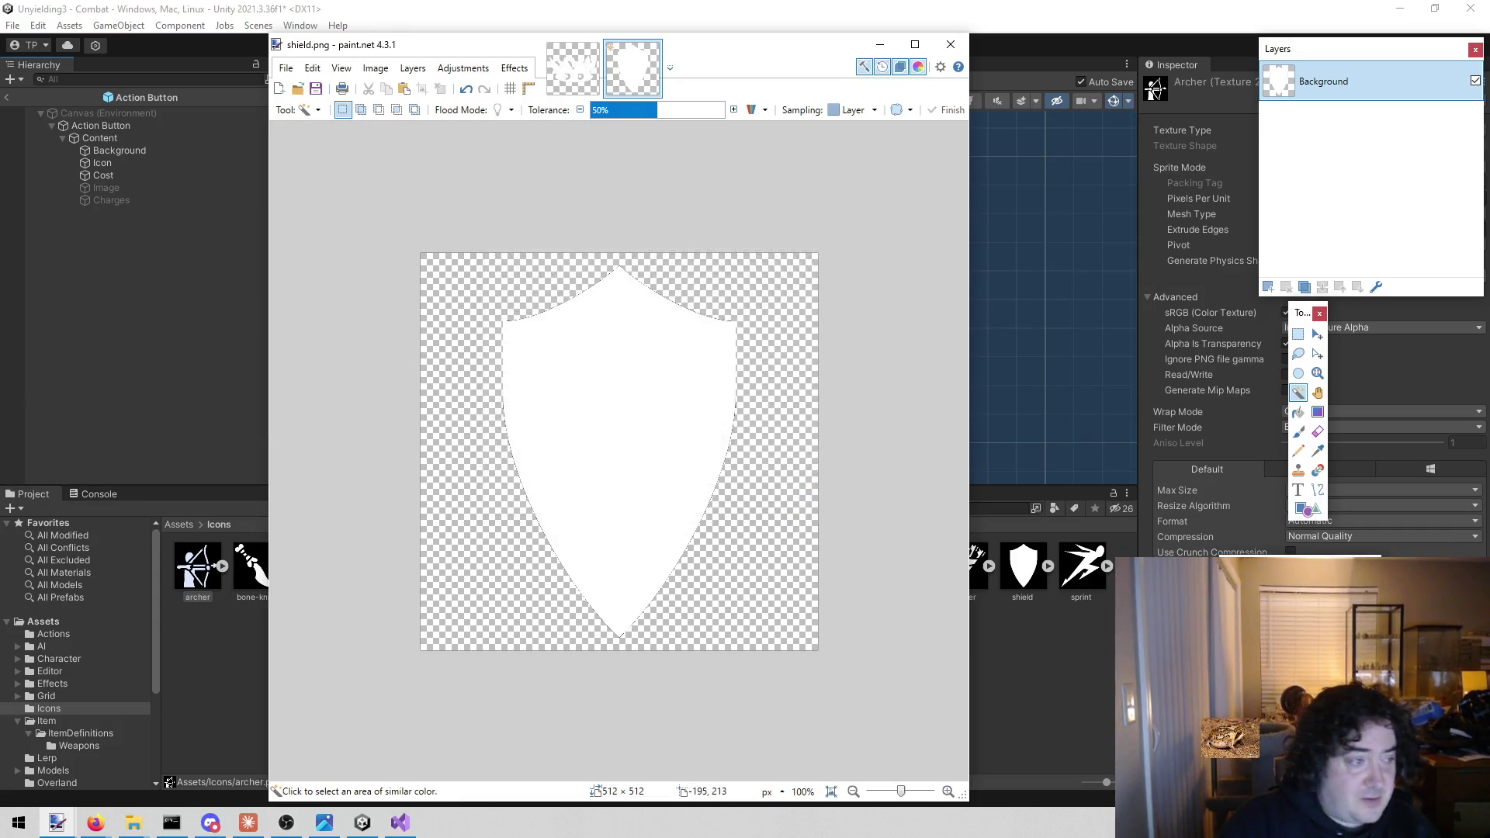
drag(1023, 566, 715, 353)
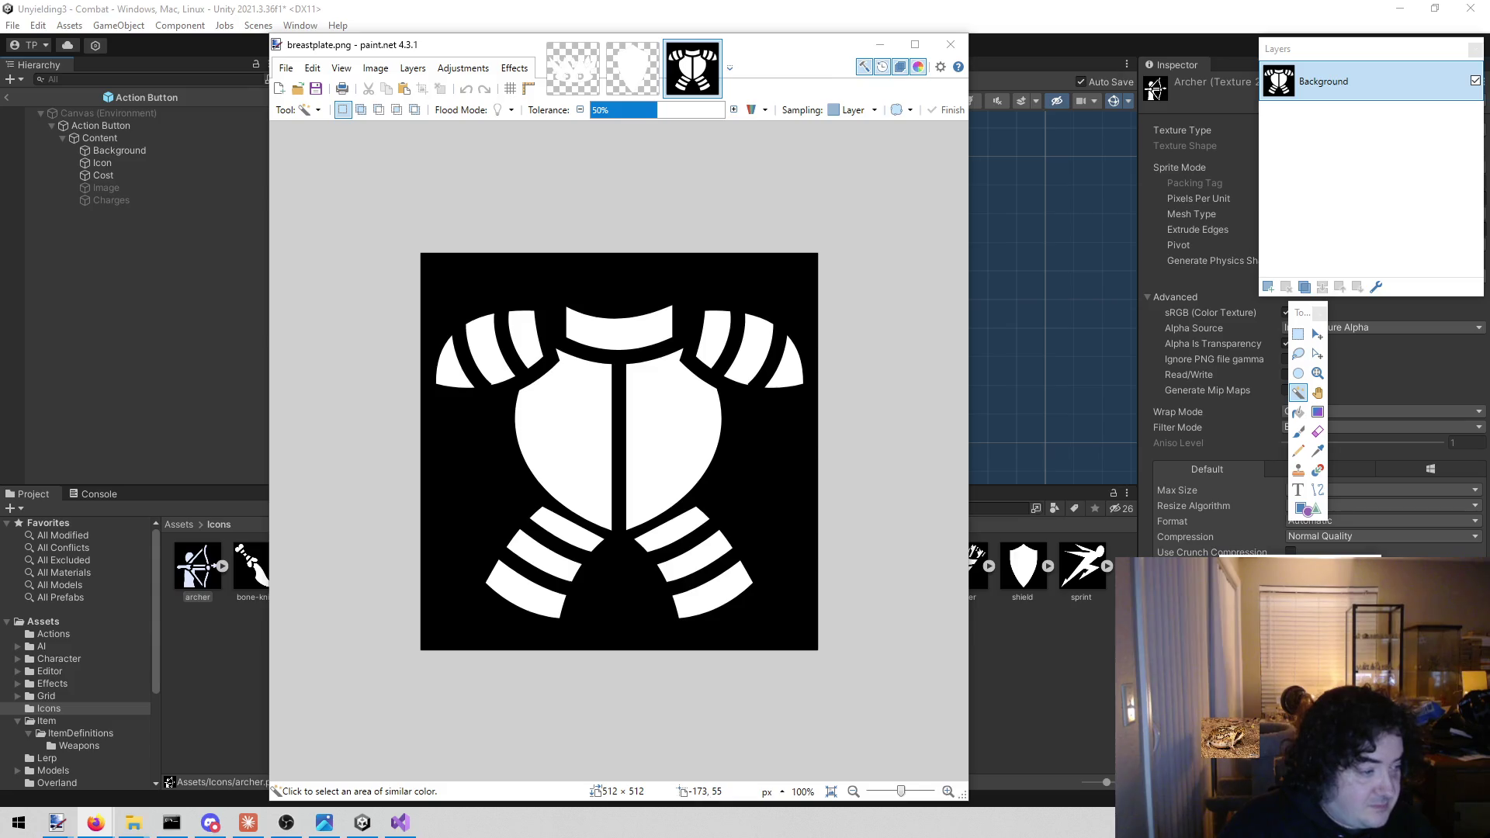
Make breastplate.png's black background transparent and save it
click(791, 417)
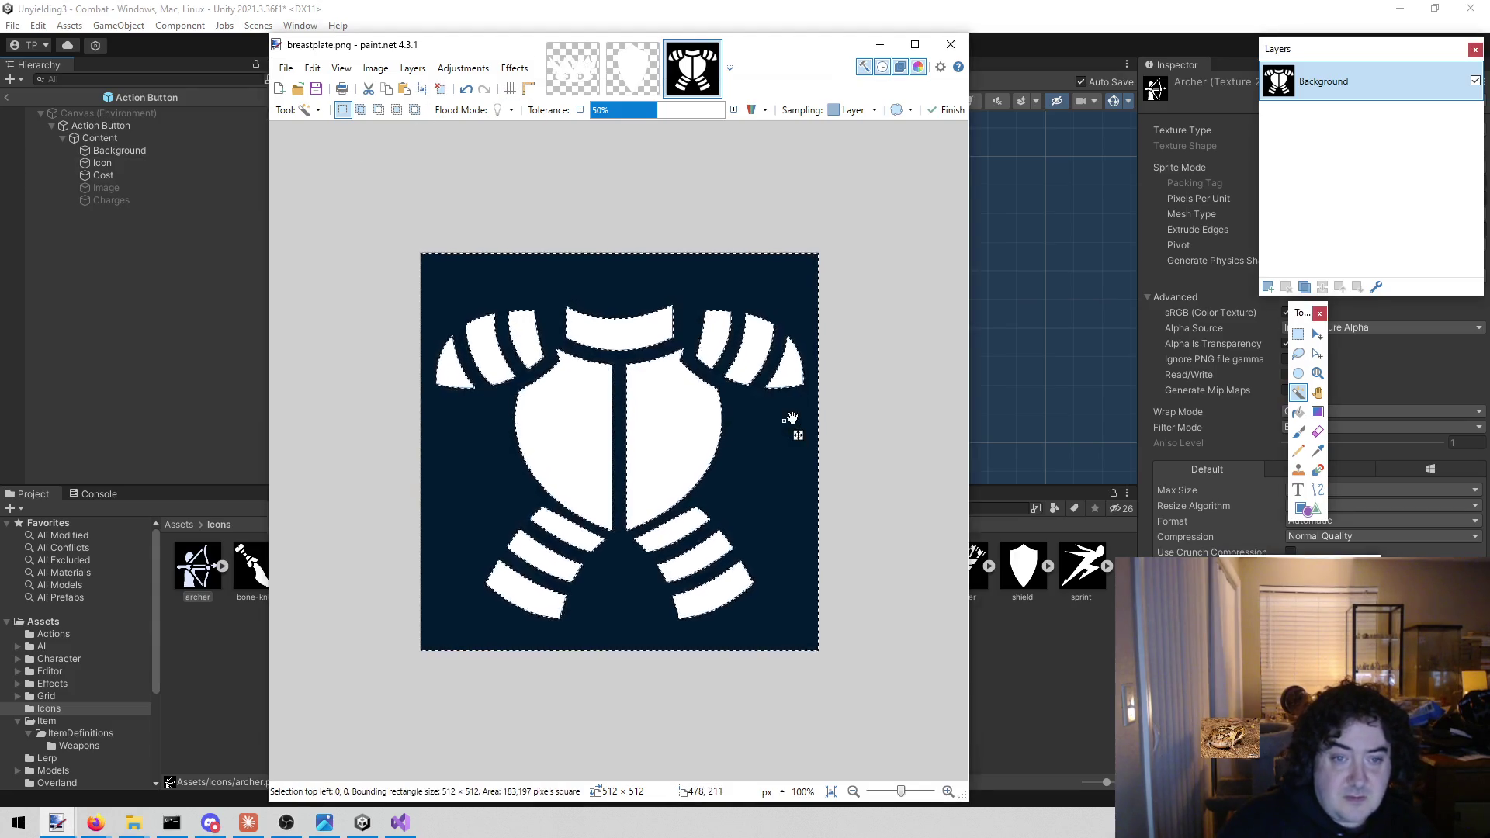
key(Delete)
key(ctrl+s)
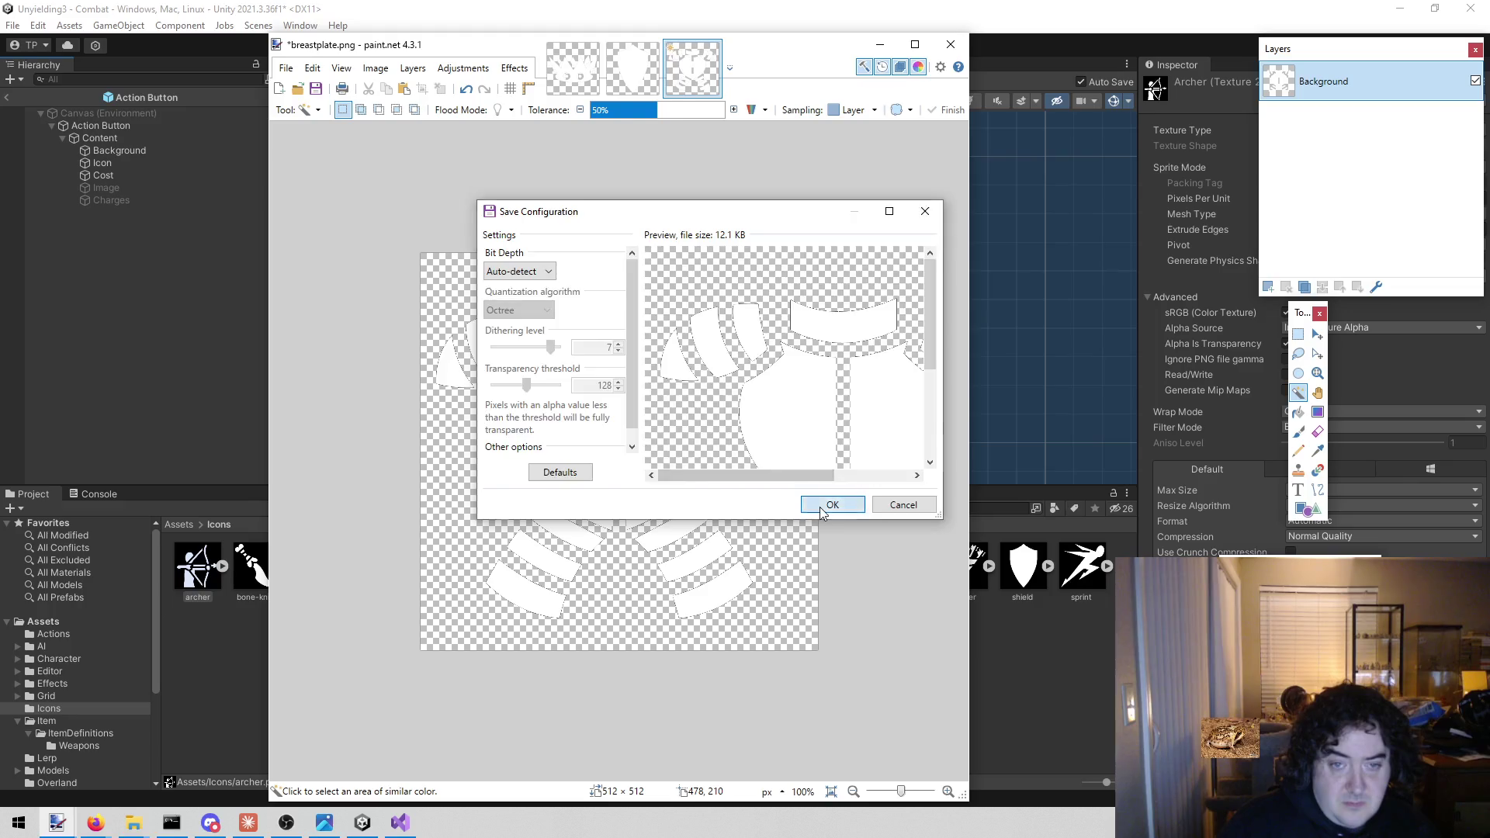
click(821, 506)
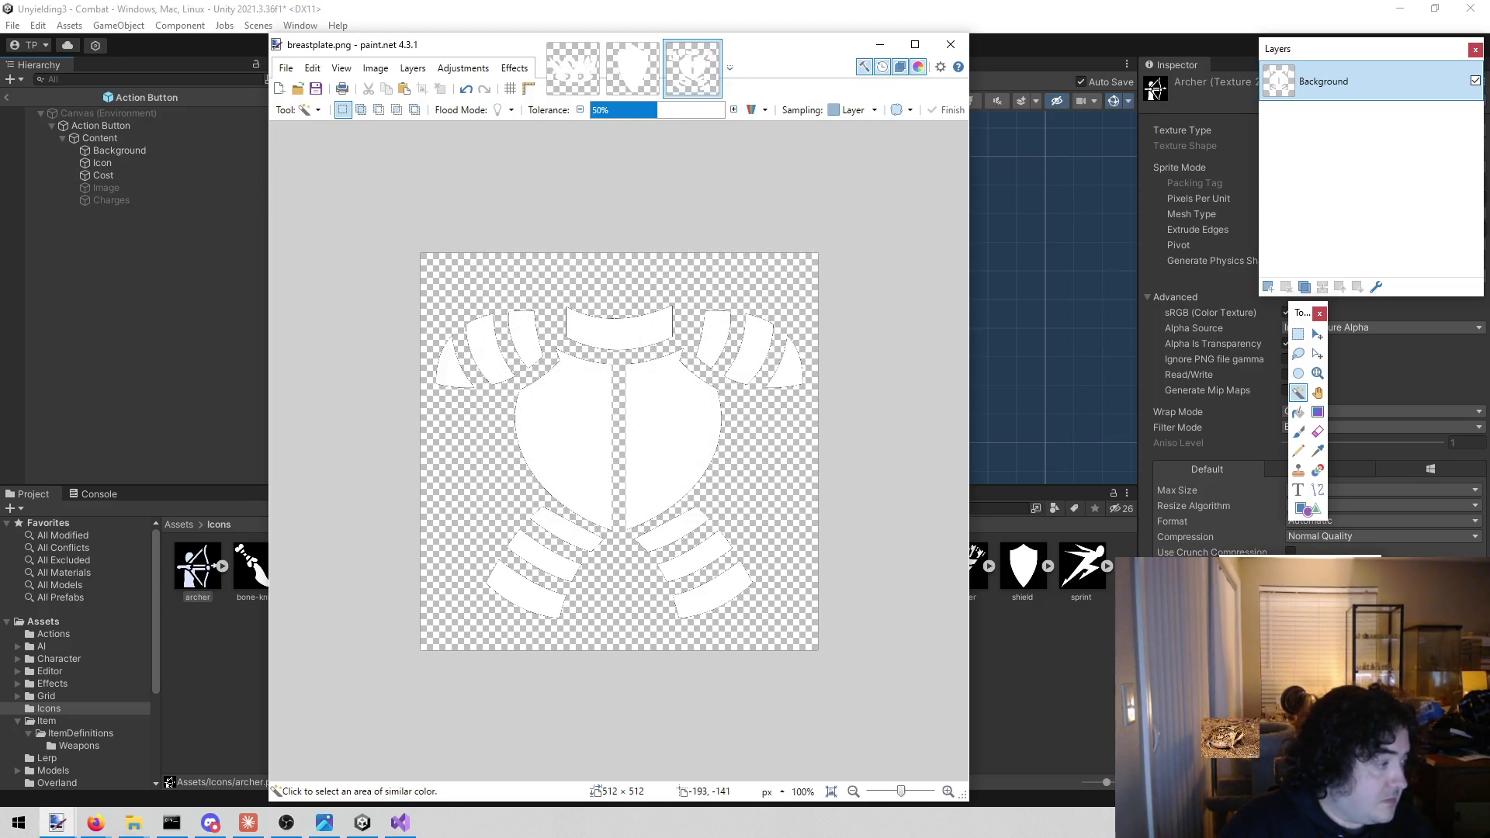
Bring hearts.png in from Unity, erase its black background, and save it
click(1154, 89)
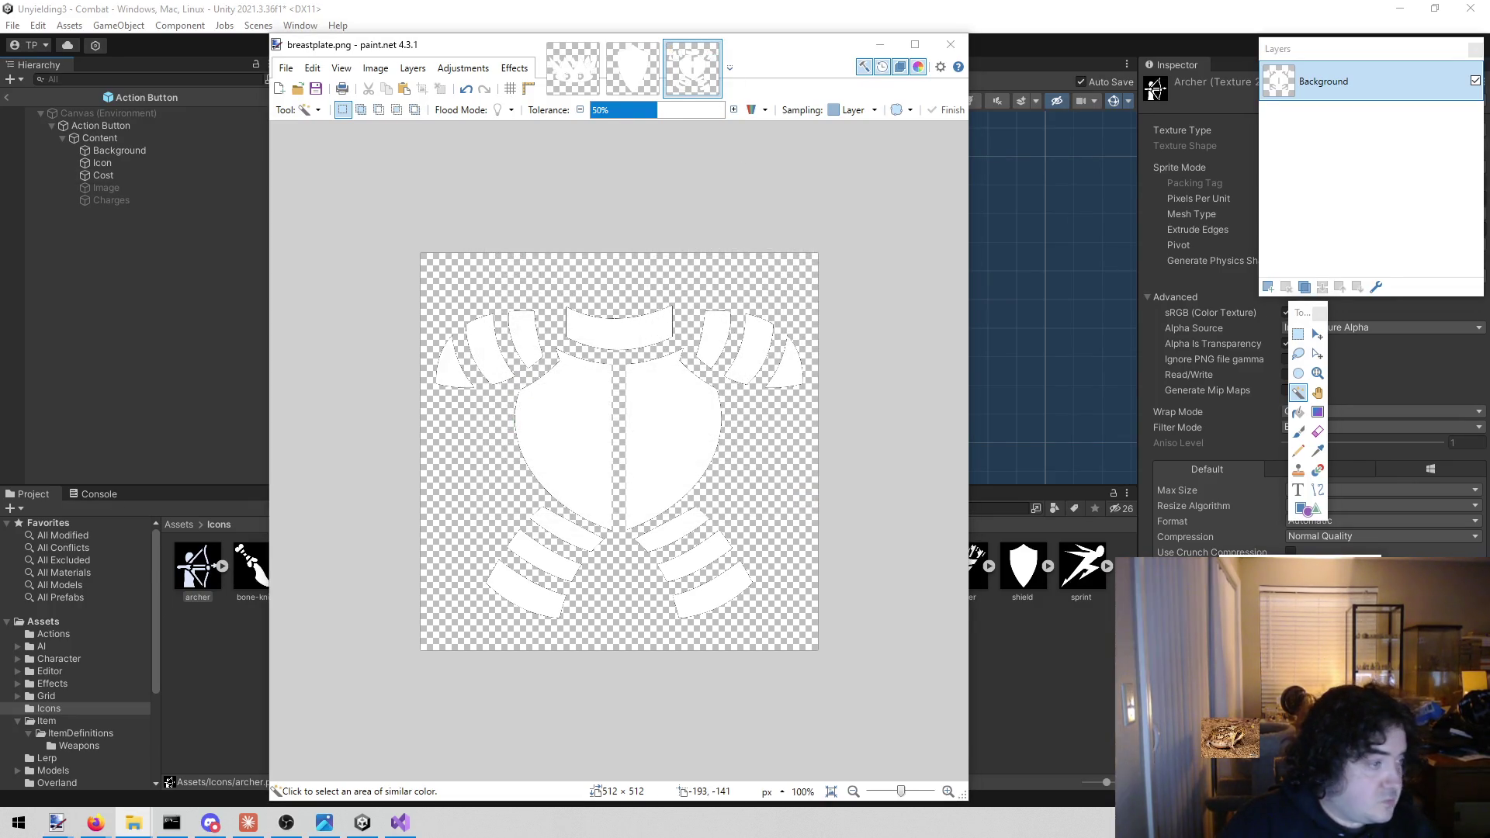
mouse_move(1154, 89)
mouse_down()
mouse_move(670, 437)
mouse_move(640, 435)
mouse_up()
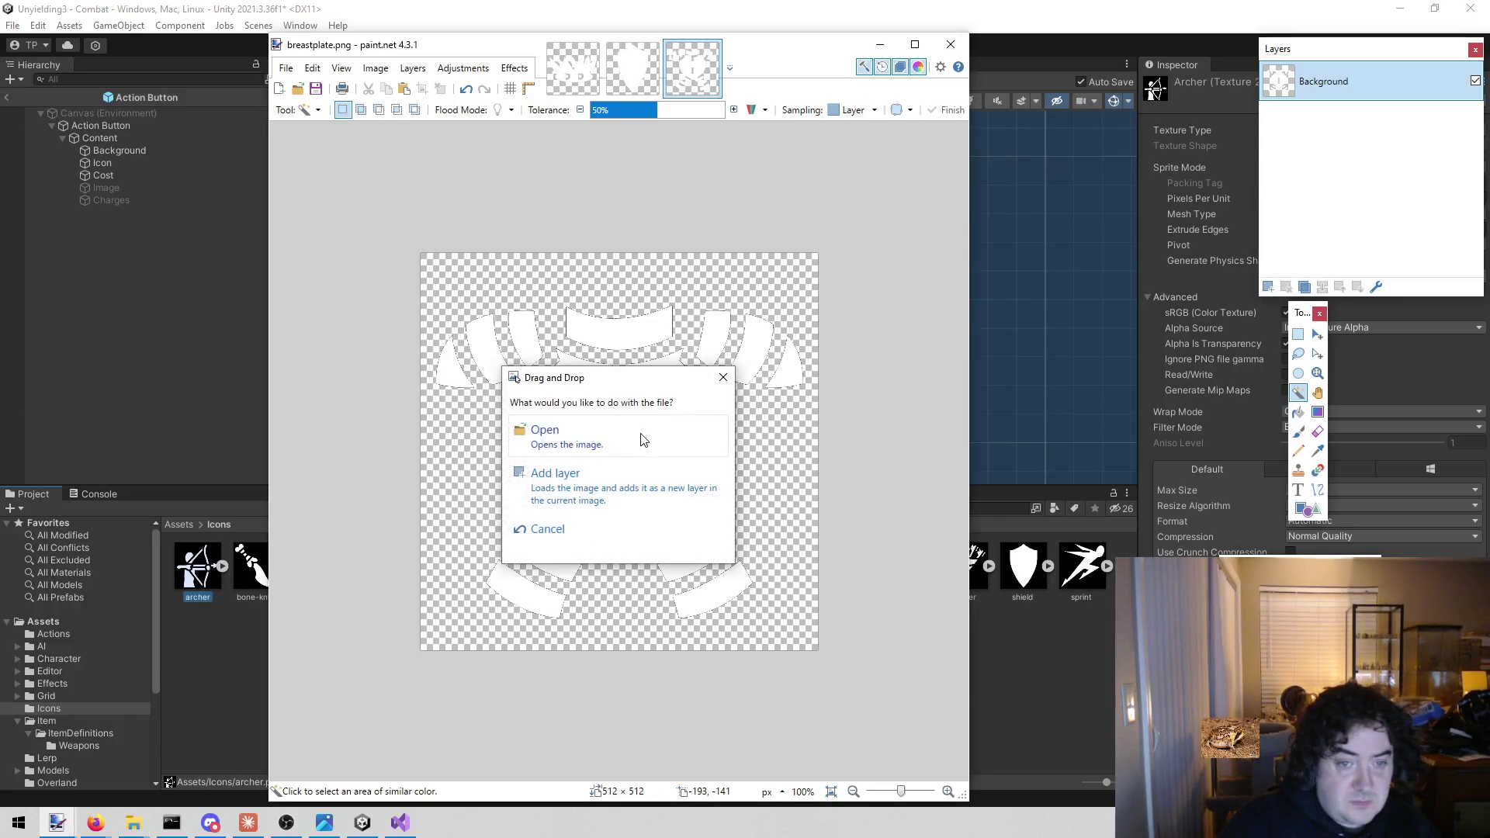
click(640, 435)
click(766, 540)
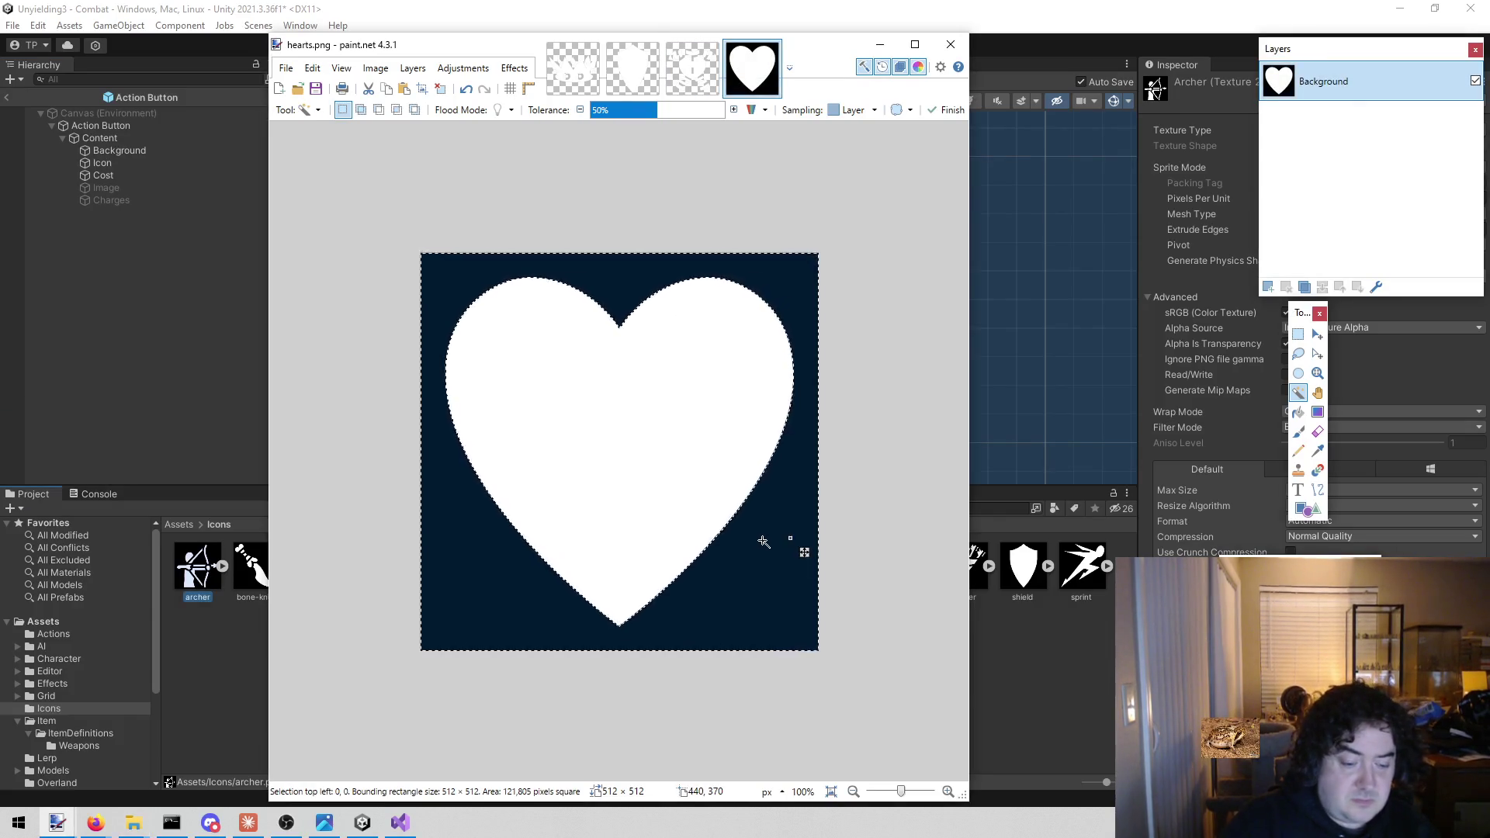
key(Delete)
key(ctrl+s)
click(832, 505)
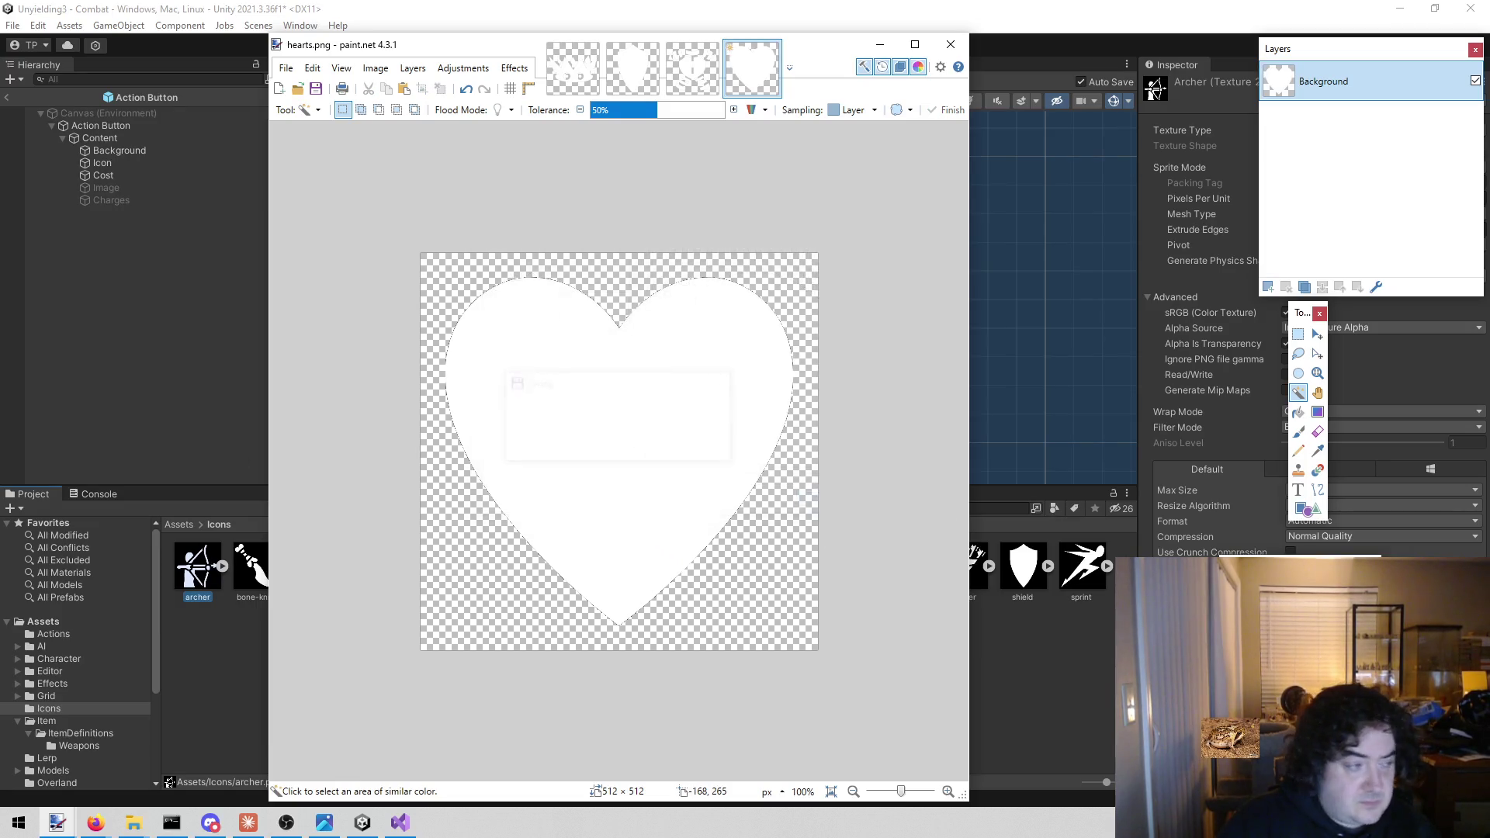
Make bottled-bolt.png's black background transparent, deselect, and save it
mouse_move(171, 493)
mouse_down()
mouse_move(692, 465)
mouse_move(671, 501)
mouse_up()
click(598, 440)
click(674, 410)
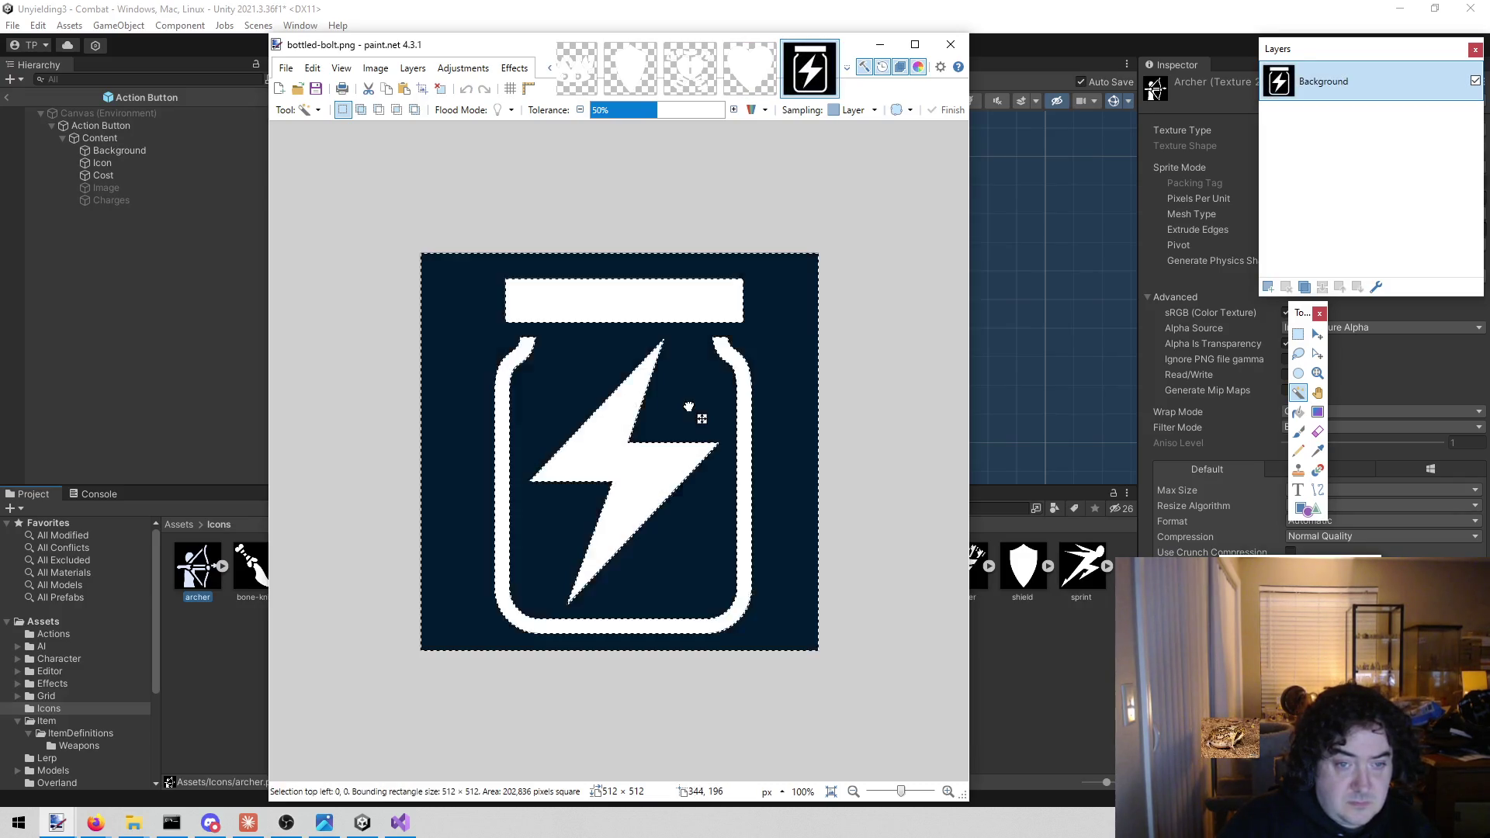
key(Delete)
key(ctrl+d)
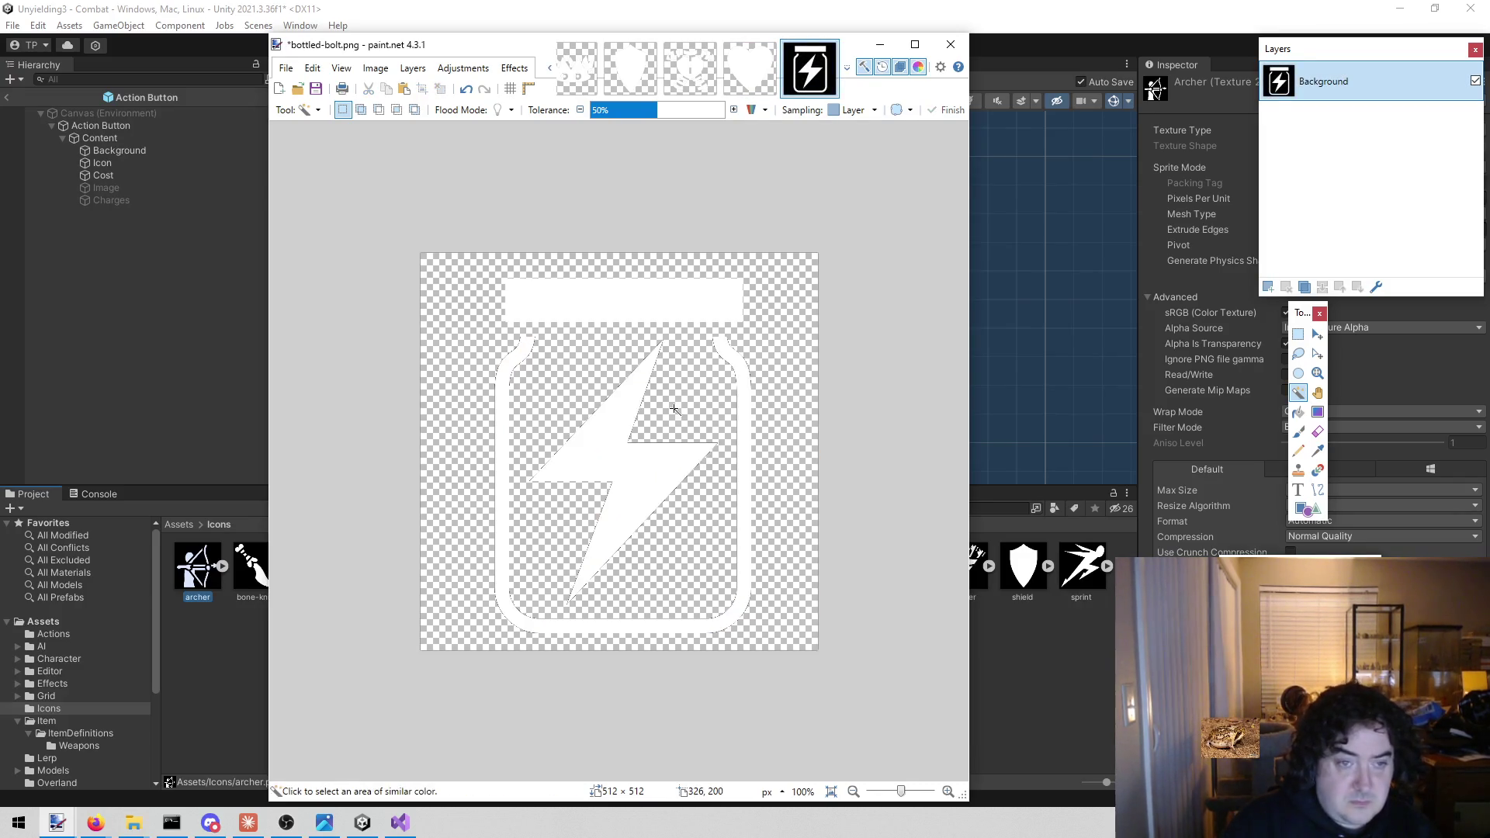
key(ctrl+s)
click(844, 509)
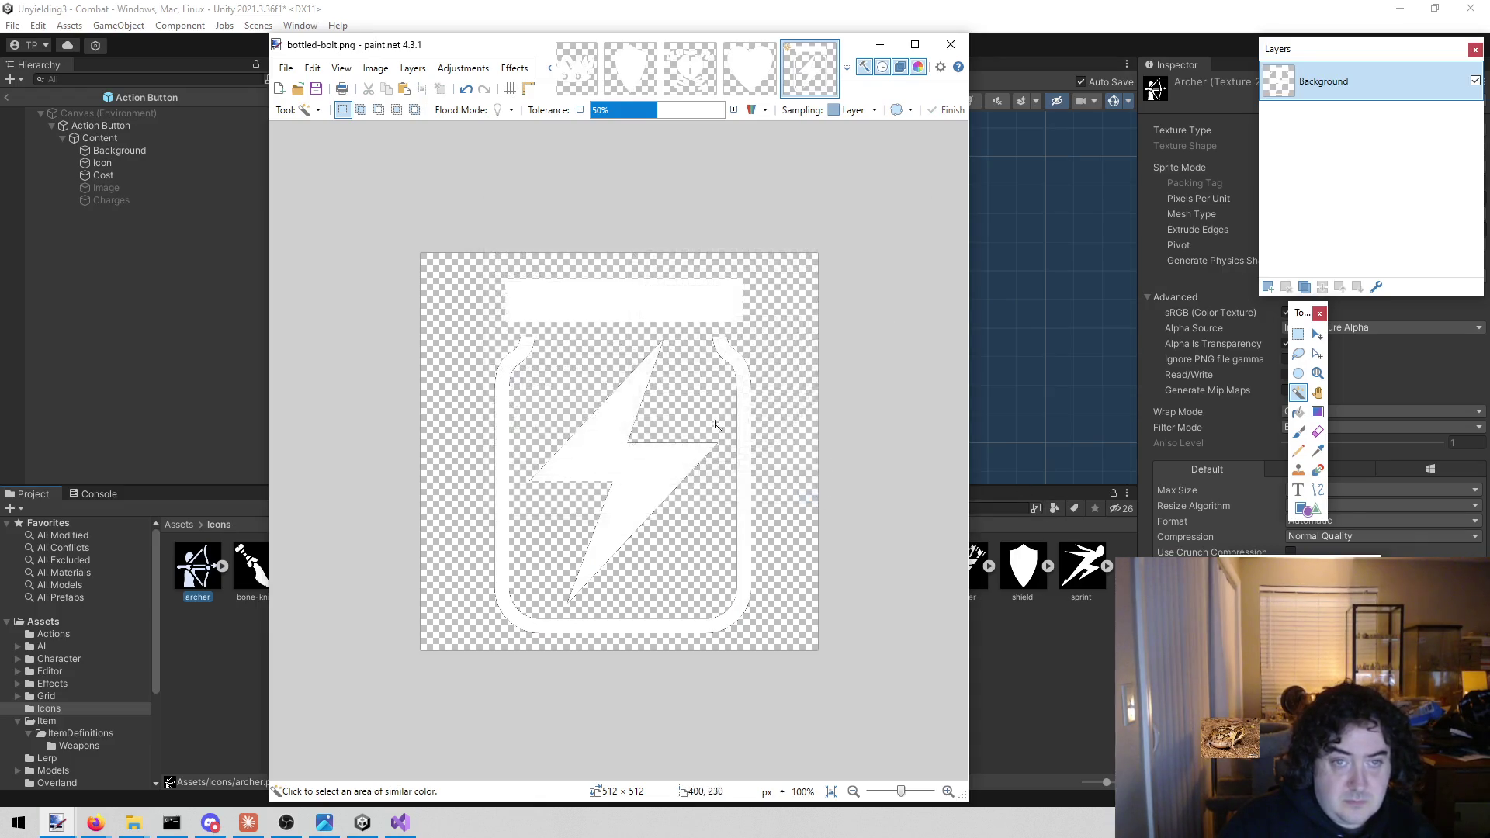
Open the dice icon and erase the left face's question mark curve and dot
drag(515, 420, 548, 423)
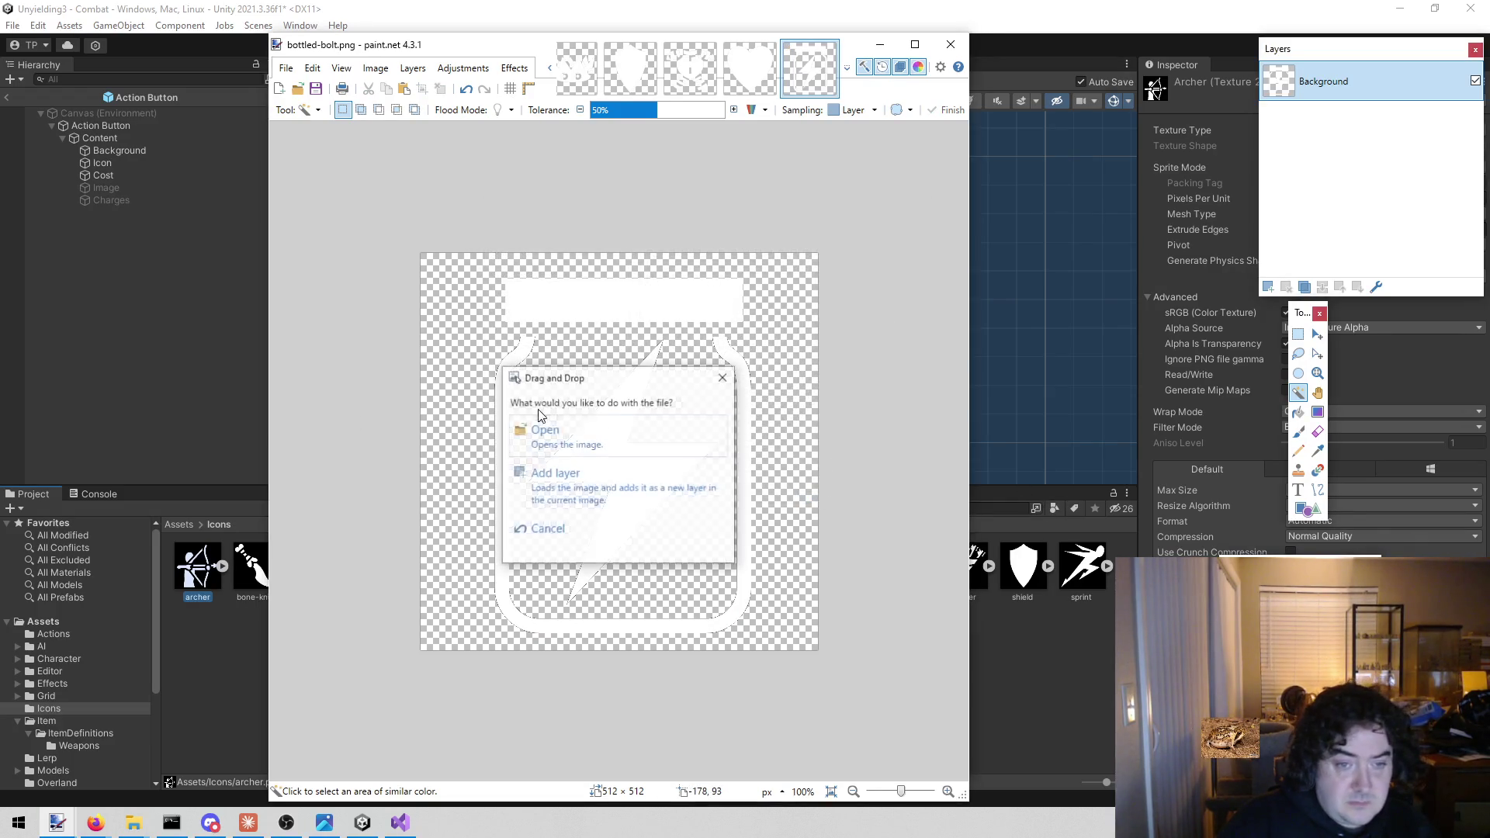
click(561, 437)
click(547, 466)
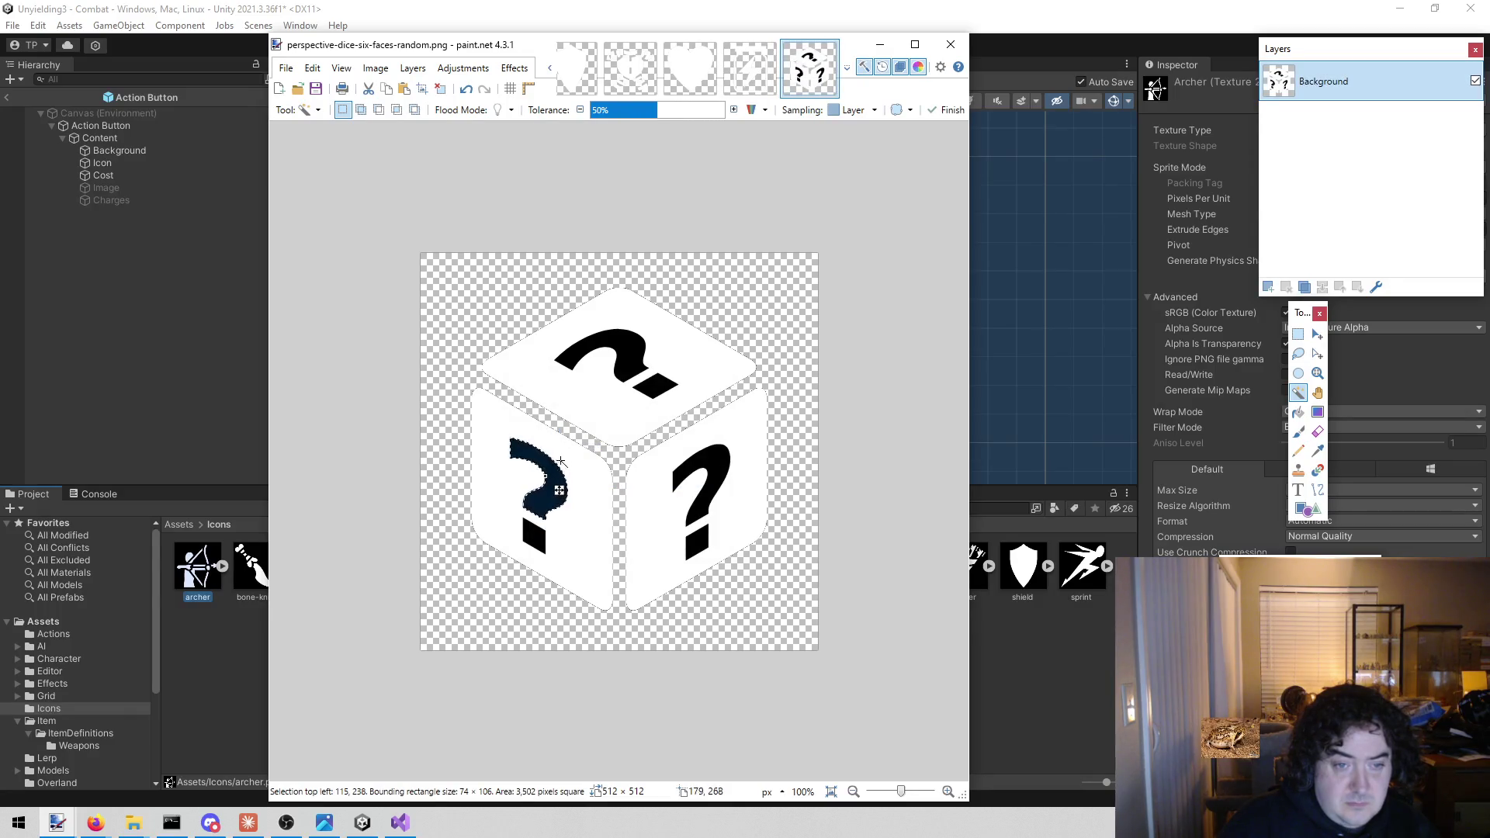
key(Delete)
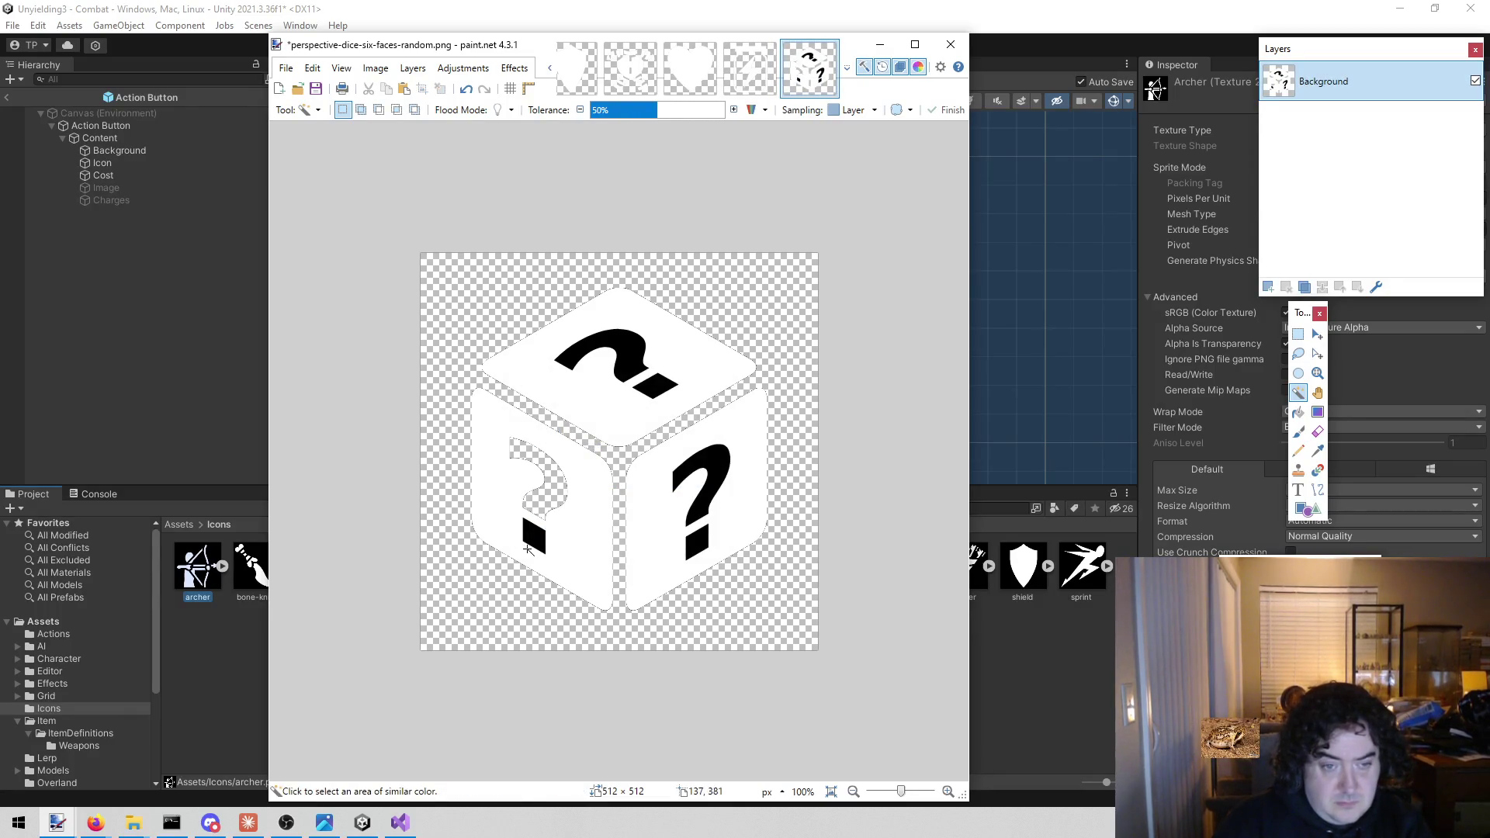
click(540, 545)
key(Delete)
Erase the top and right faces' question marks, save the dice PNG, and close Paint.NET
click(642, 366)
key(Delete)
click(658, 386)
key(Delete)
click(702, 459)
key(Delete)
key(ctrl+d)
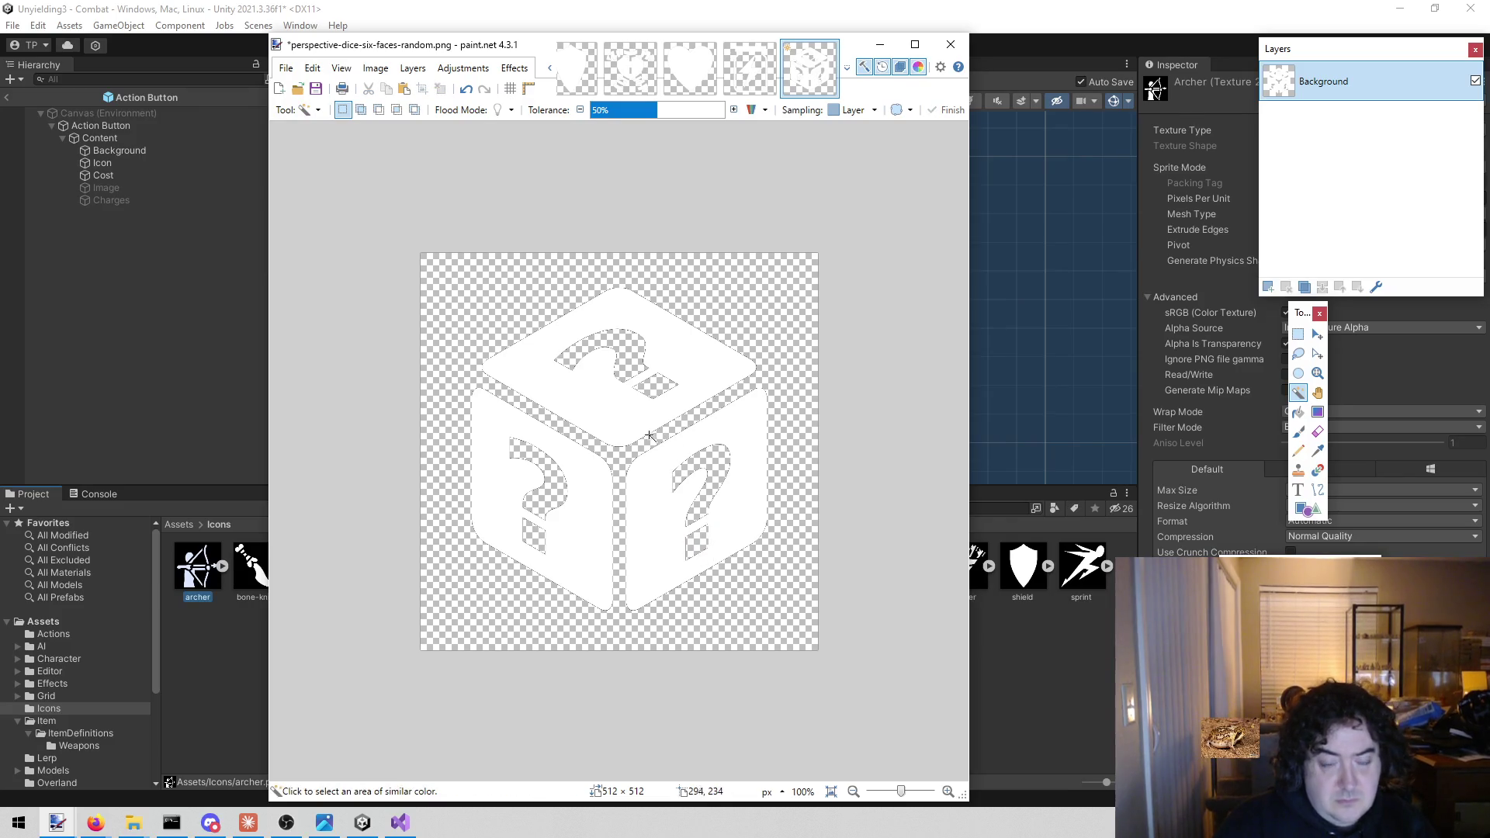
key(ctrl+s)
click(831, 505)
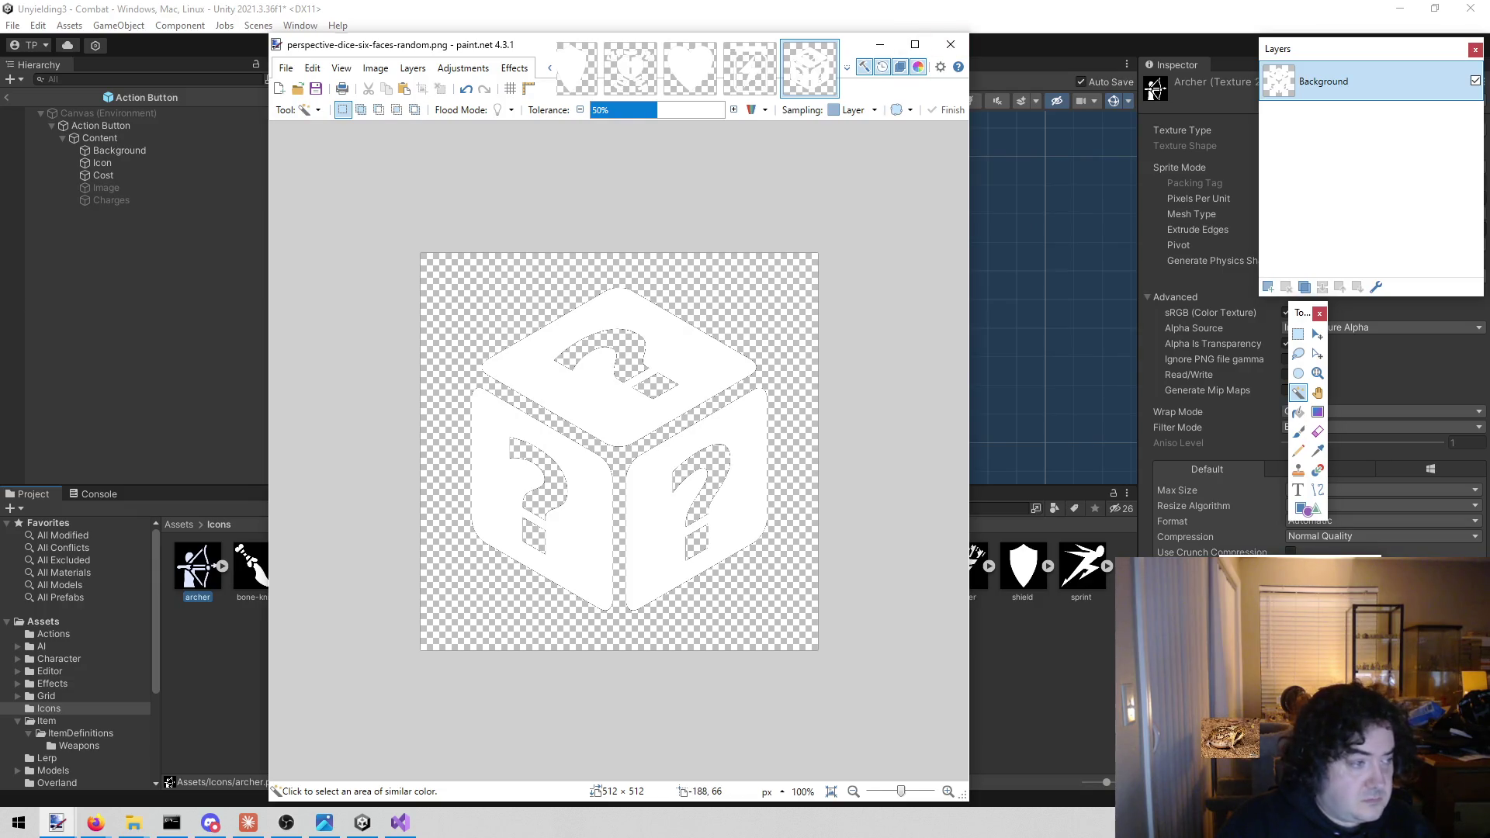
click(951, 44)
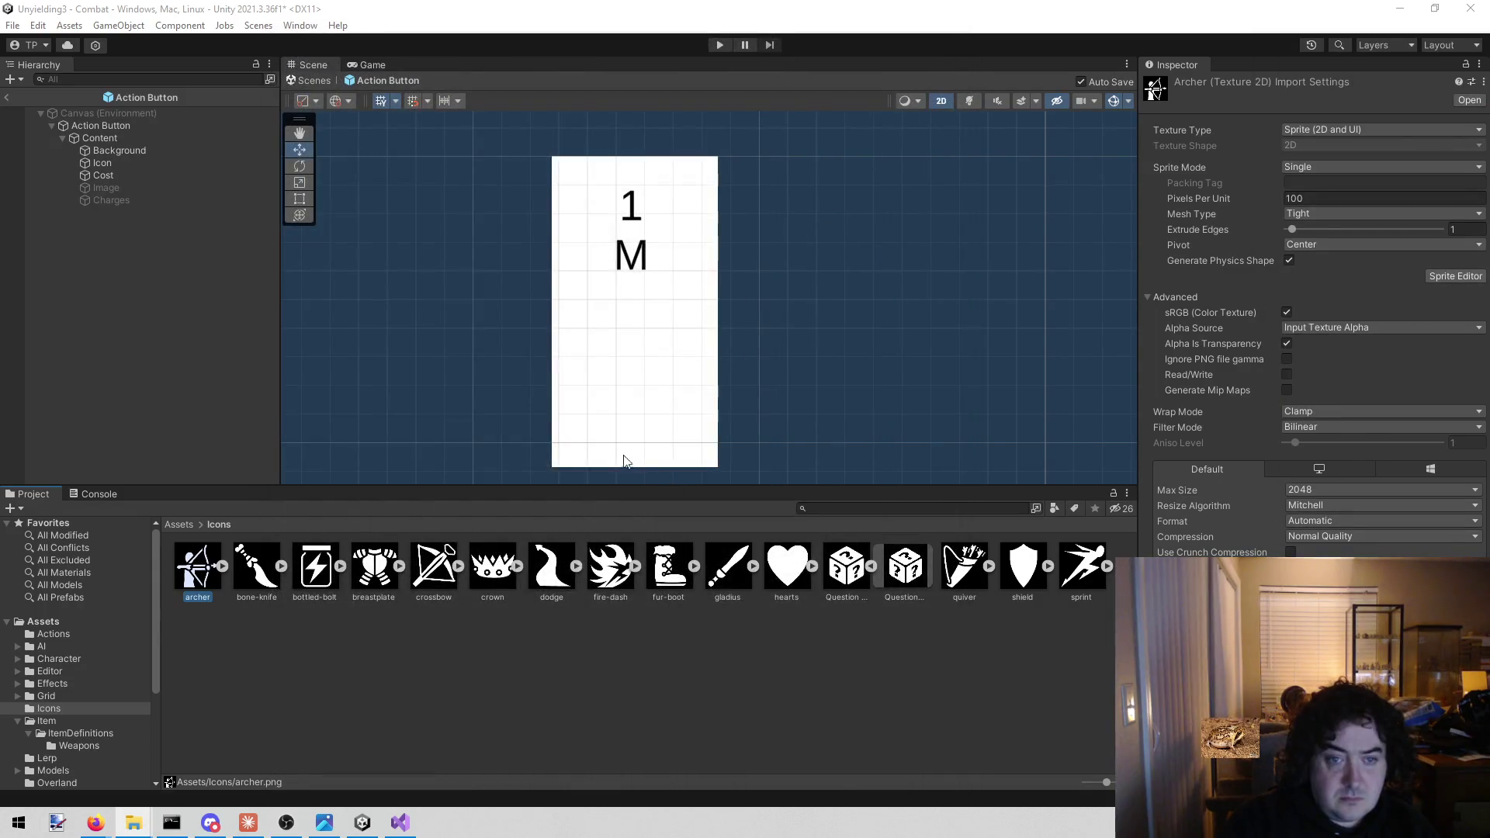
Show the Icons folder in File Explorer and refresh Unity to import the updated dice icon
click(563, 730)
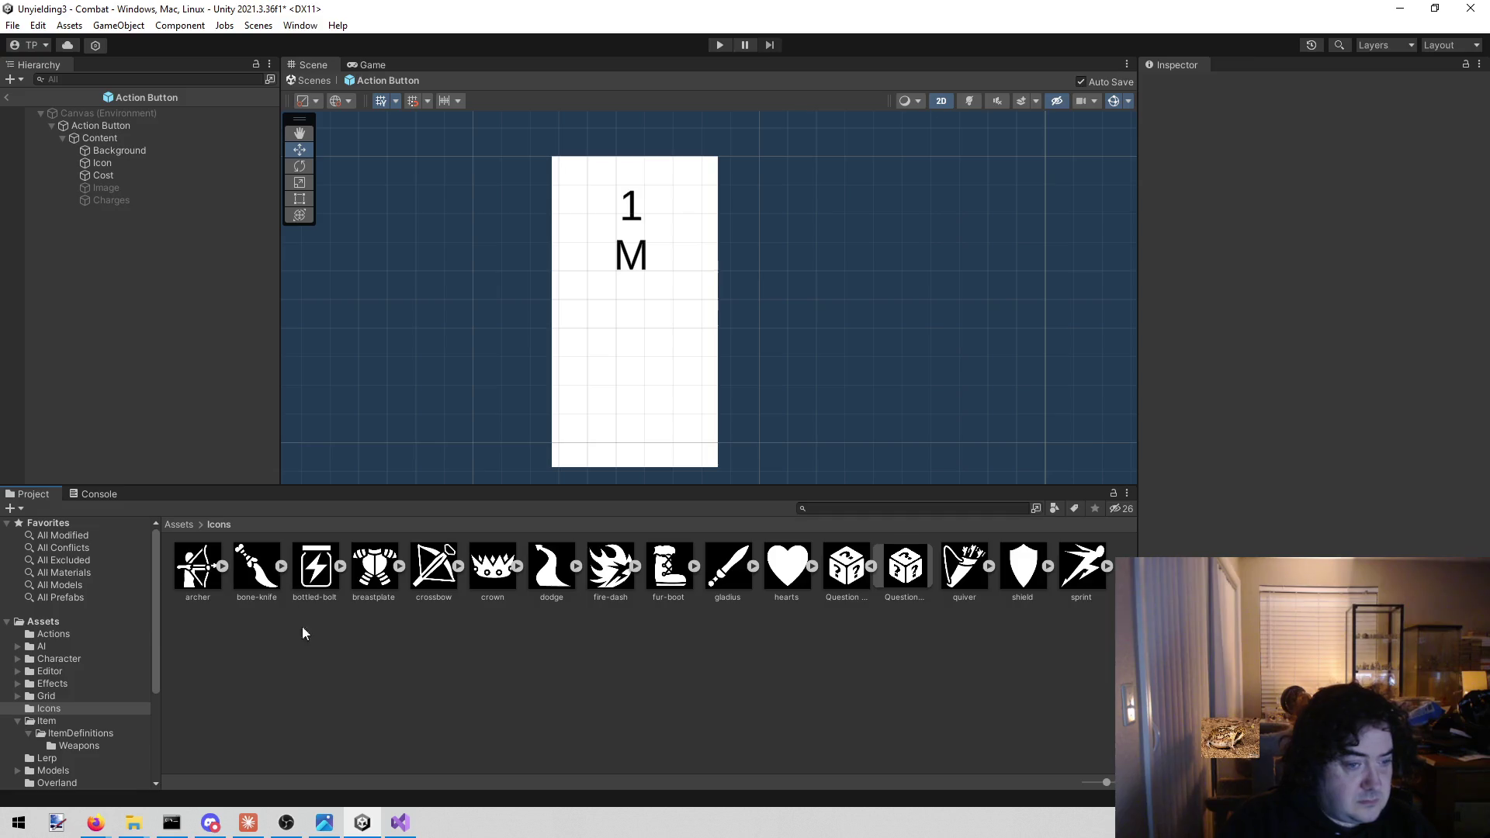
right_click(351, 718)
click(472, 322)
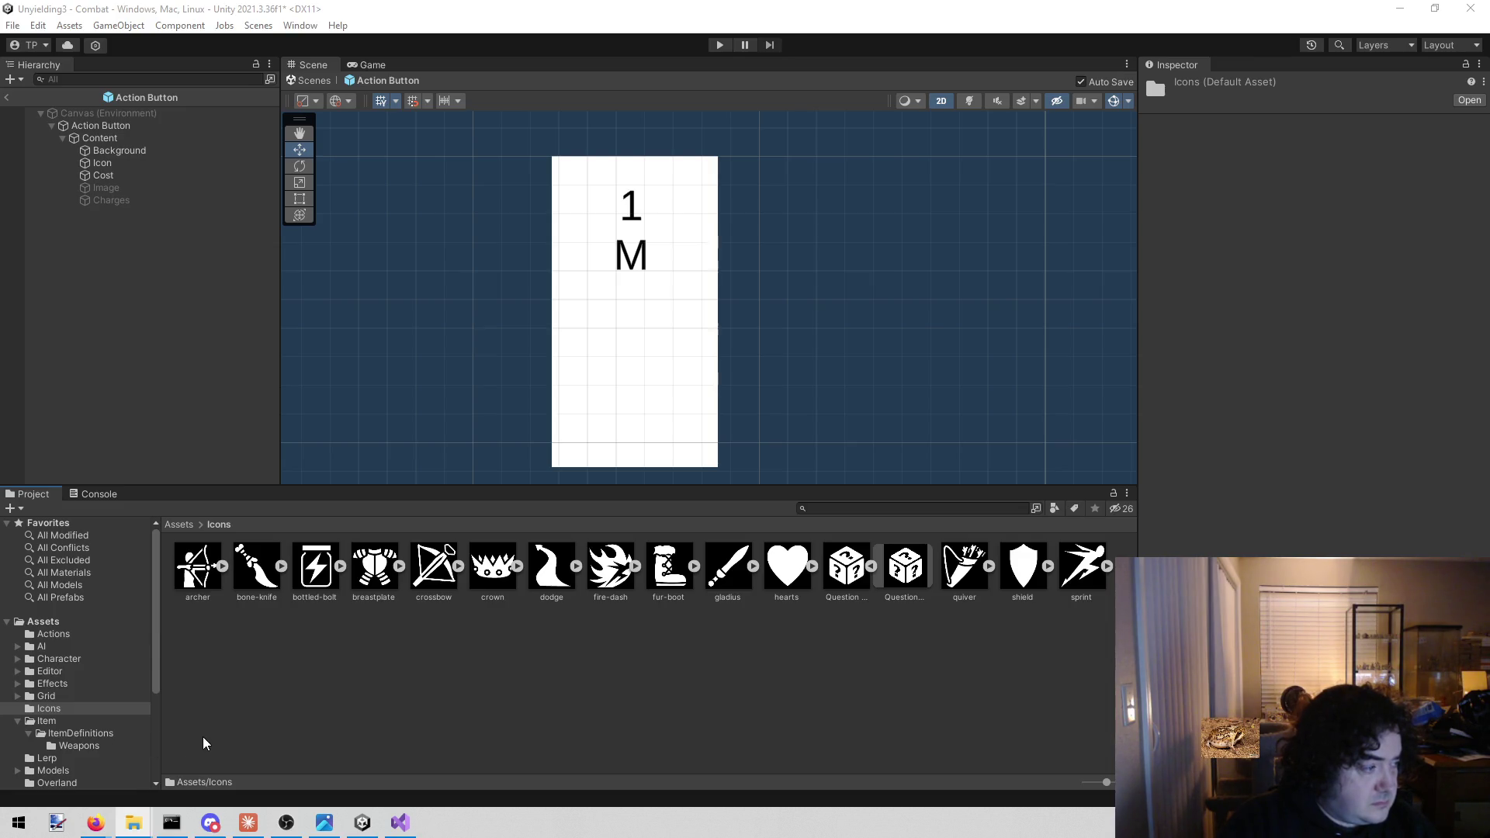
click(416, 711)
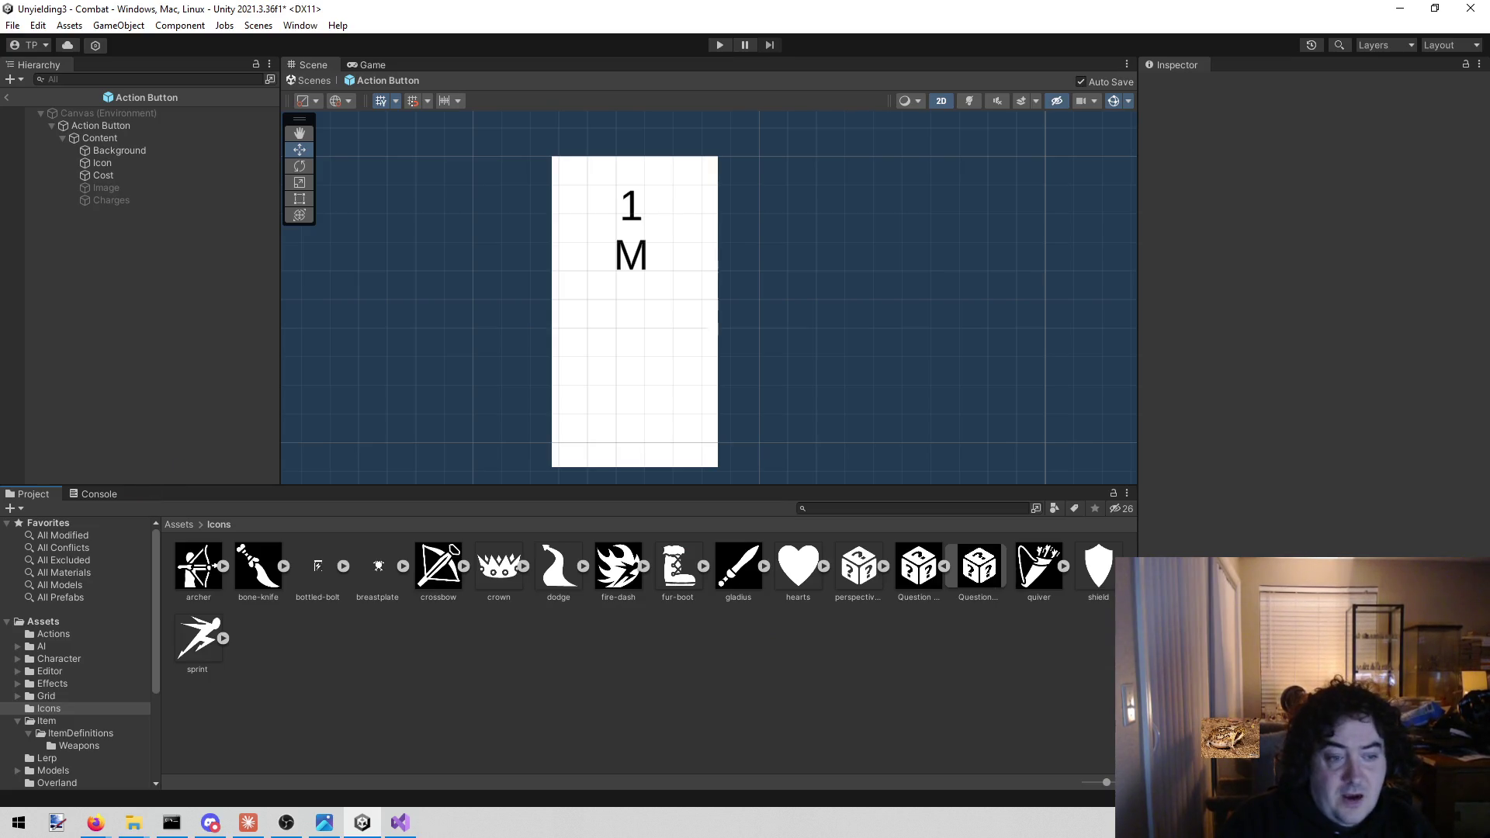
Reveal the archer icon file in File Explorer via Show in Explorer
click(198, 568)
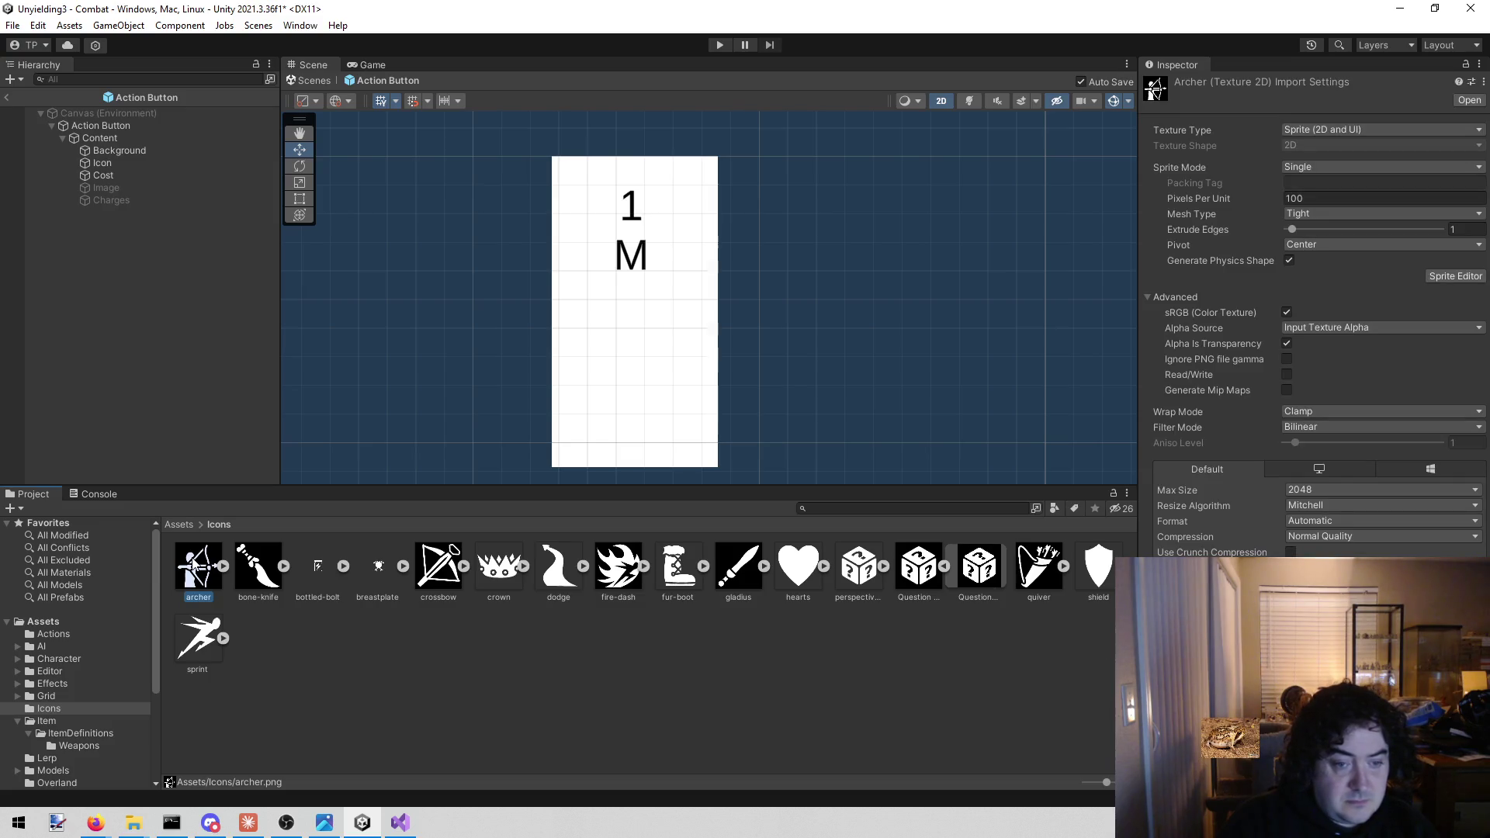
right_click(194, 570)
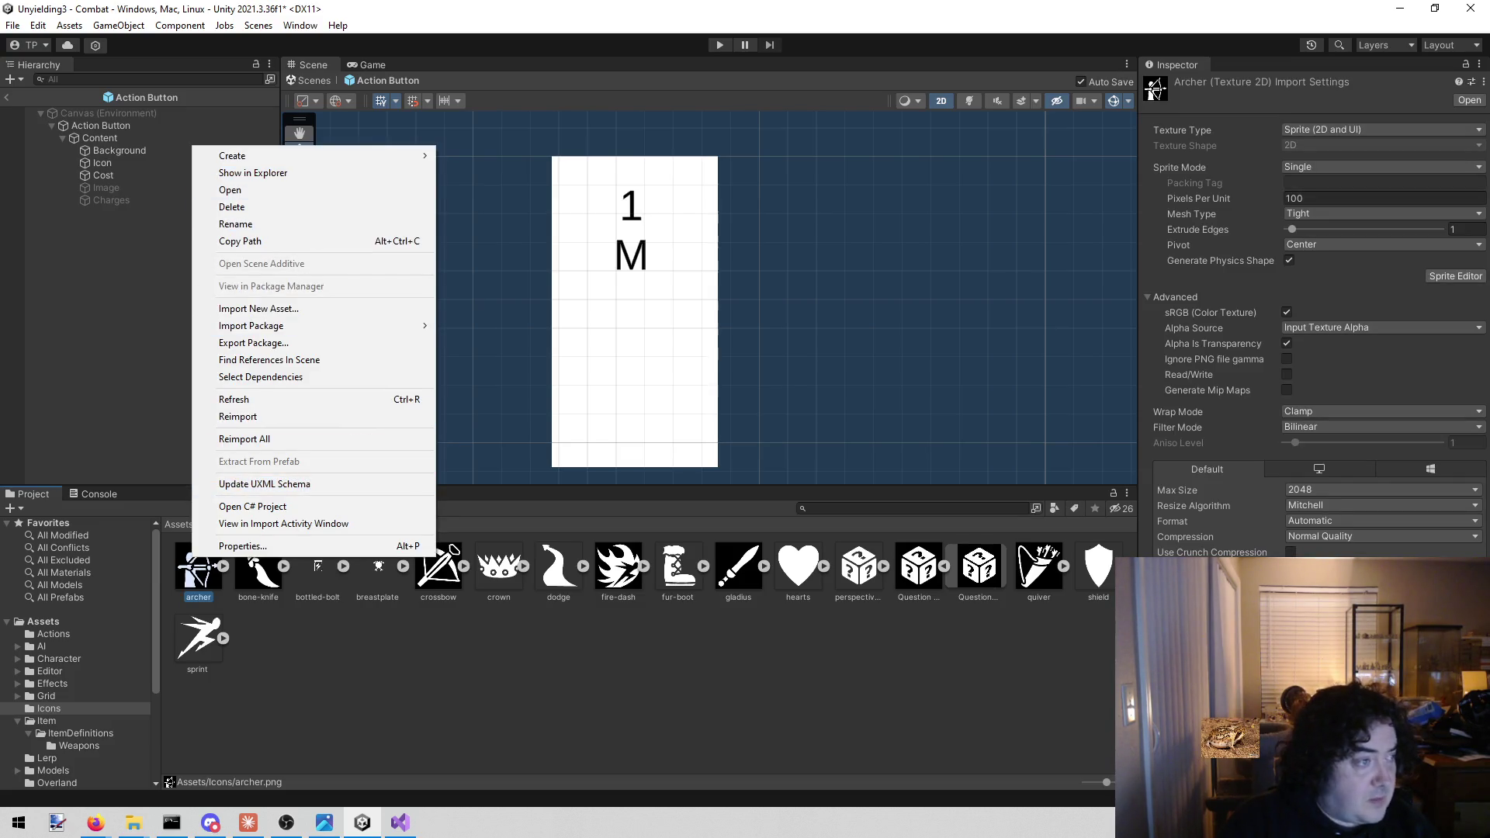
click(253, 173)
click(26, 255)
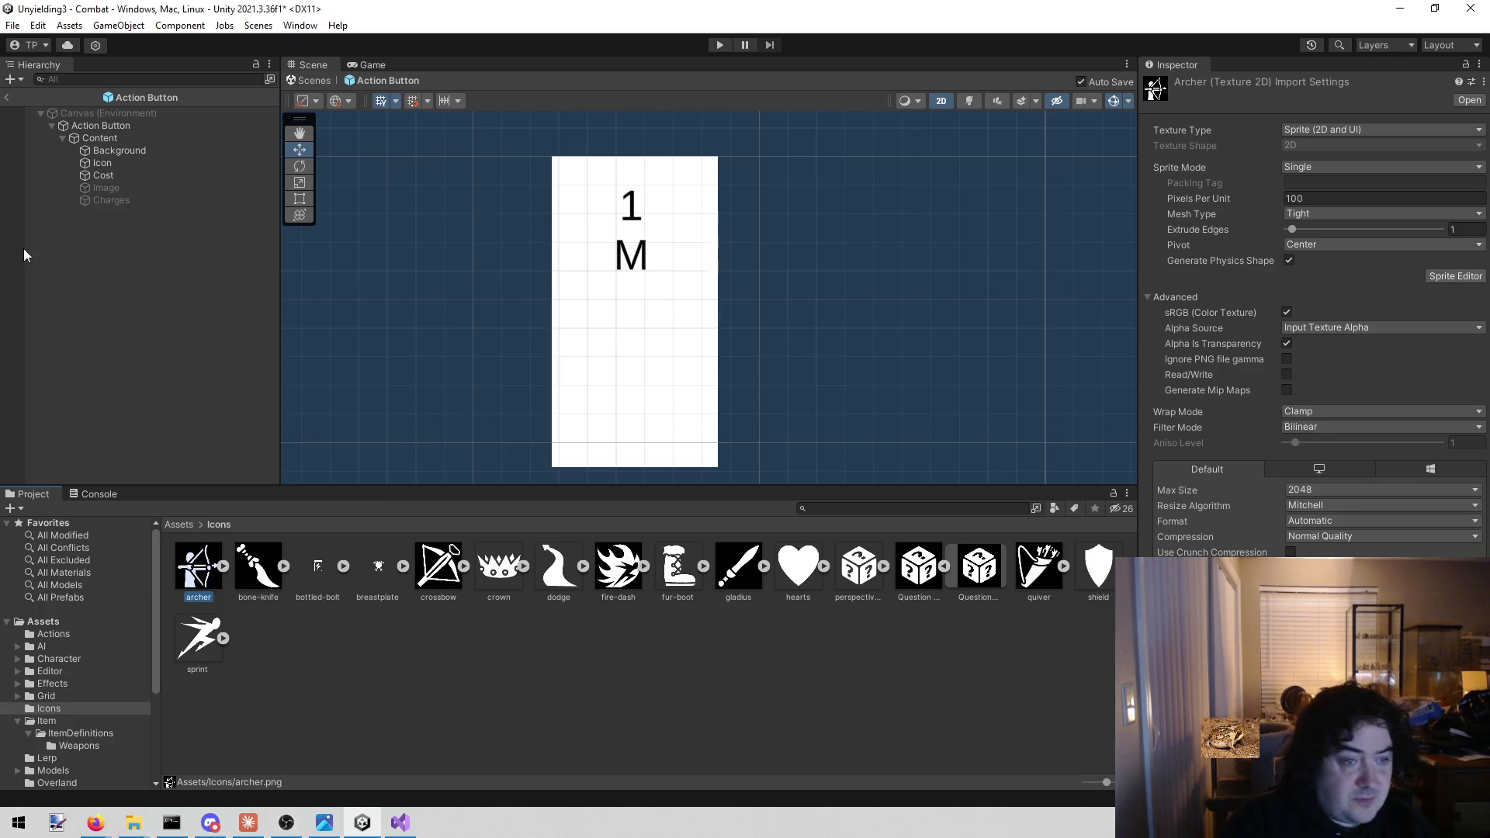
right_click(210, 566)
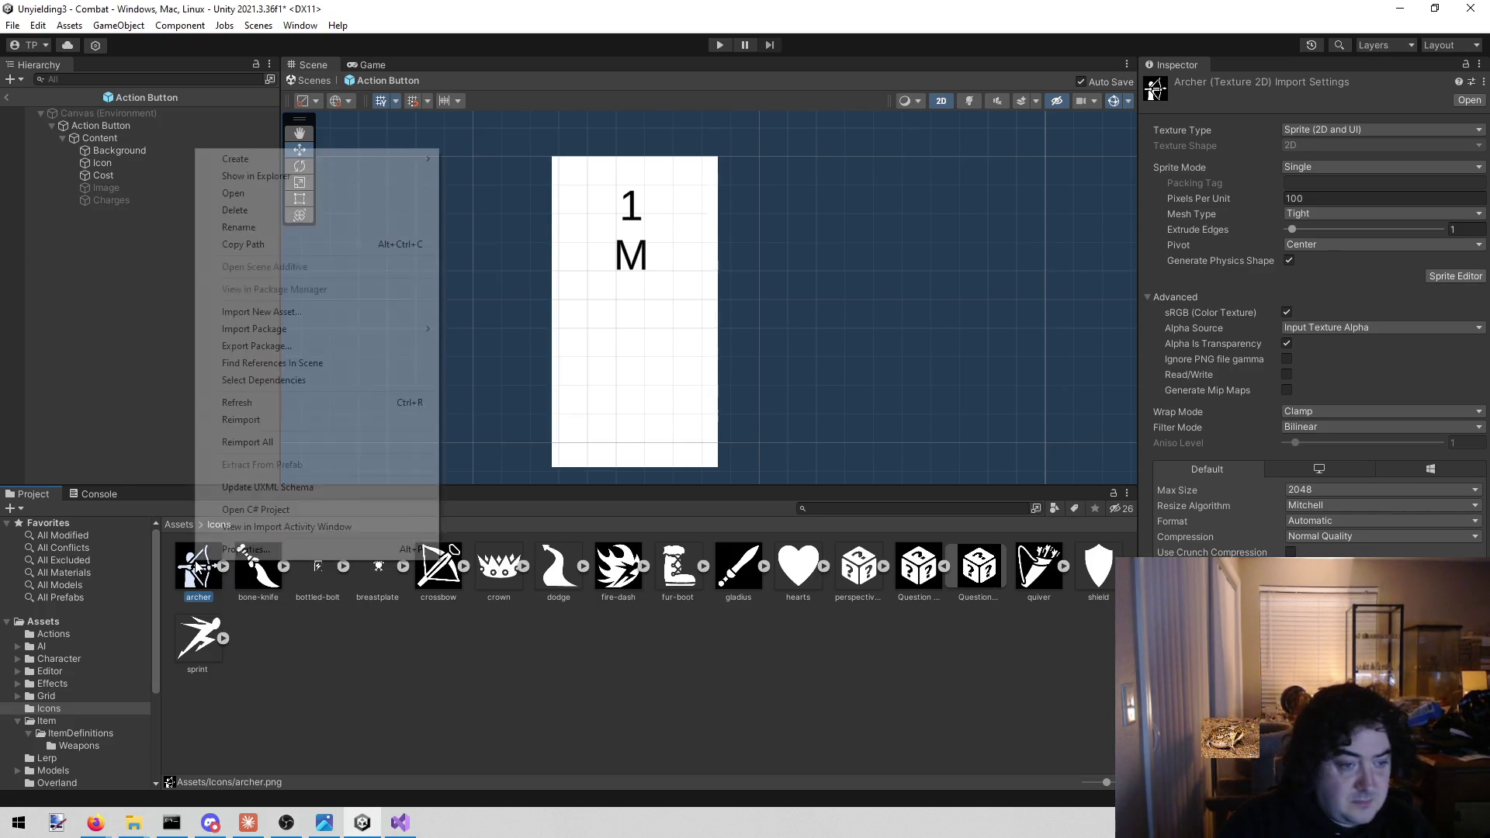
click(248, 176)
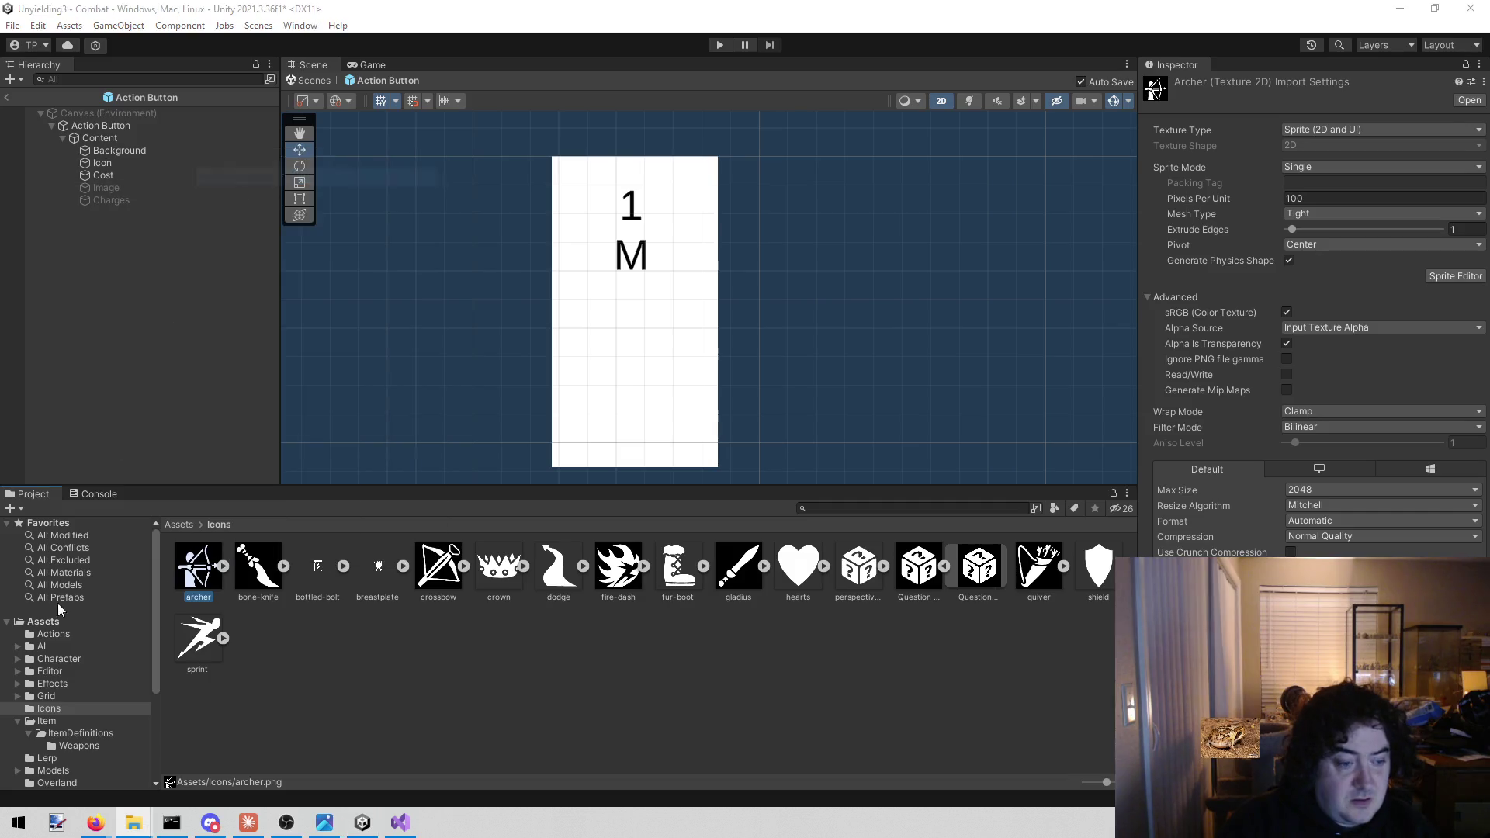
click(58, 821)
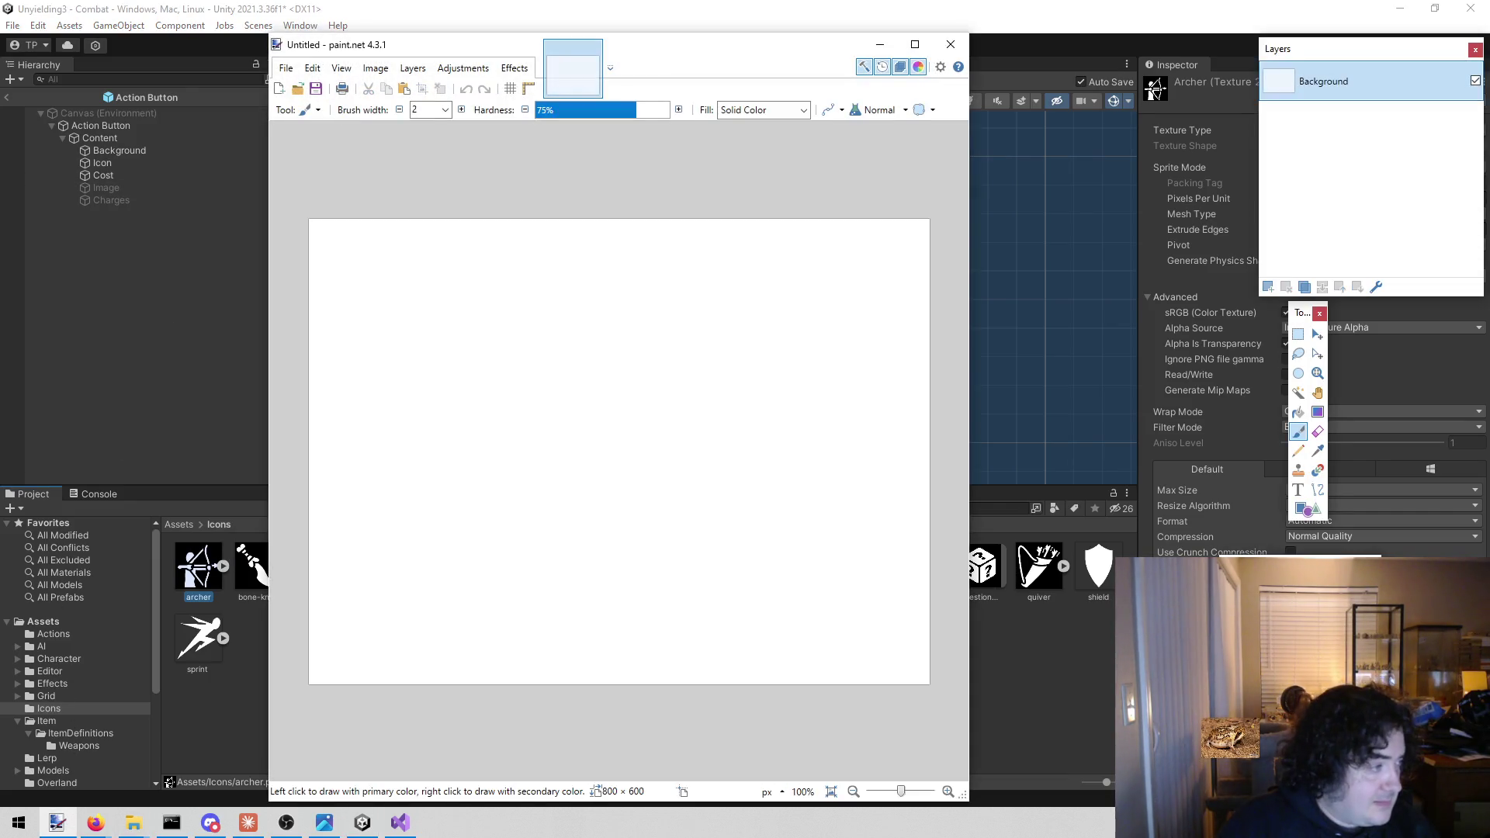
Open archer.png, erase its black background, save it, then return to File Explorer
drag(58, 821, 843, 318)
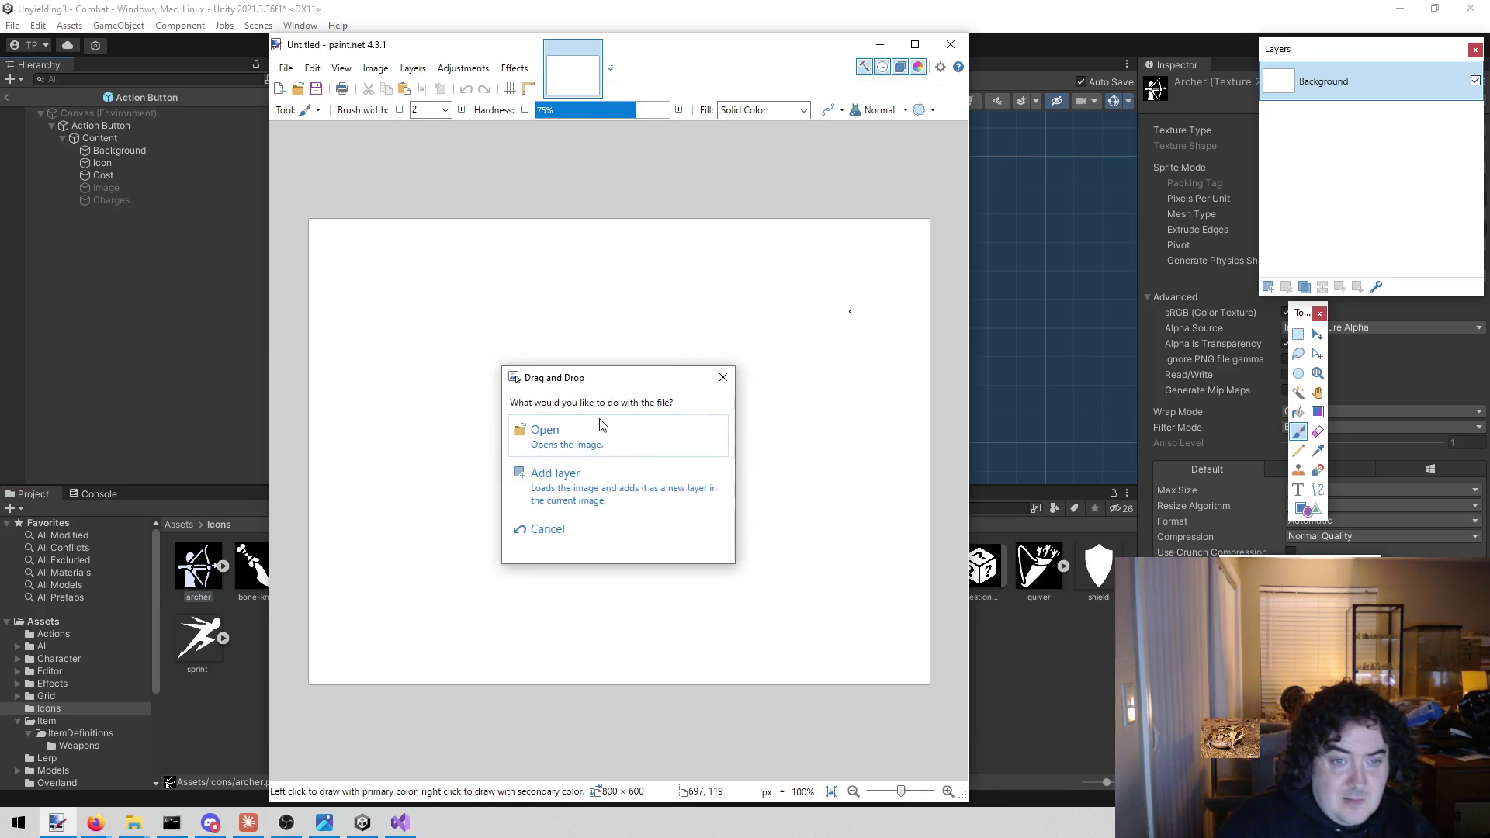
click(604, 423)
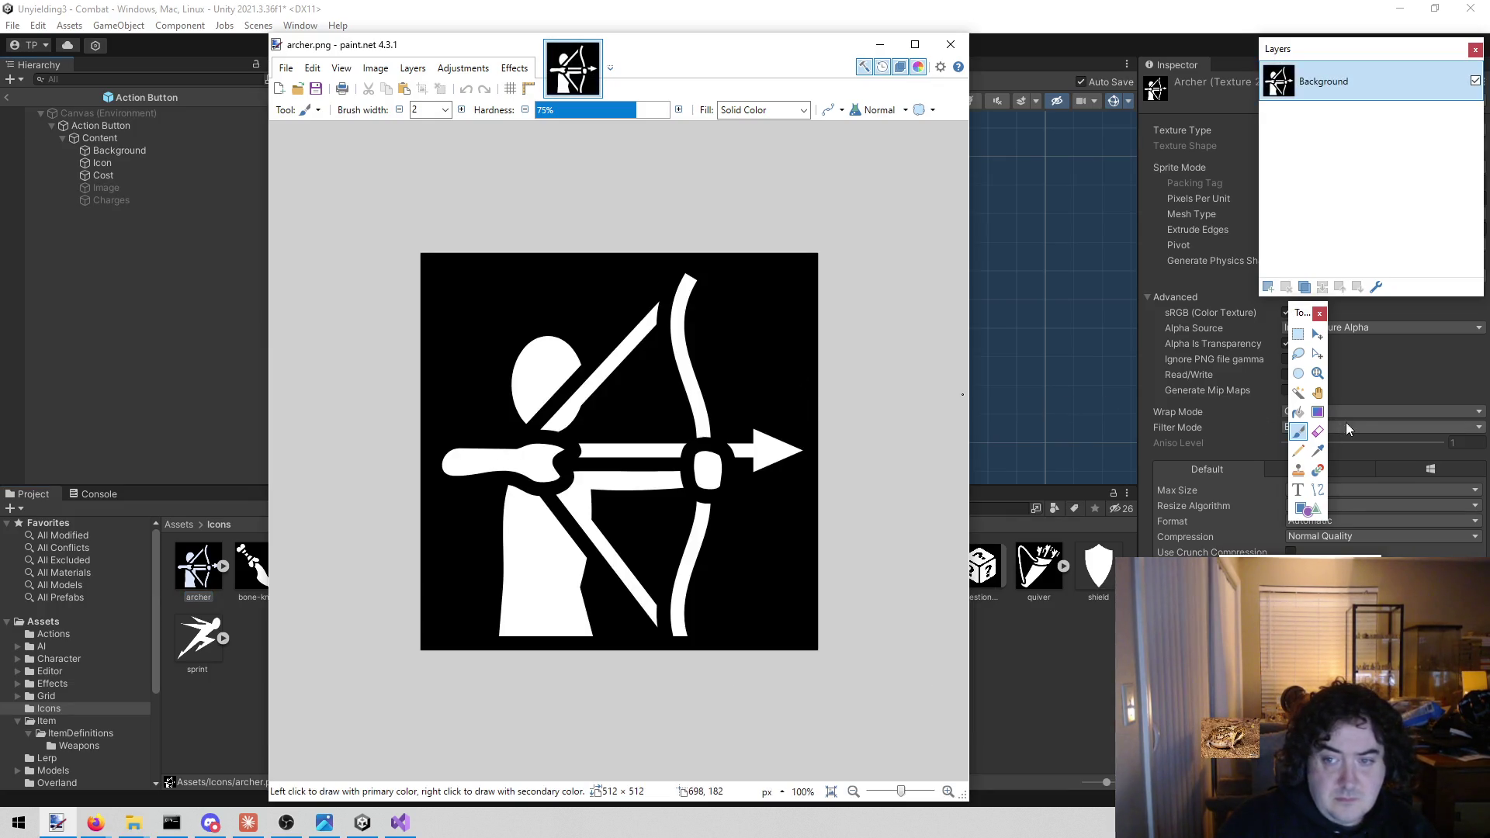
click(1298, 393)
key(Delete)
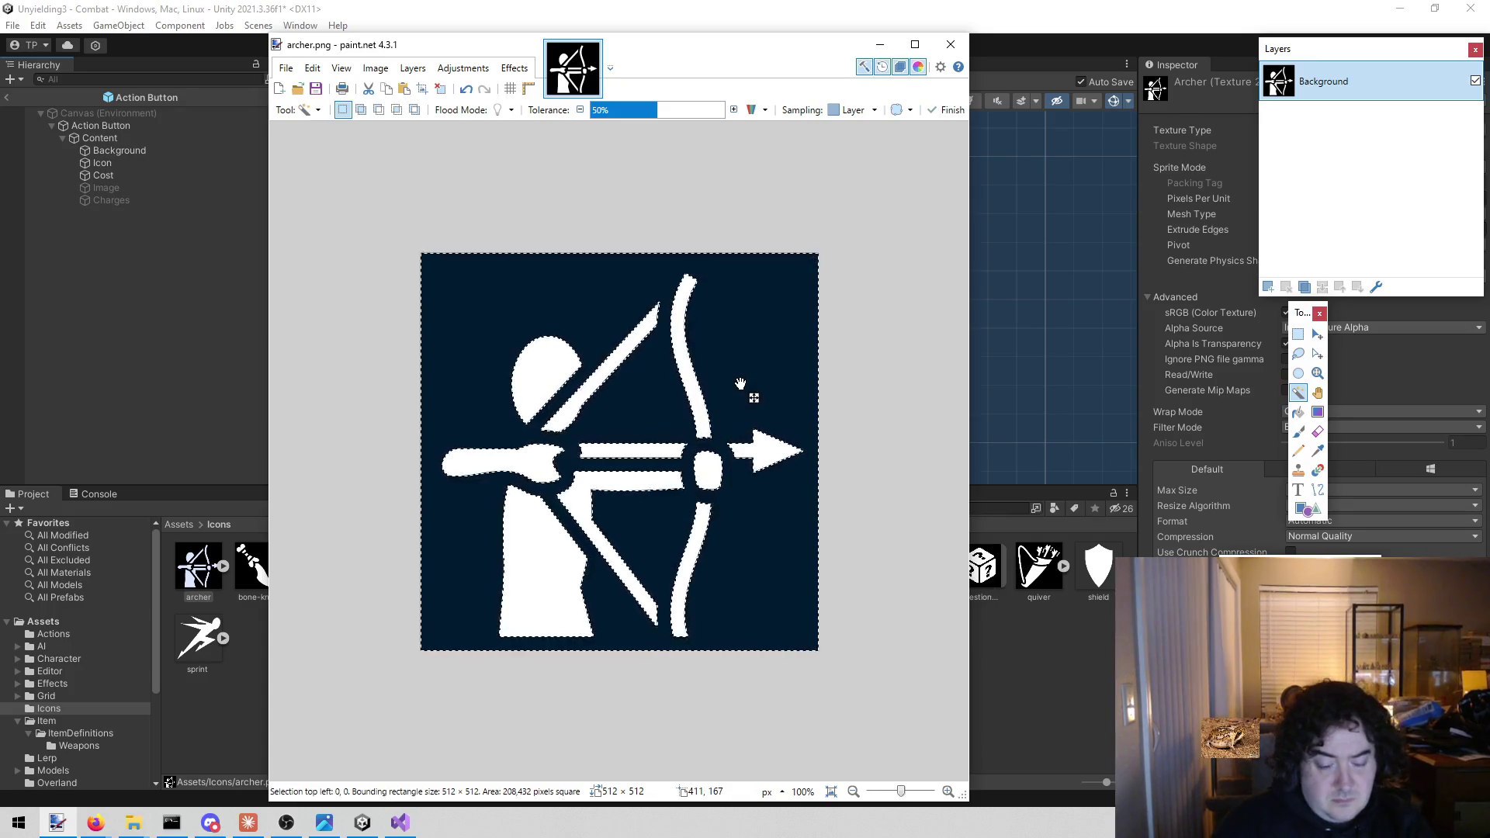
key(ctrl+s)
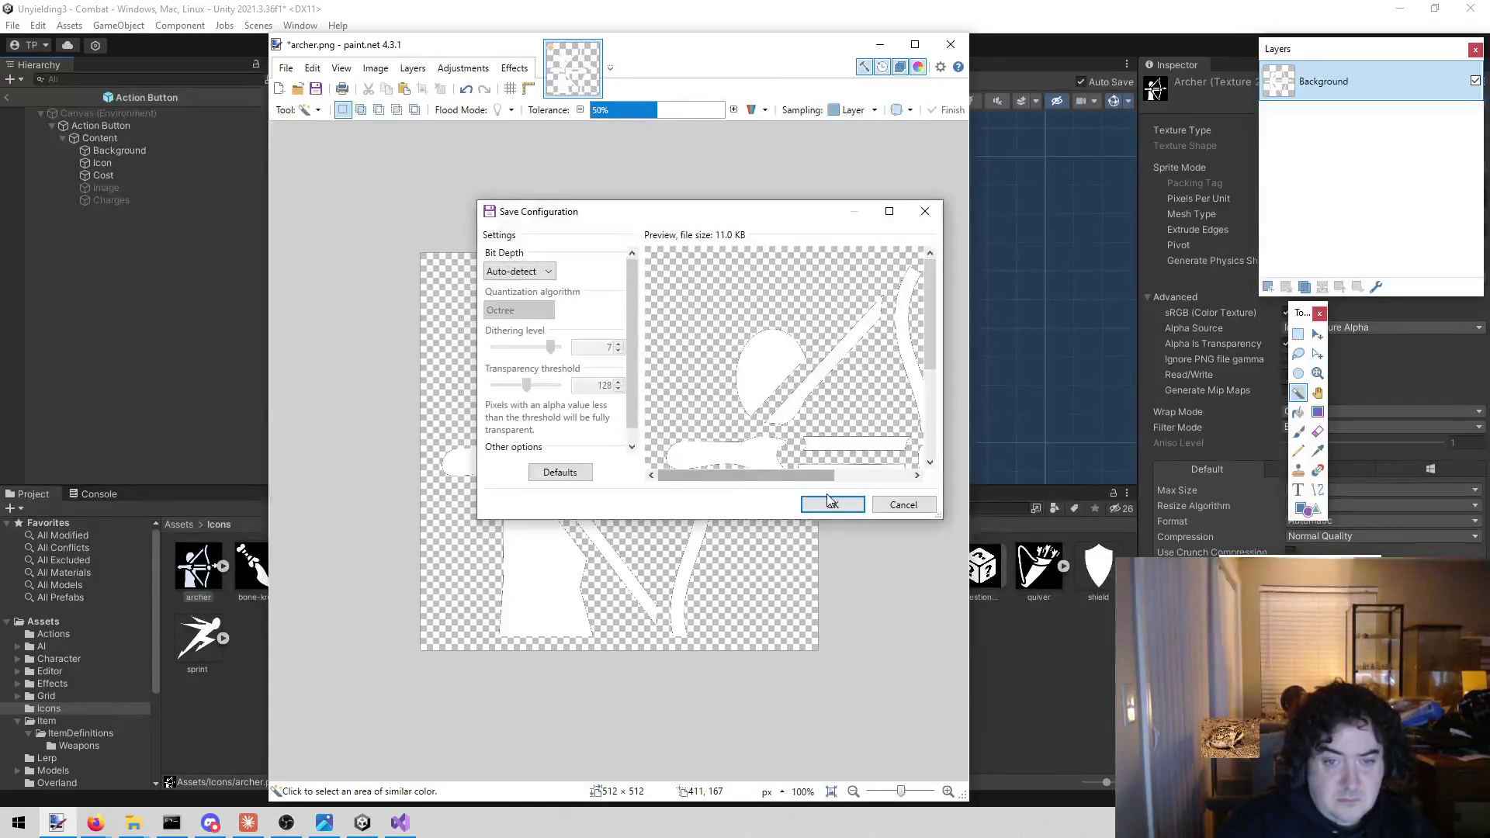
click(833, 506)
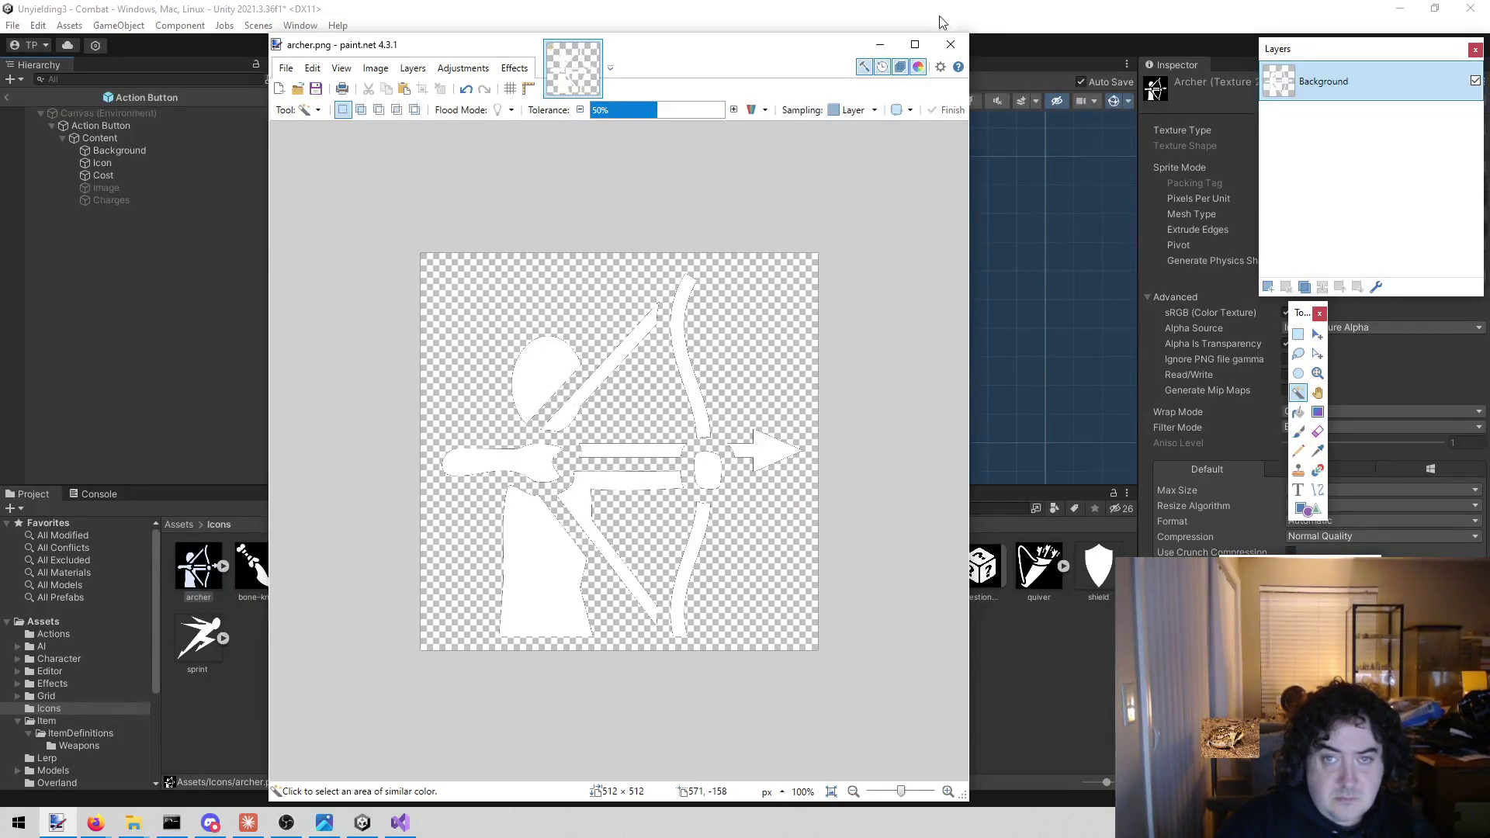
click(951, 44)
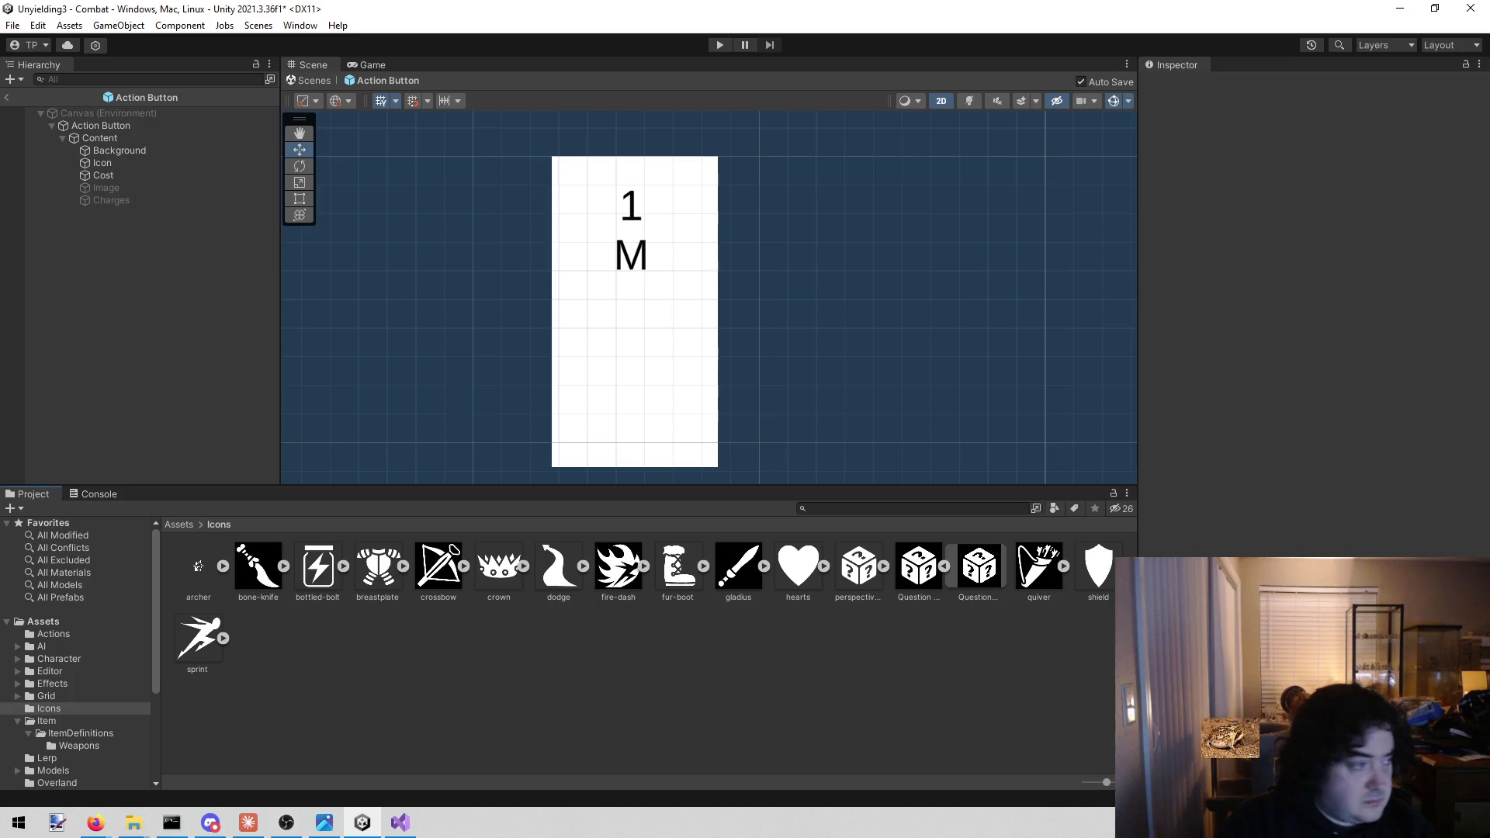
click(133, 822)
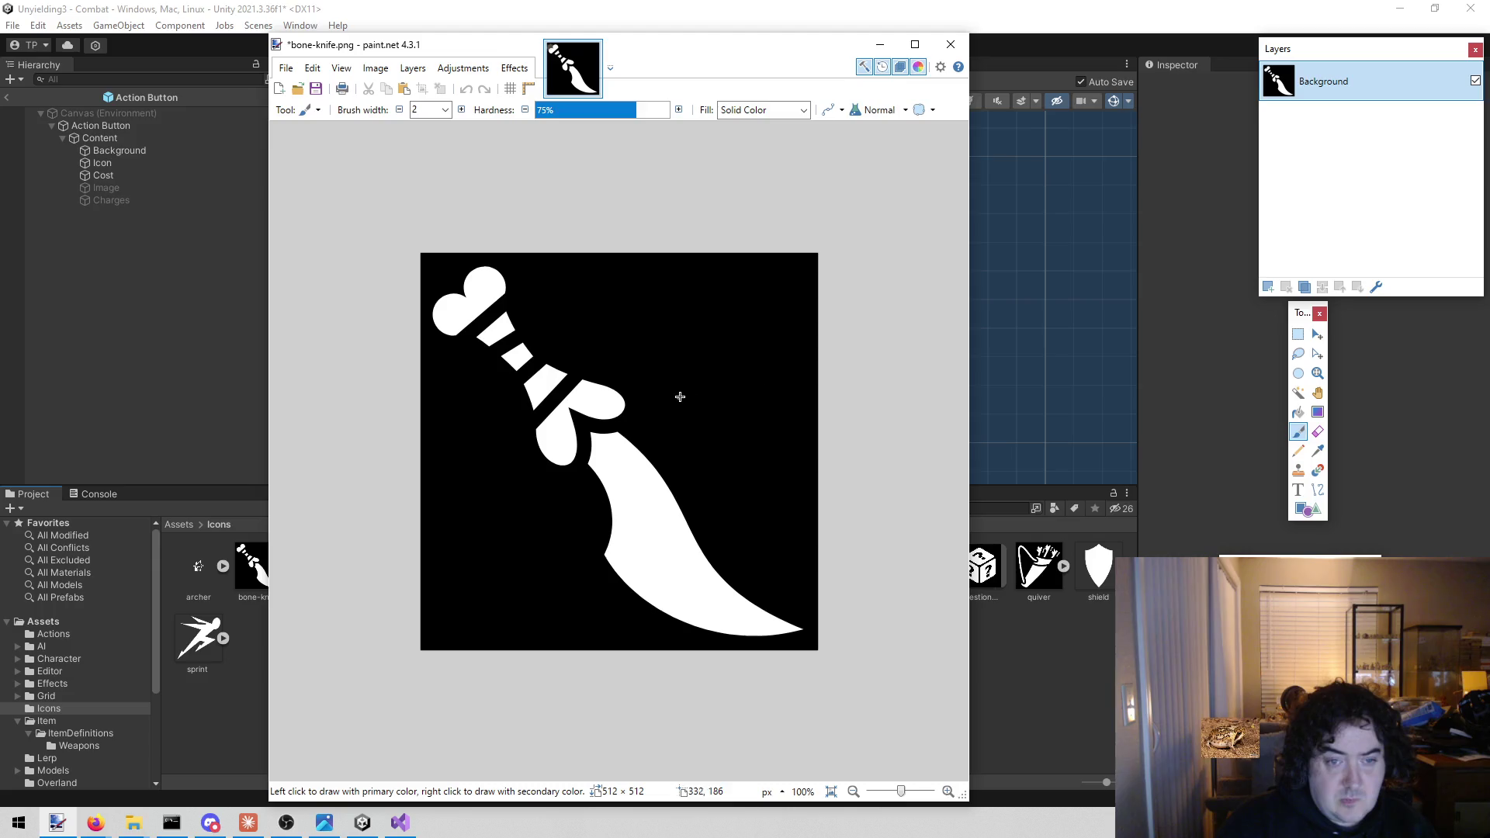
Make the bone-knife image's black background transparent with the Magic Wand and save the PNG
click(1298, 393)
click(739, 370)
key(Delete)
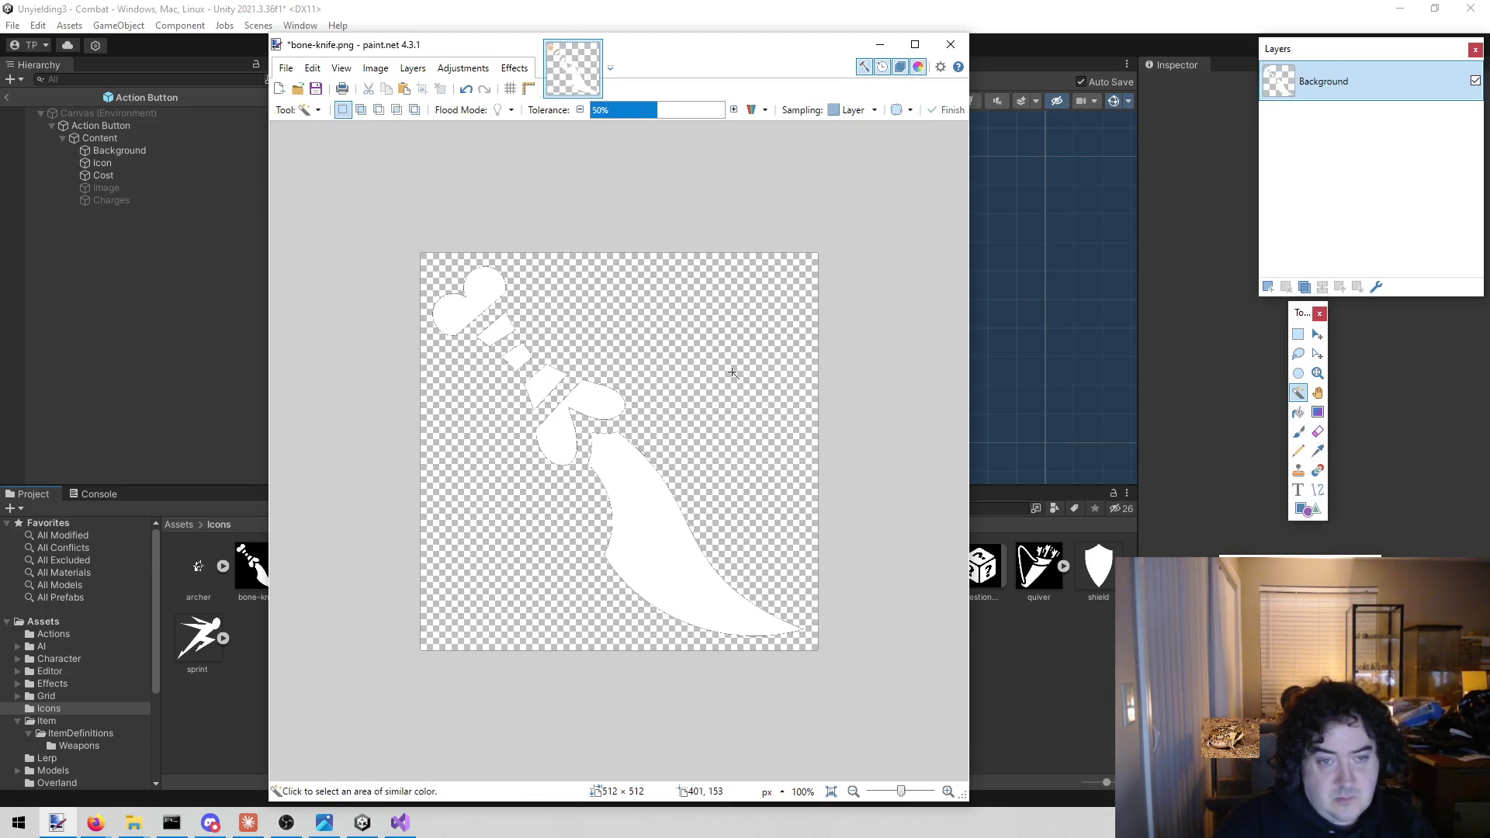
key(ctrl+s)
click(824, 505)
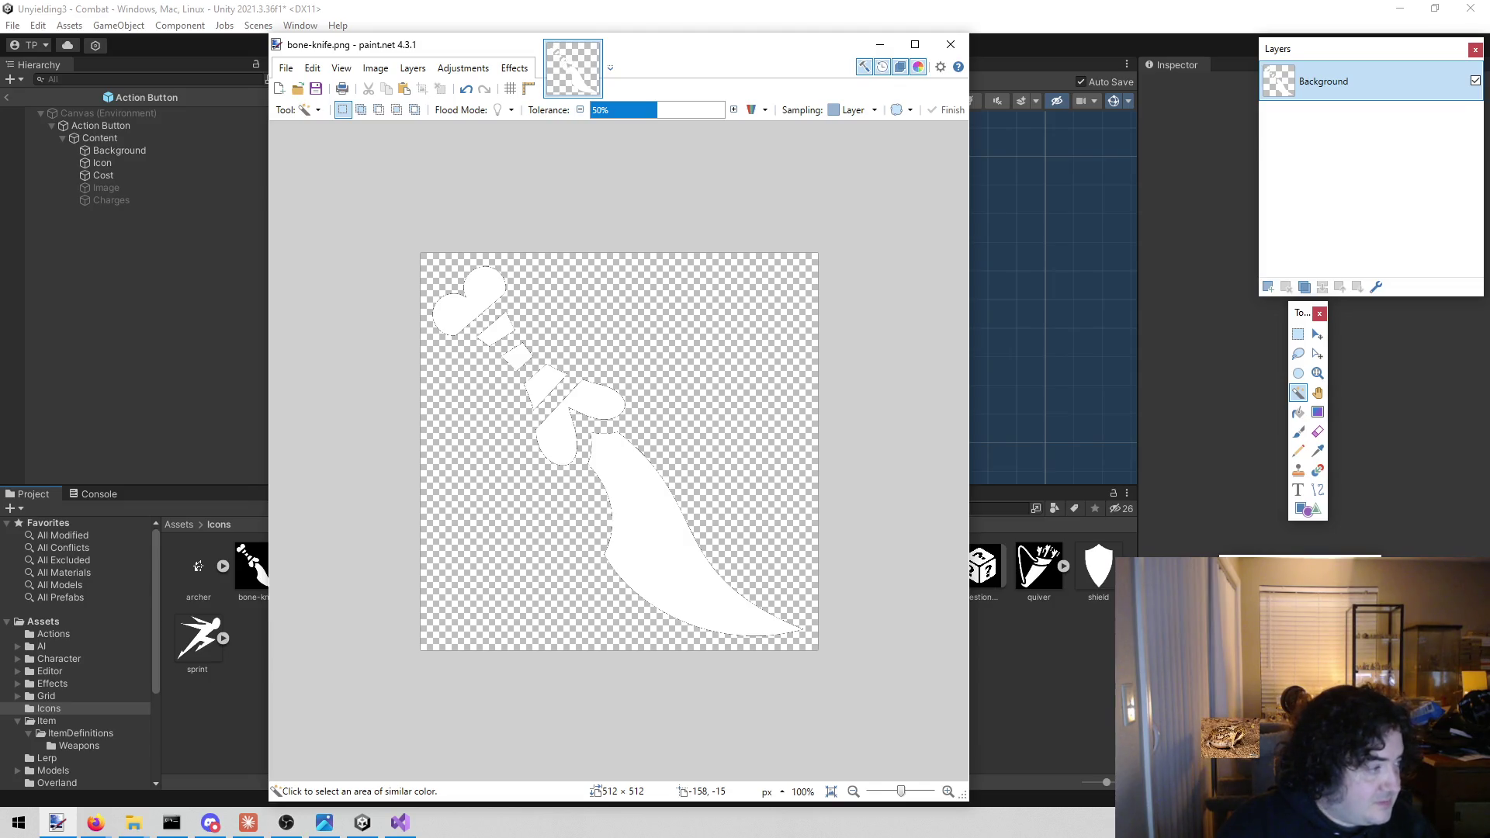
Load the crossbow icon and make its background, black gem and diagonal bolt transparent, then save it
mouse_move(660, 51)
mouse_down()
mouse_move(1177, 51)
mouse_move(882, 57)
mouse_up()
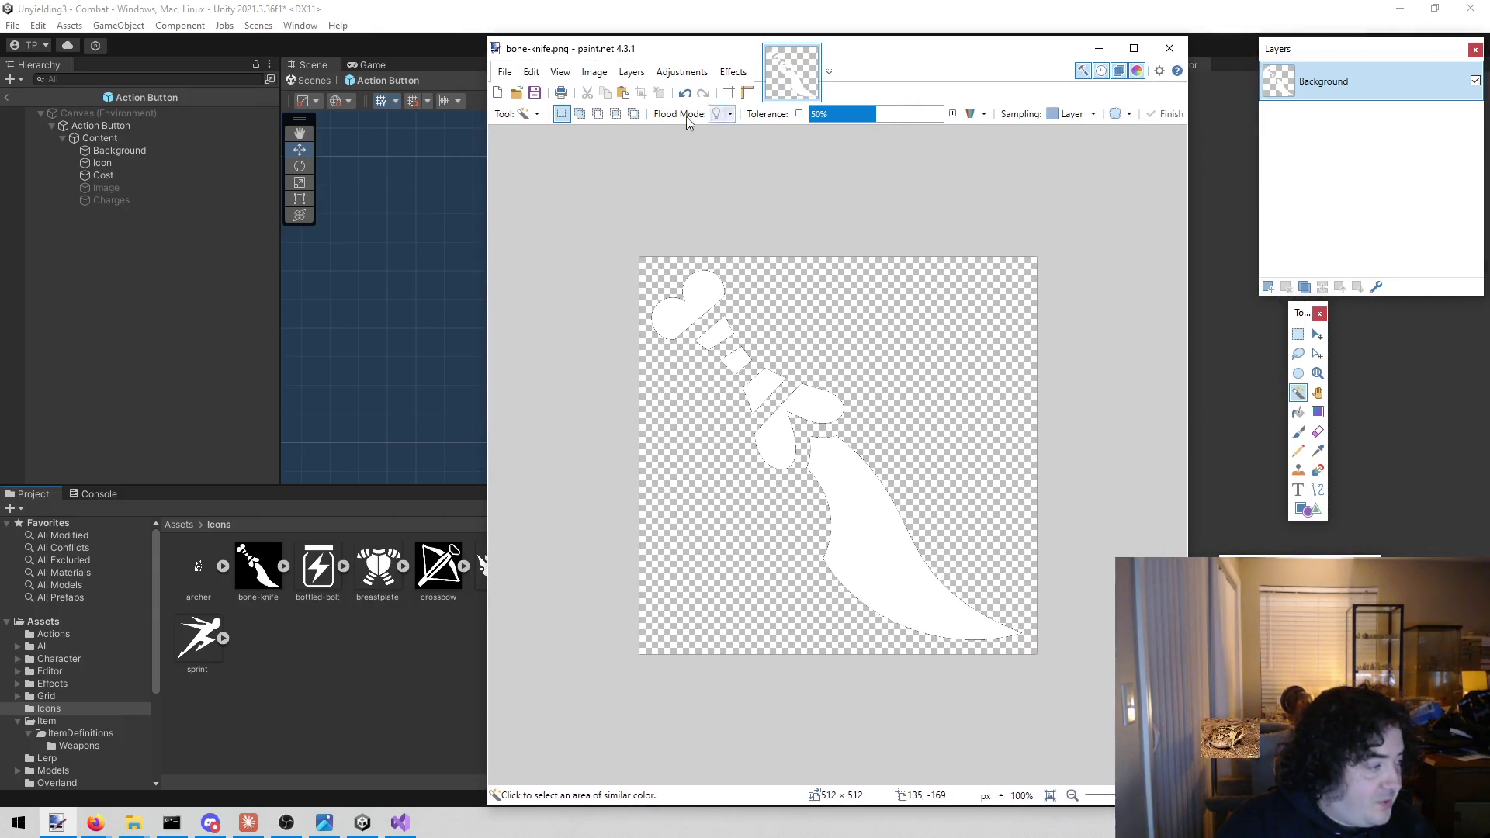
mouse_move(258, 566)
mouse_down()
mouse_move(302, 417)
mouse_move(720, 432)
mouse_up()
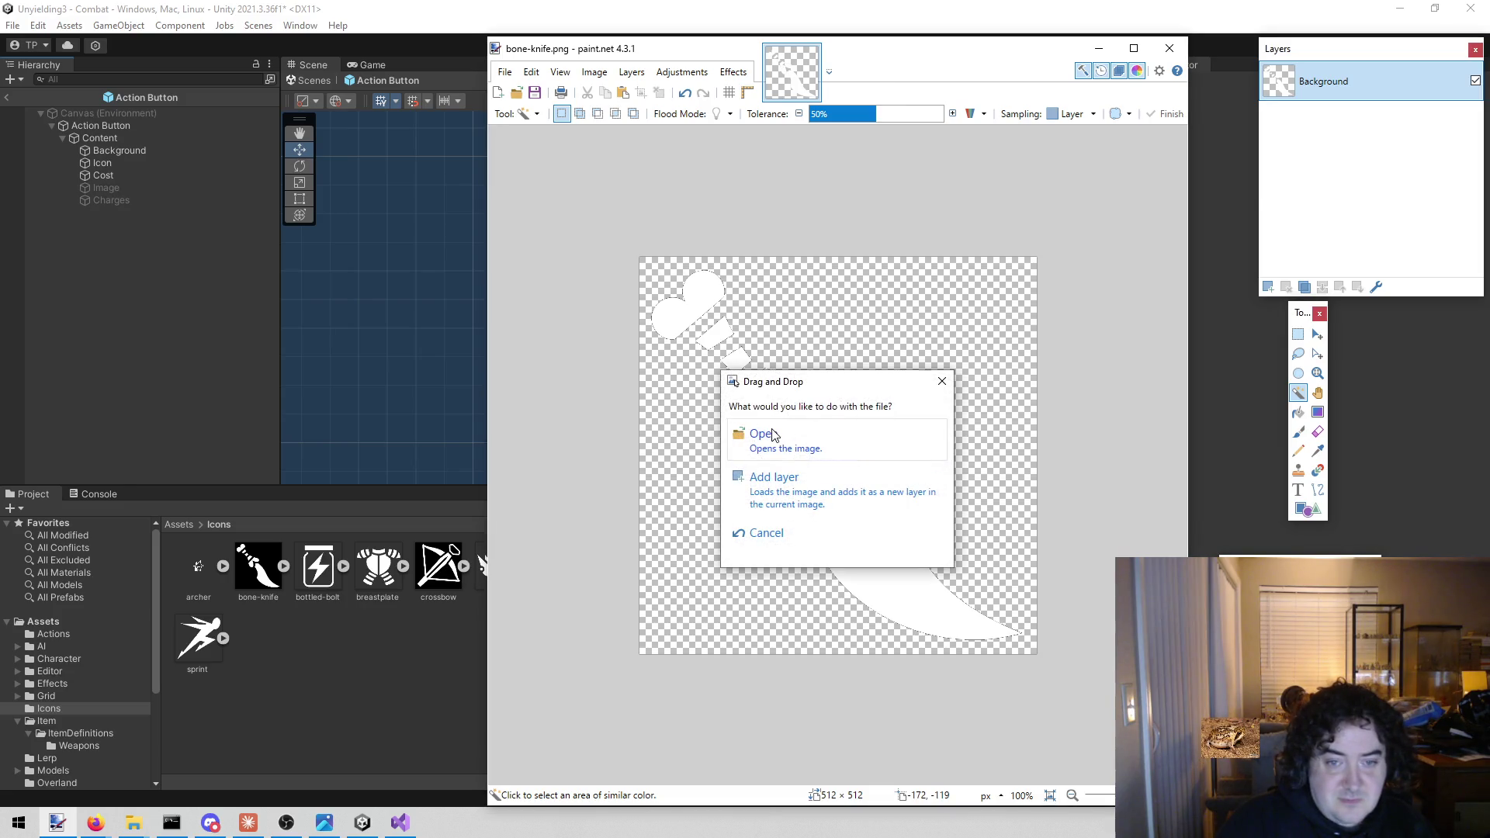
click(773, 435)
click(761, 402)
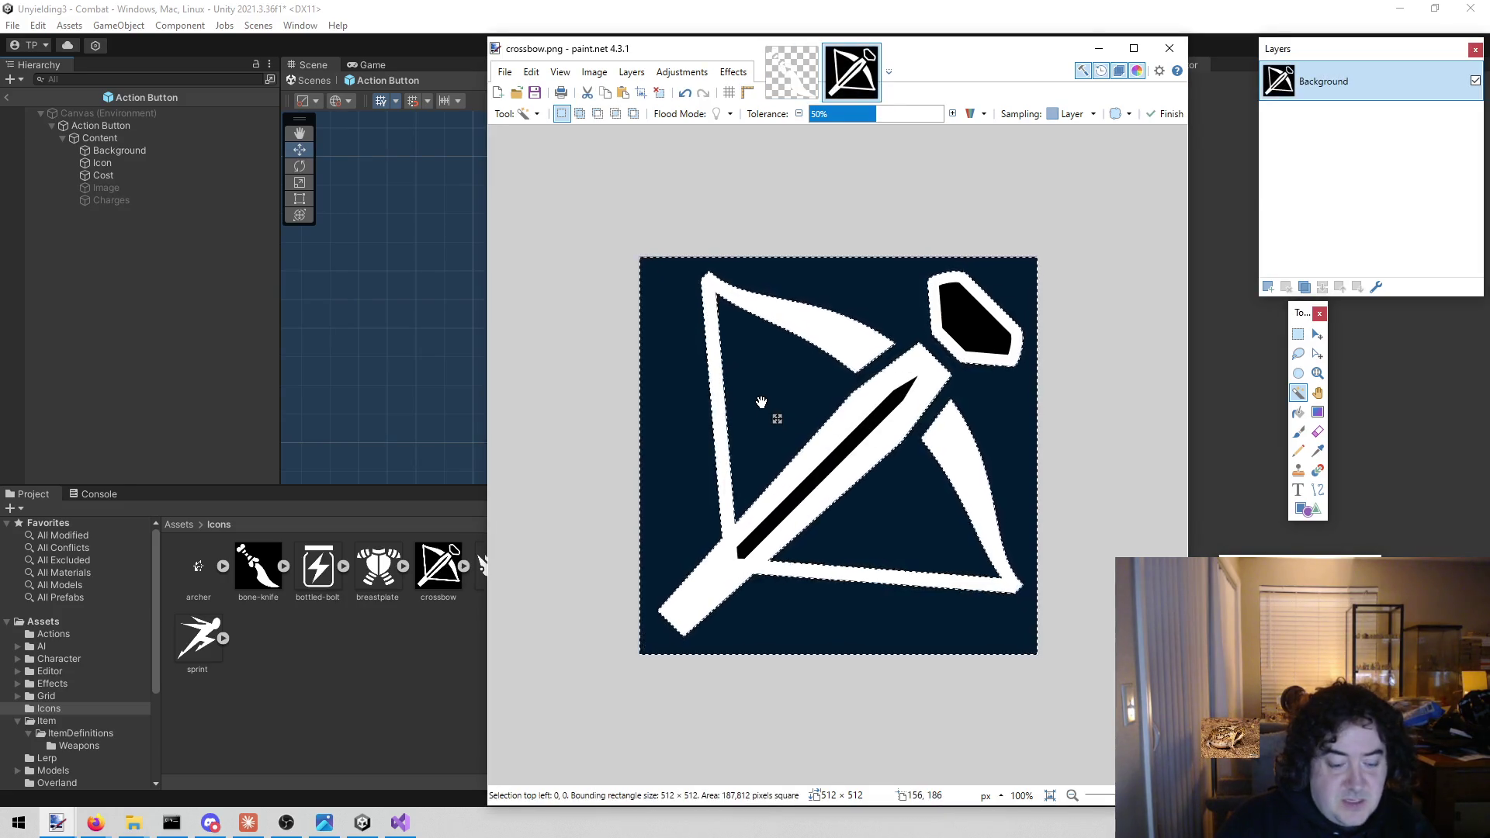
key(Delete)
click(962, 343)
key(Delete)
click(888, 403)
key(Delete)
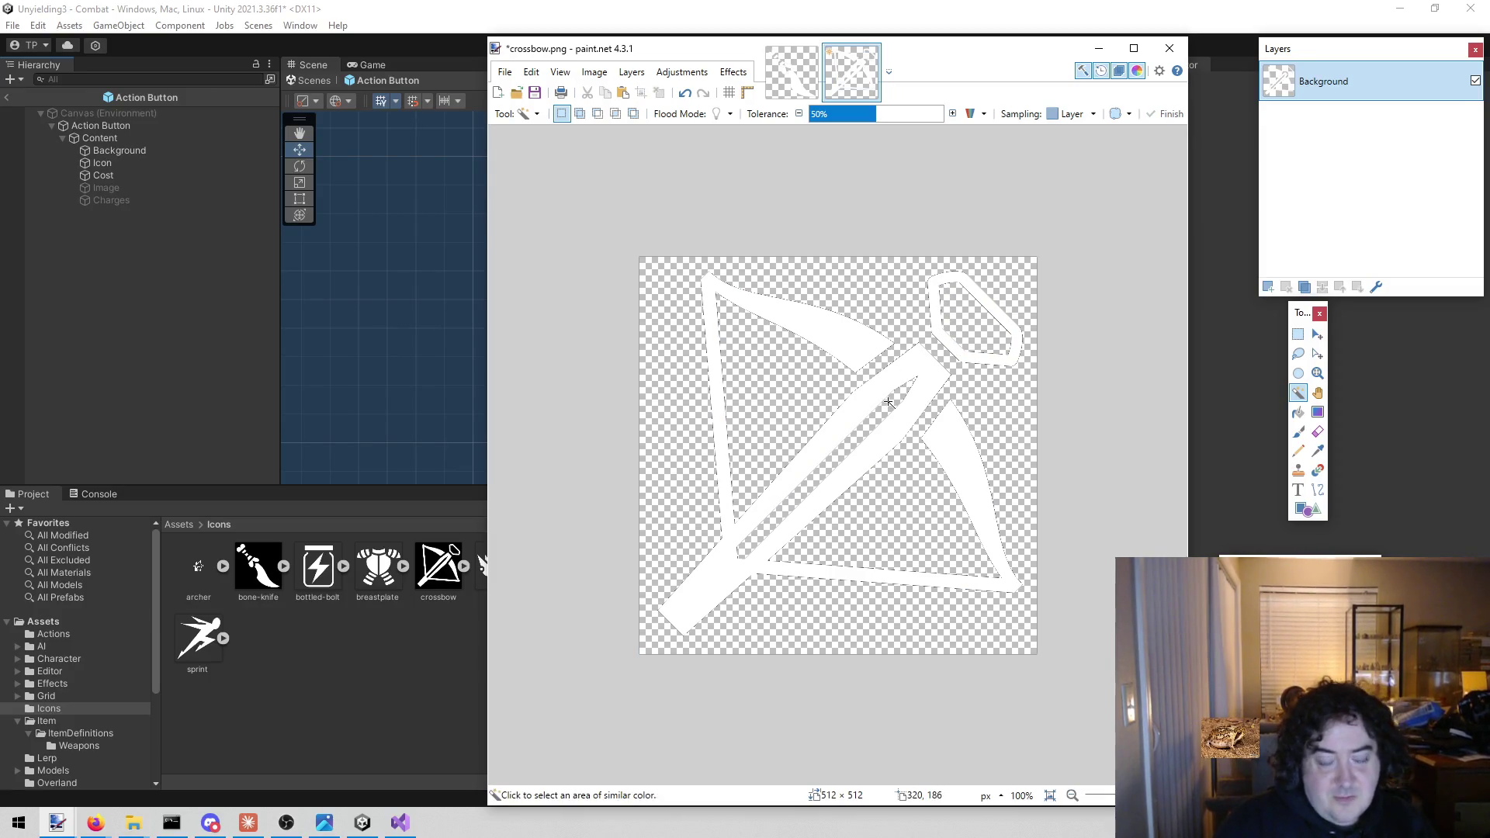
key(ctrl+s)
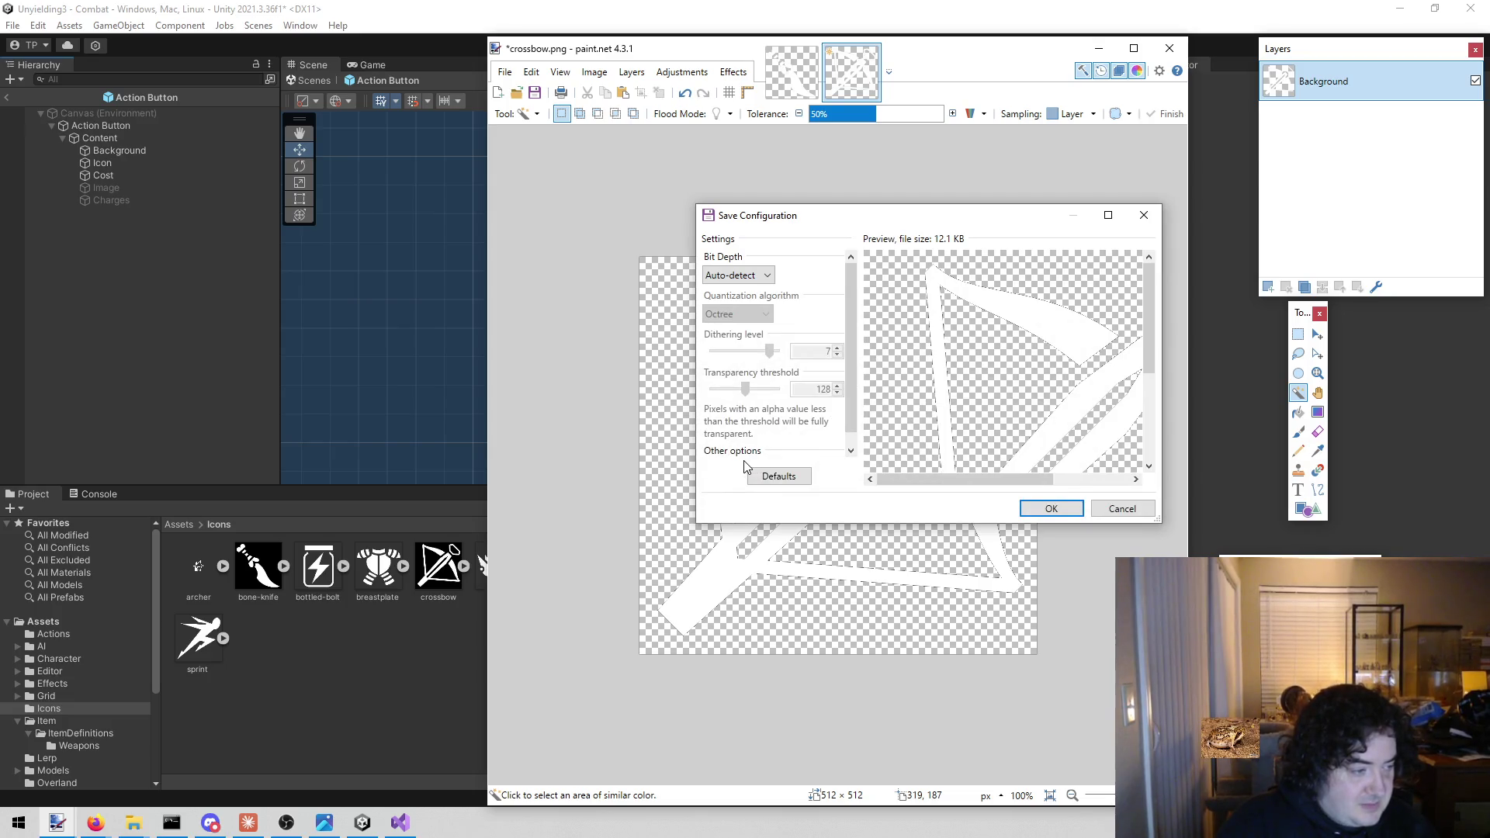
click(1052, 508)
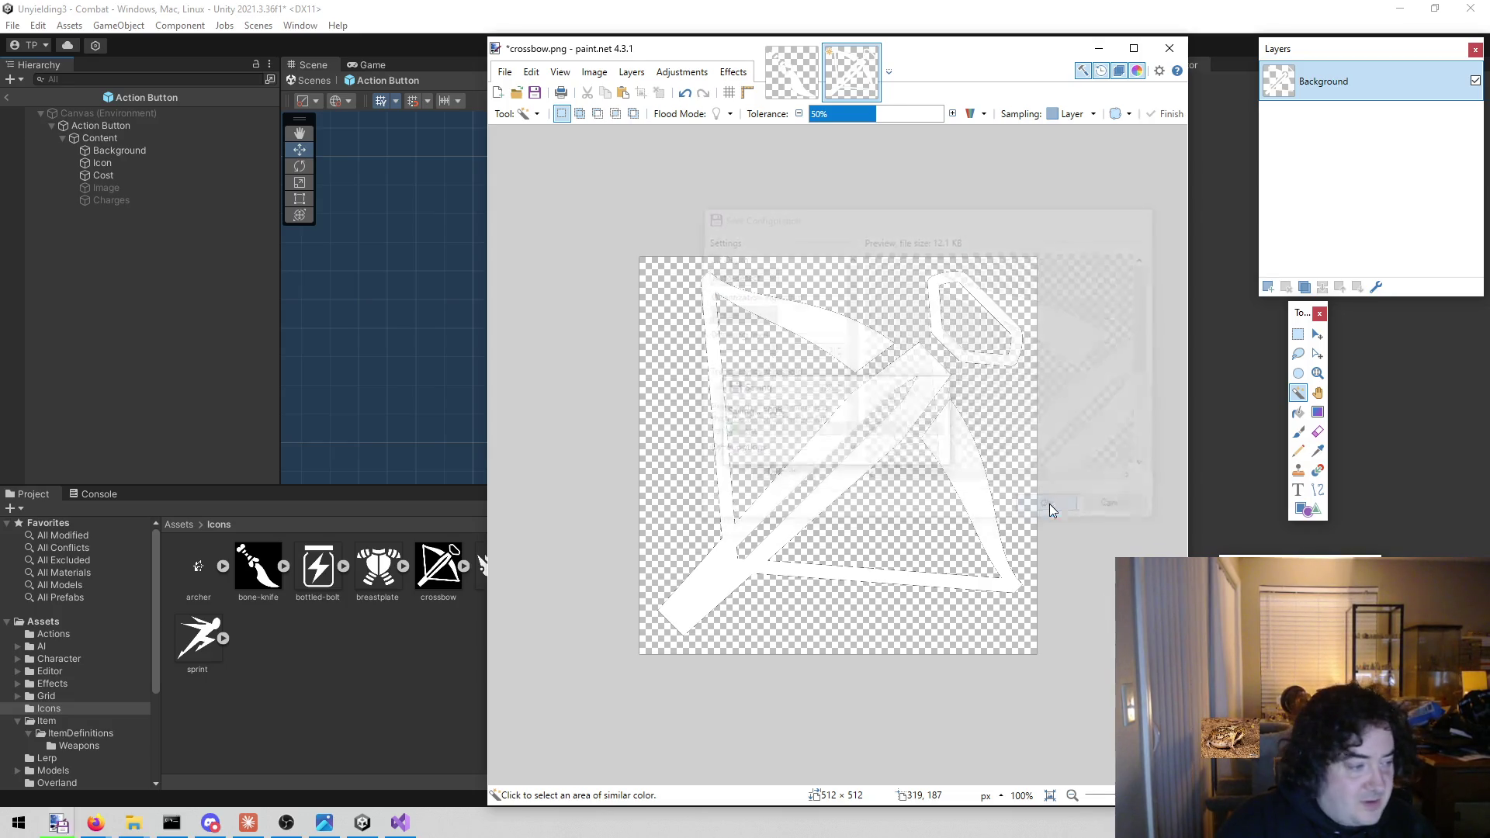
Load fire-dash.png, erase its dark background and black runner figure to transparency, and save it
mouse_move(710, 50)
mouse_down()
mouse_move(1093, 107)
mouse_move(714, 104)
mouse_move(686, 81)
mouse_up()
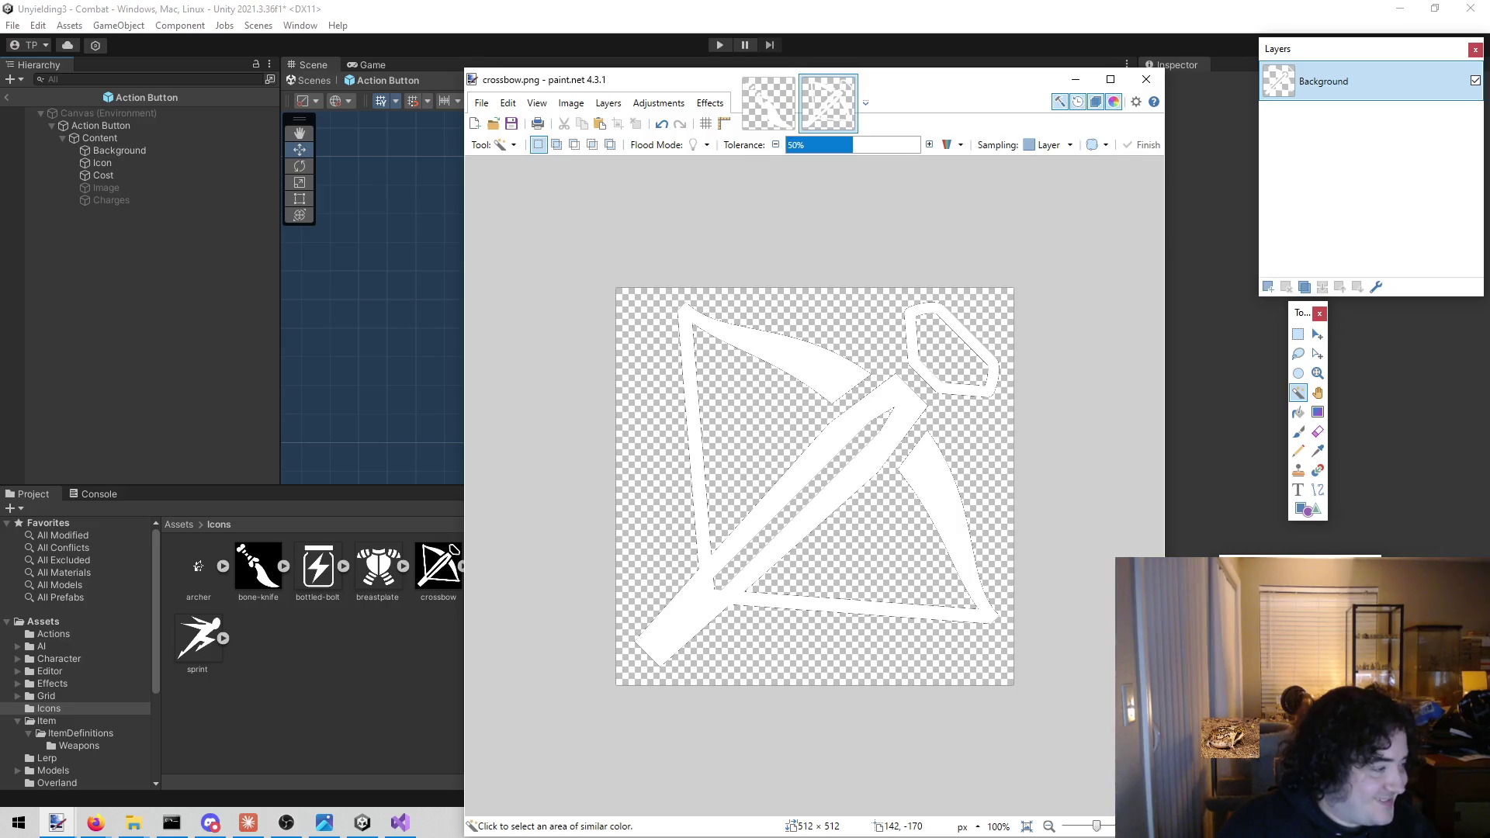
drag(439, 570, 825, 526)
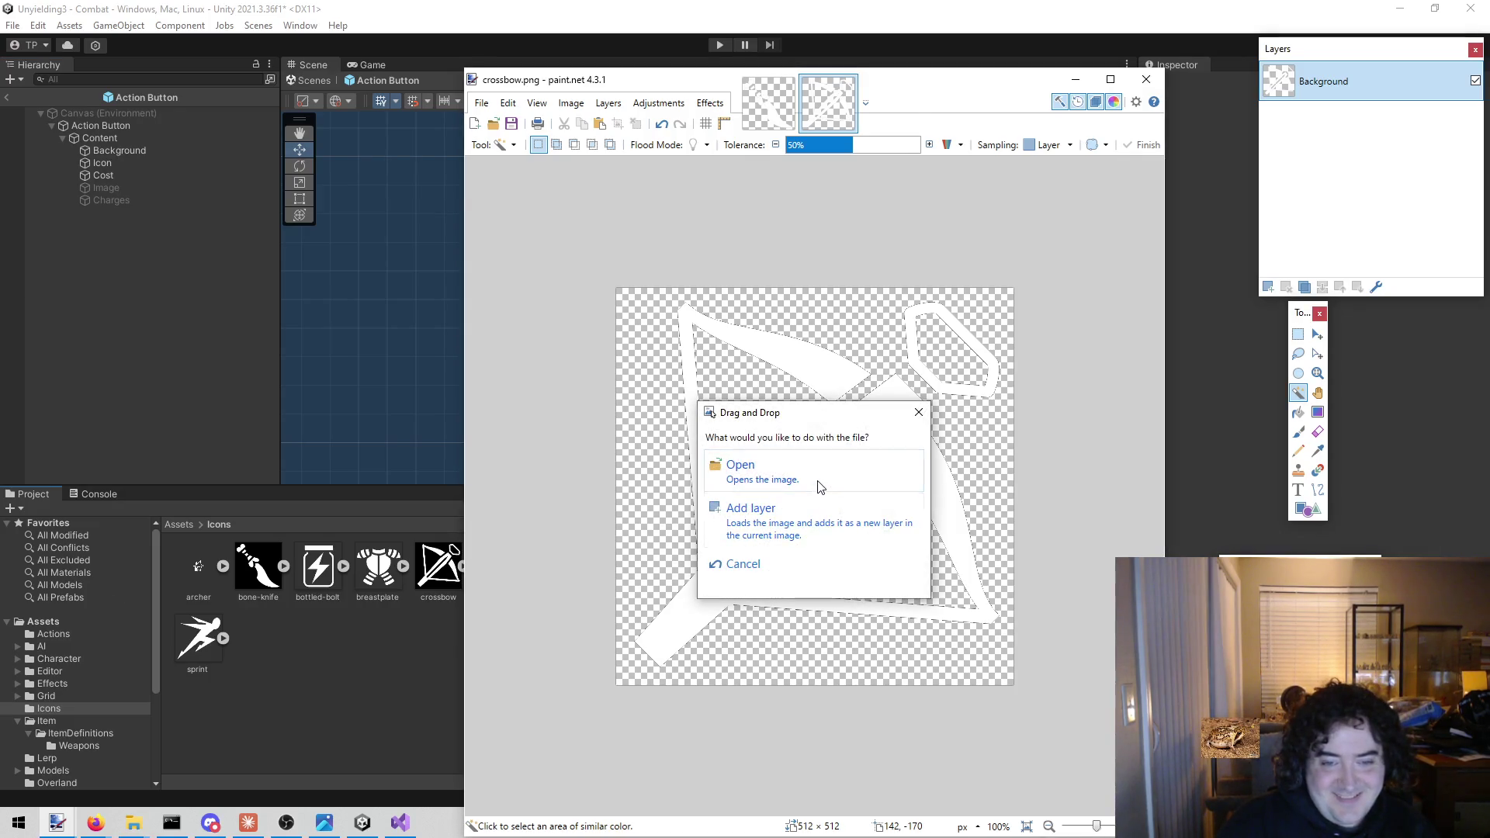
click(821, 487)
click(825, 385)
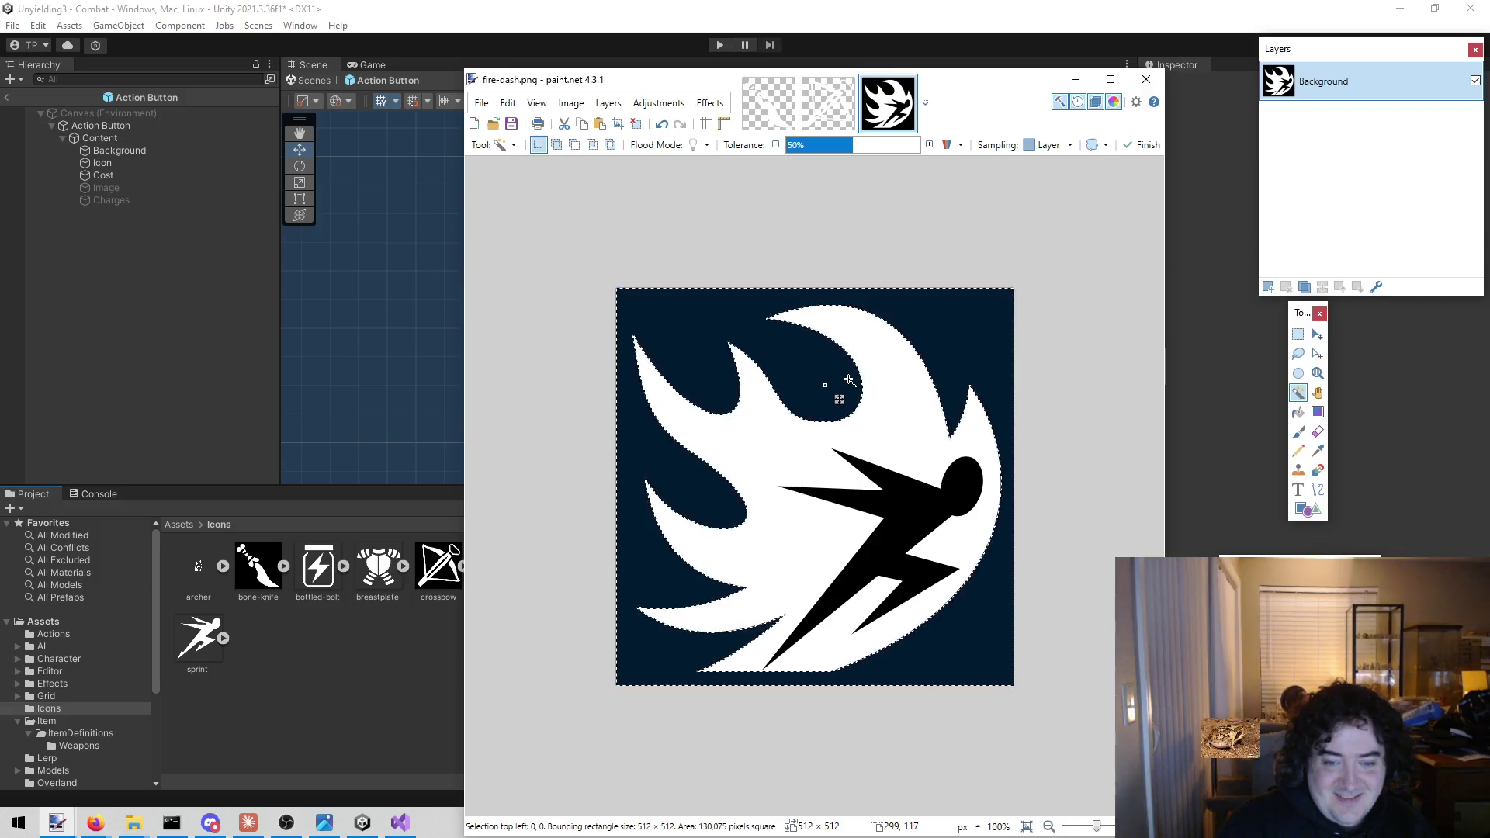
key(Delete)
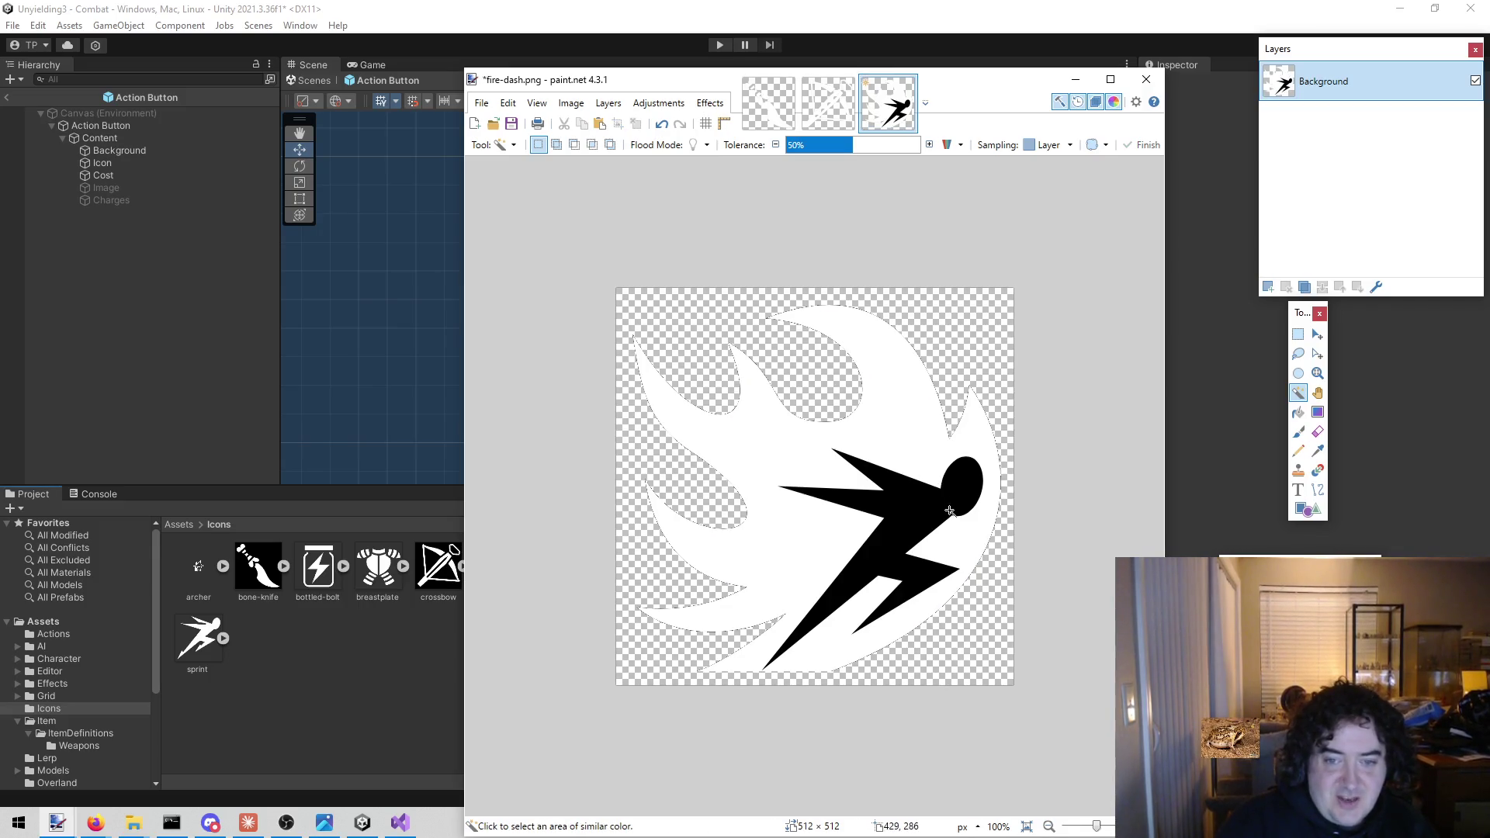
click(950, 511)
key(Delete)
key(ctrl+s)
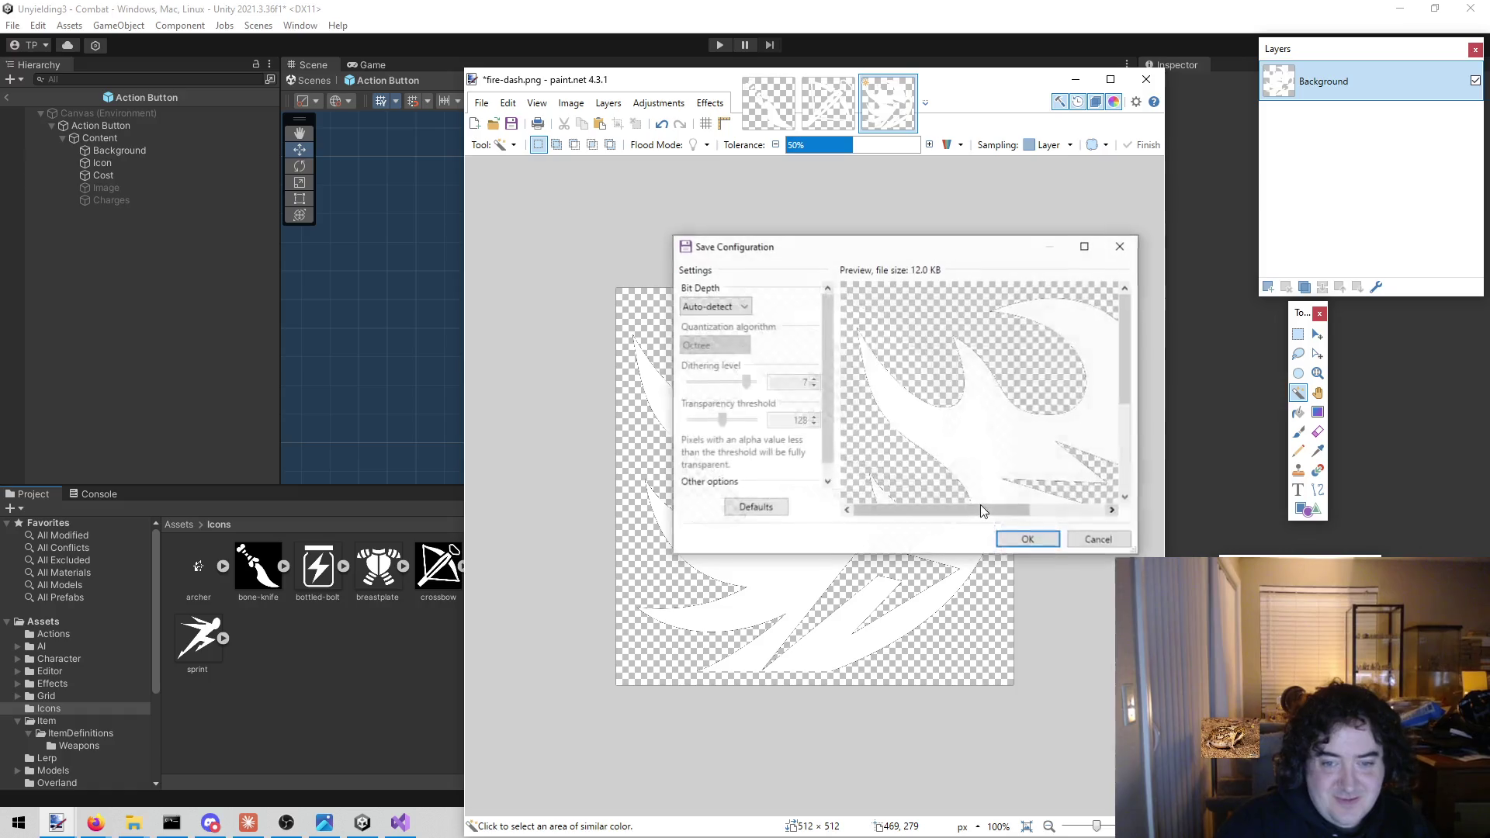
click(1027, 539)
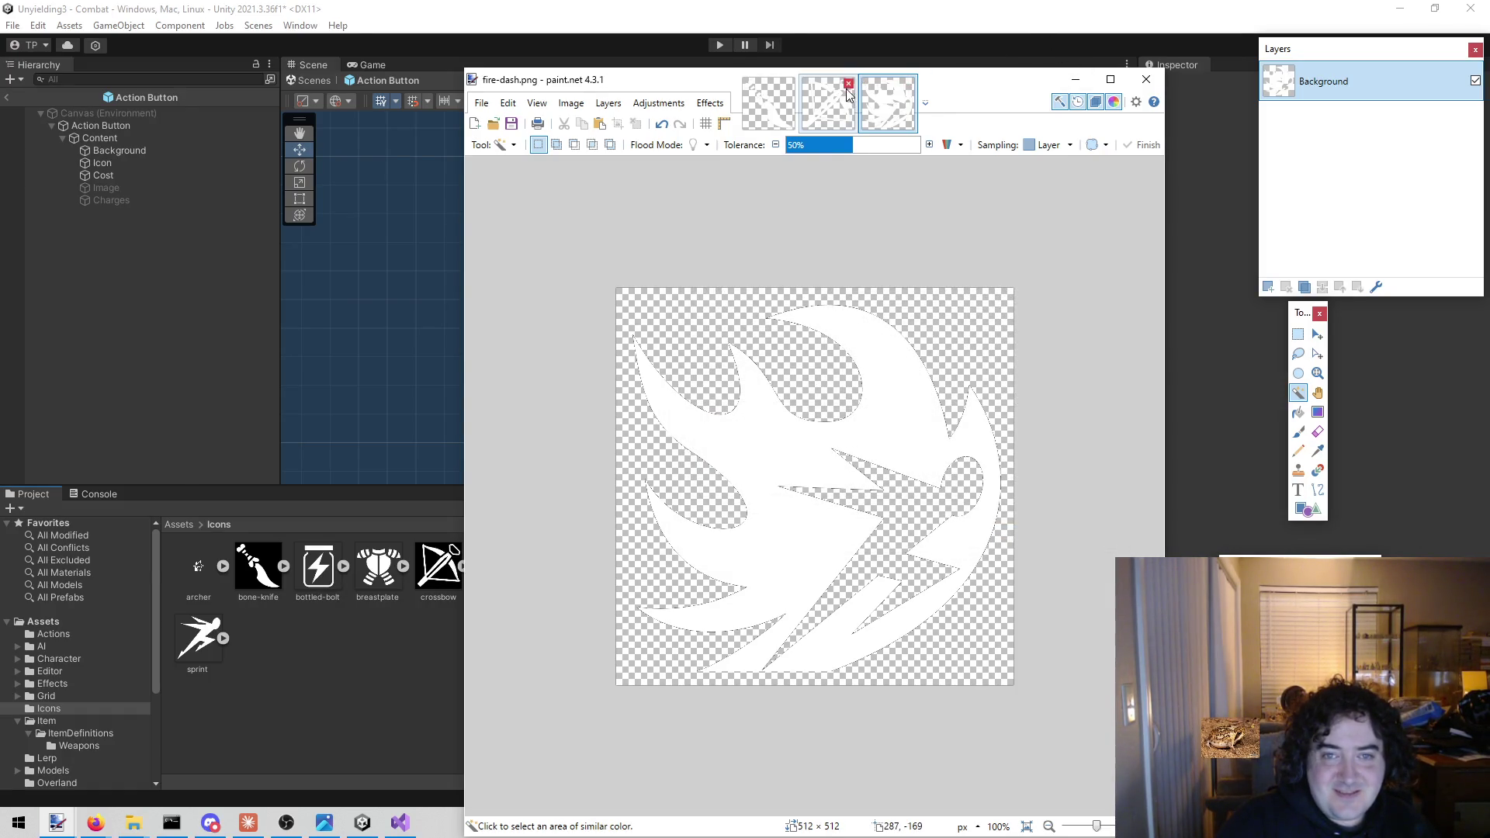
Close the two finished images and bring Unity forward to check the icons
click(849, 83)
click(789, 83)
click(613, 273)
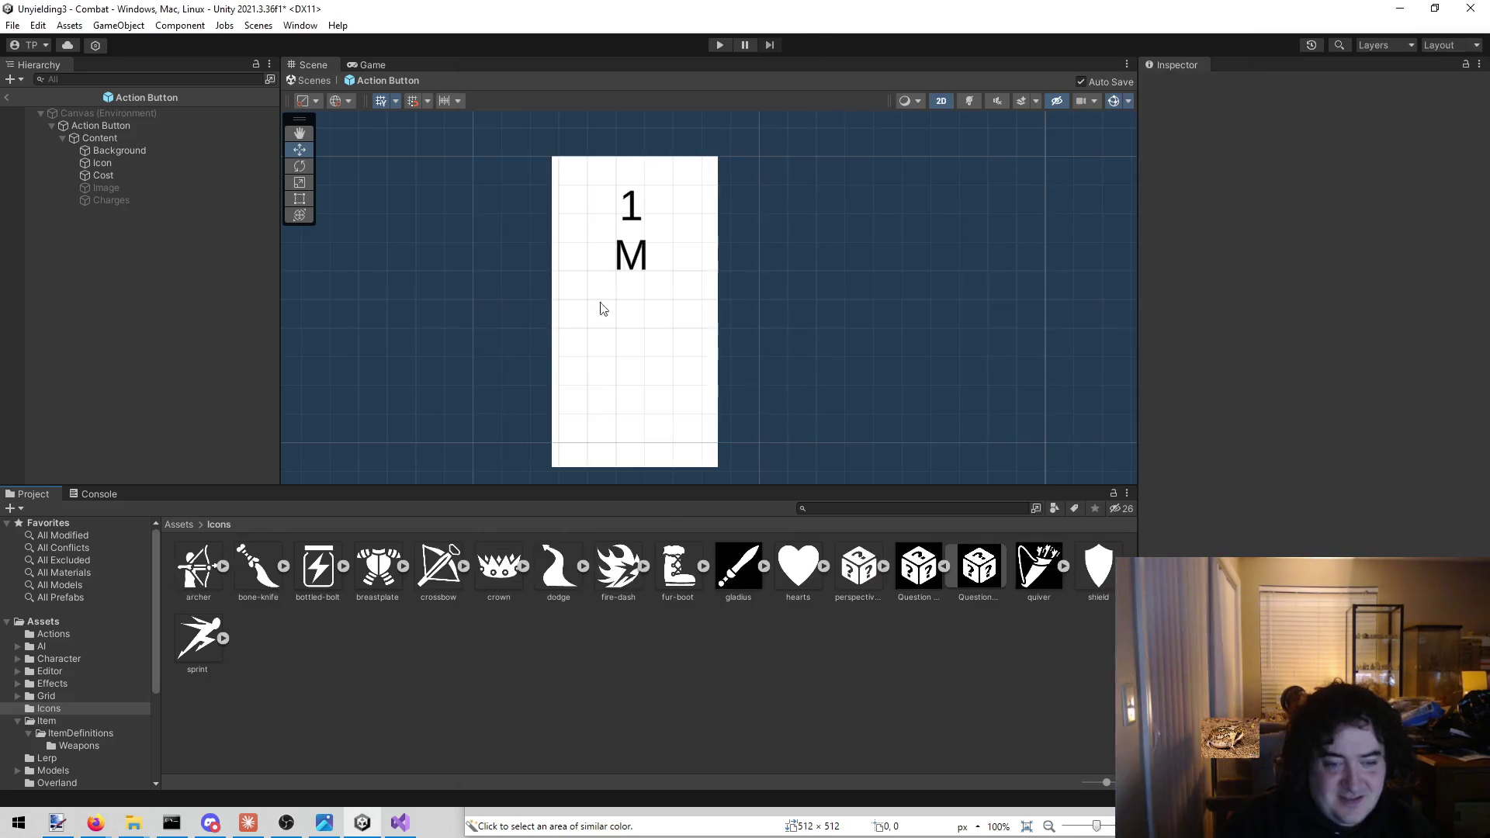
Load the gladius icon, make its dark background transparent, and save the PNG
click(66, 820)
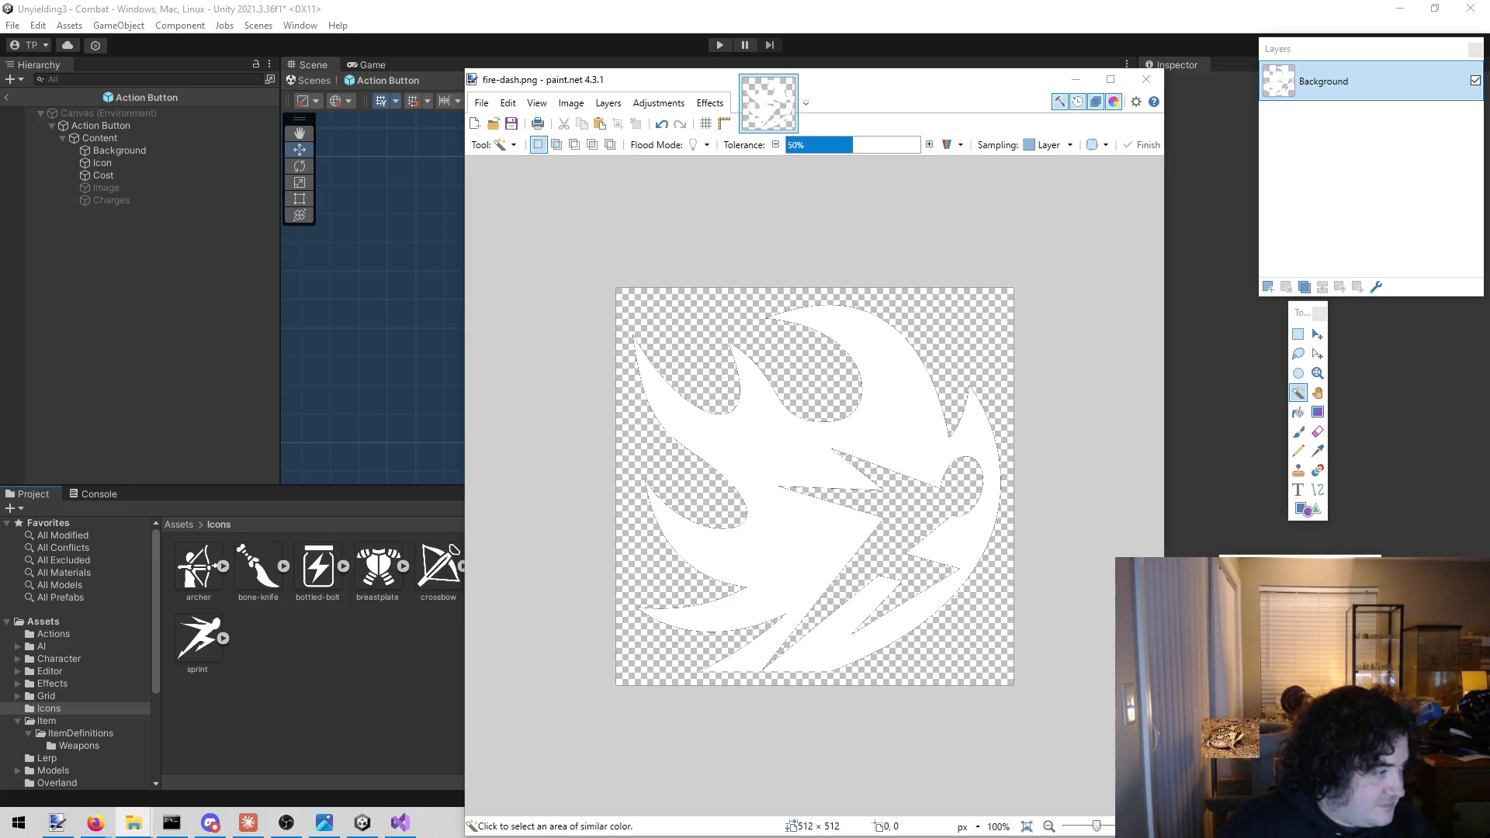
drag(736, 635, 776, 527)
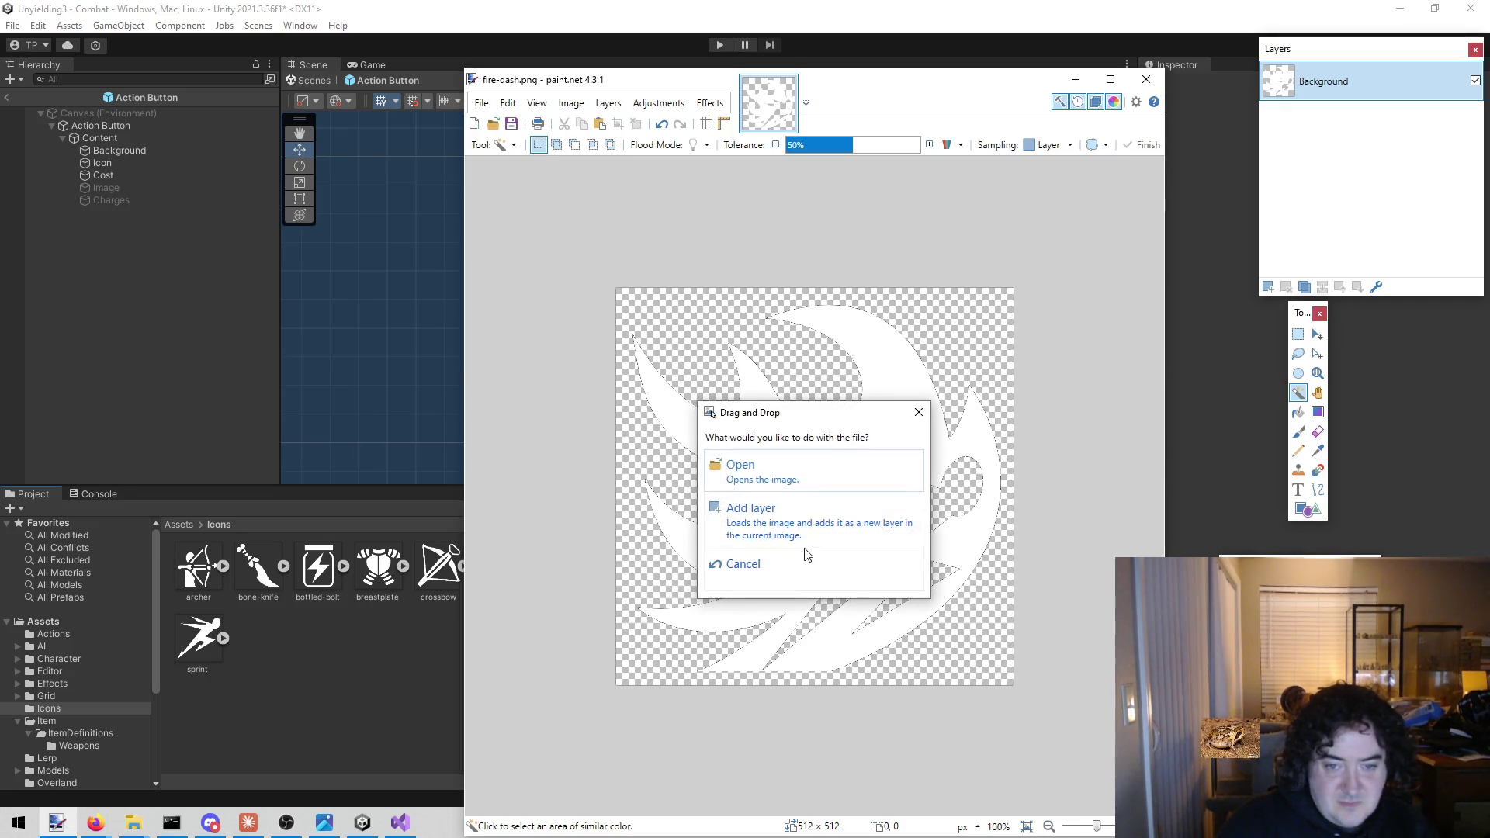
click(796, 475)
click(781, 471)
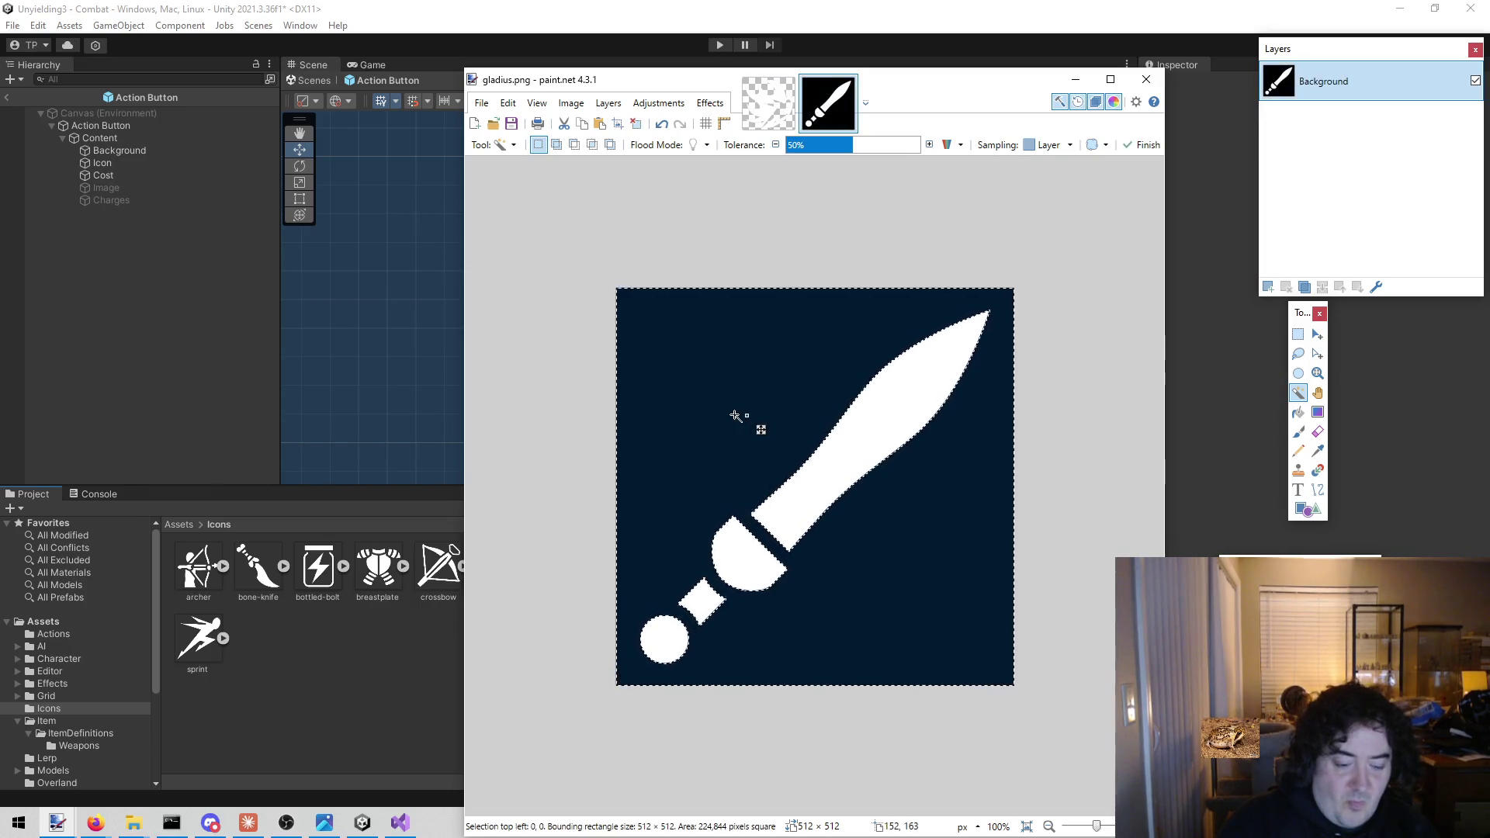
key(Delete)
key(ctrl+s)
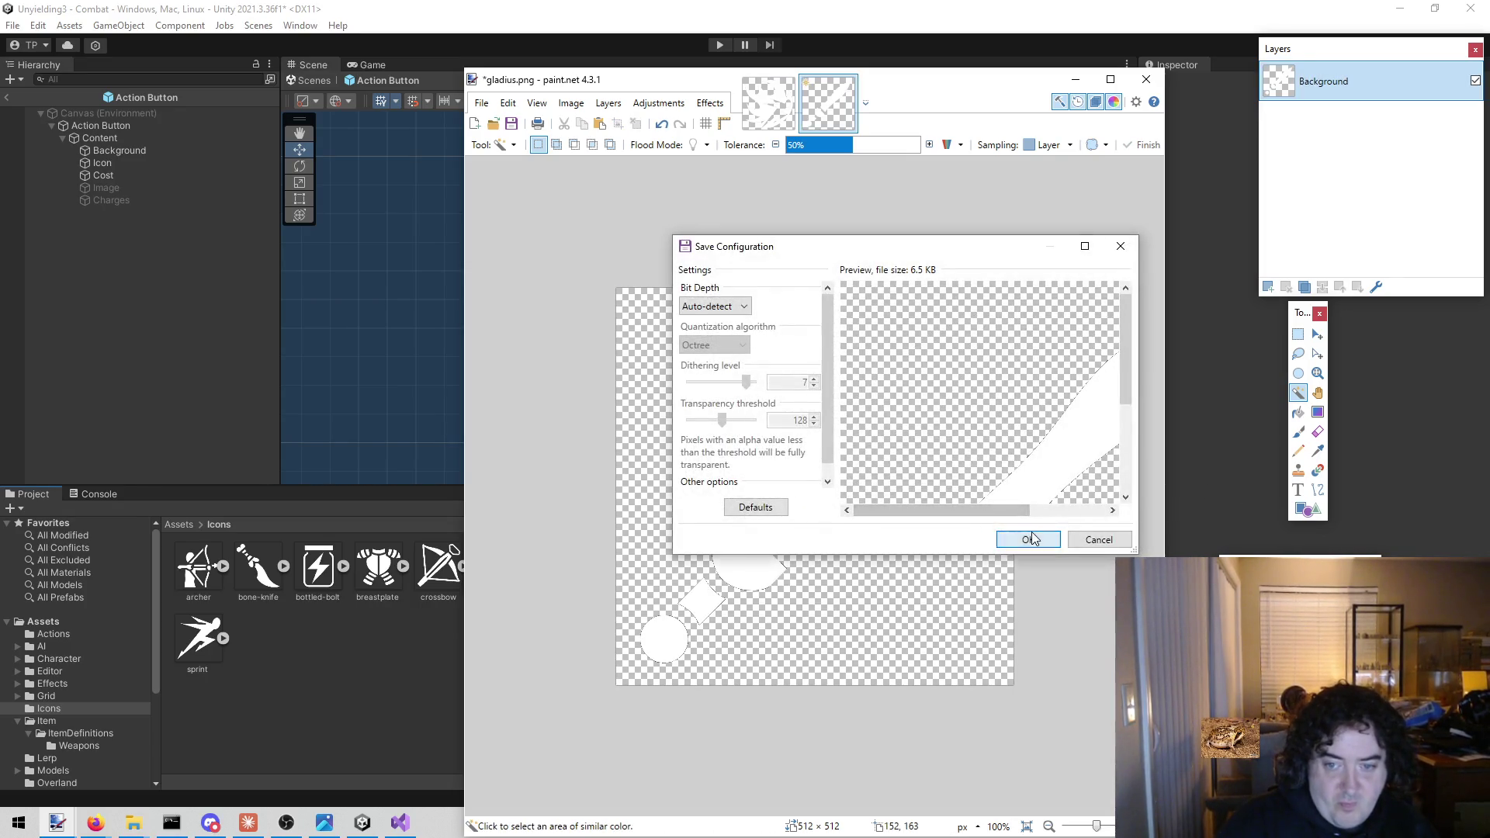
click(1028, 539)
mouse_move(961, 93)
mouse_down()
mouse_move(8, 11)
mouse_move(433, 100)
mouse_move(409, 153)
mouse_move(821, 127)
mouse_move(932, 103)
mouse_up()
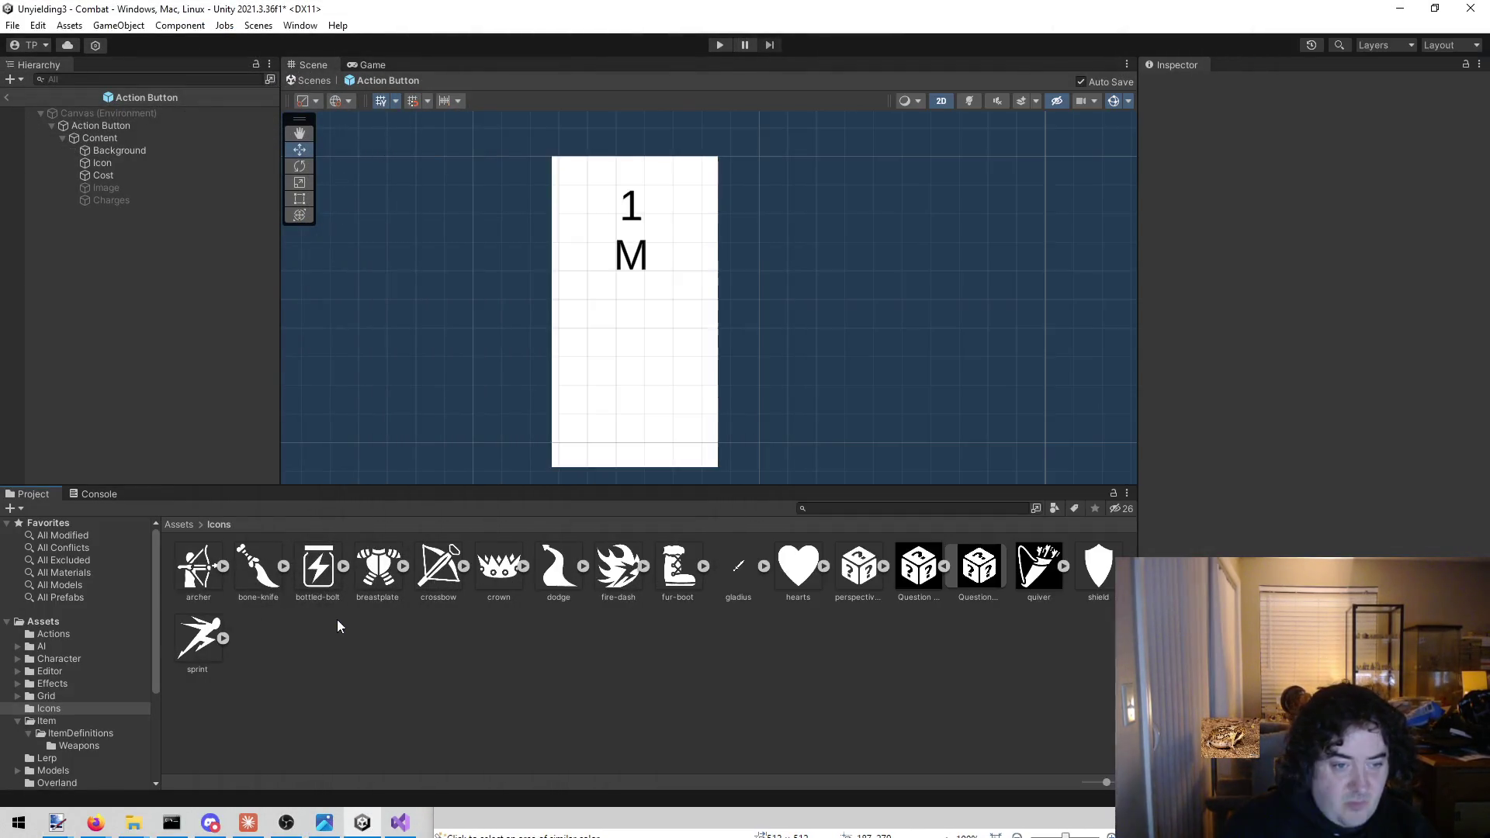
Load the Question Mark icon and make the cube's dark background transparent
click(365, 603)
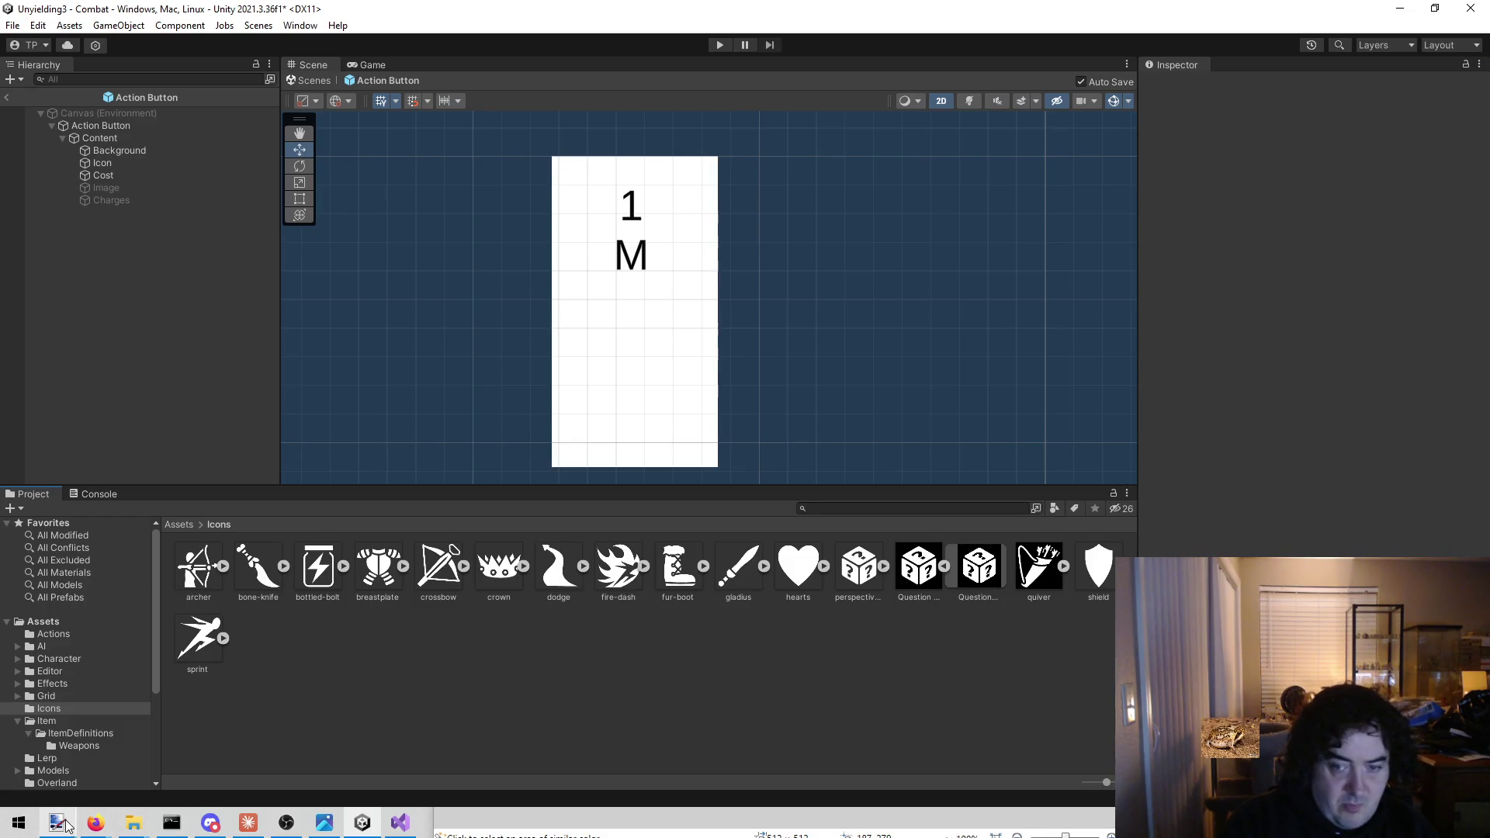
mouse_move(66, 825)
click(94, 757)
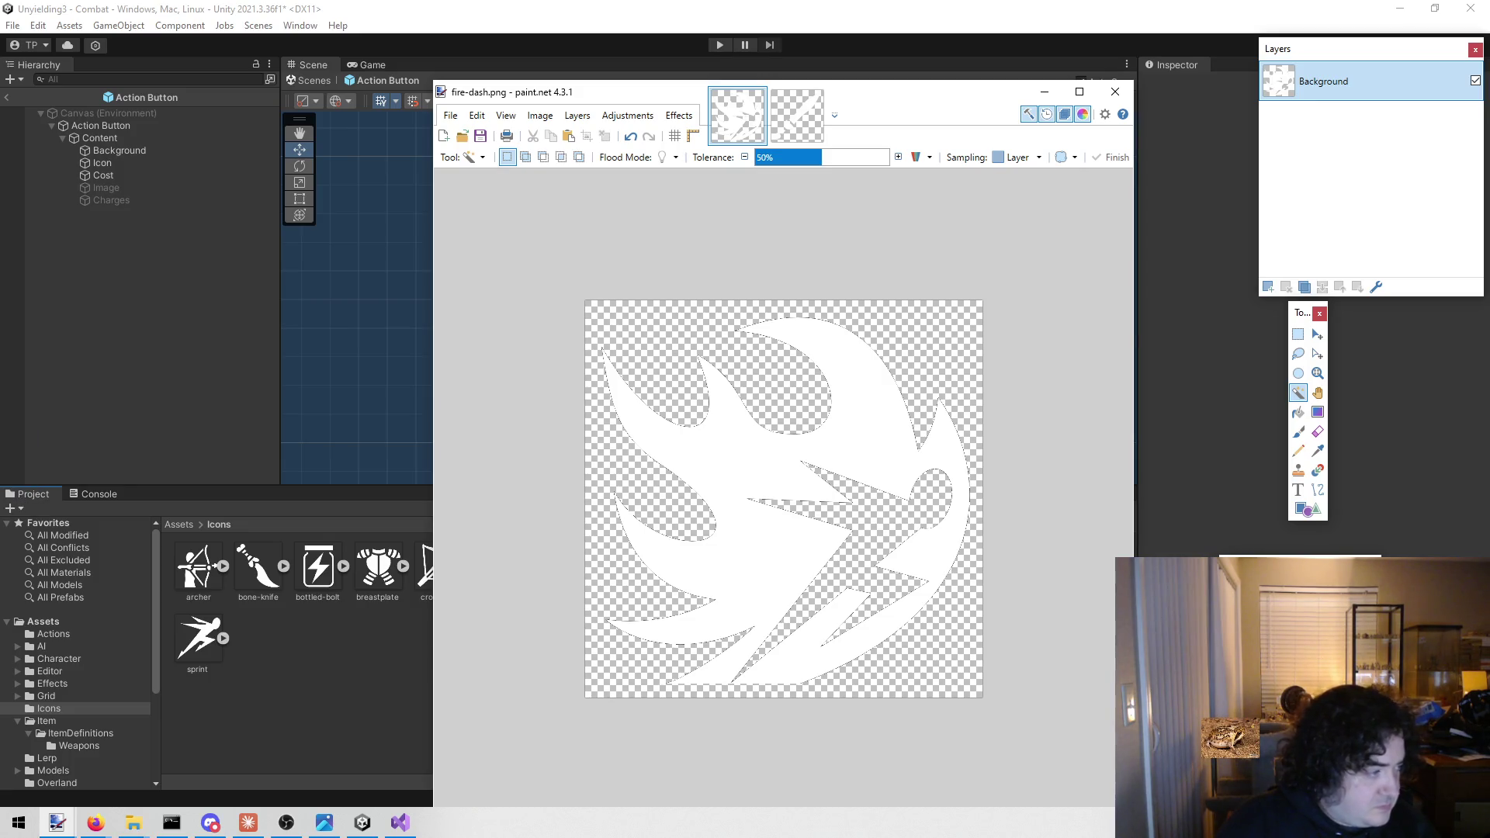
drag(259, 499, 730, 479)
click(730, 479)
click(659, 340)
key(Delete)
Erase the question-mark curls and dots on all three cube faces, then save the PNG
click(807, 378)
key(Delete)
click(821, 434)
key(Delete)
click(866, 507)
key(Delete)
click(860, 590)
key(Delete)
click(720, 533)
key(Delete)
click(697, 580)
key(Delete)
key(ctrl+s)
click(994, 552)
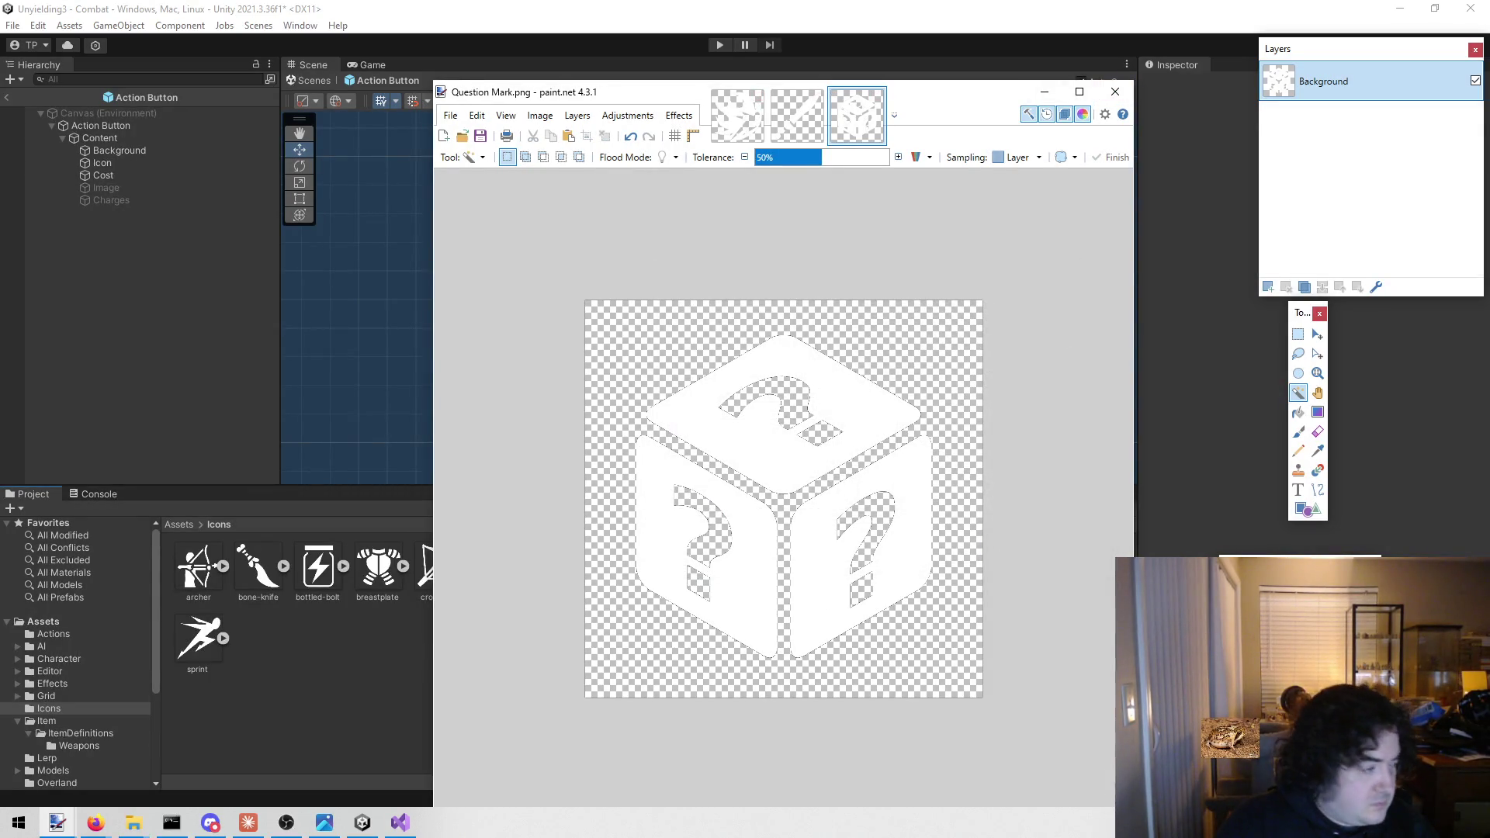
Load the quiver icon, make its dark background transparent, save it, and close Paint.NET
key(alt+Tab)
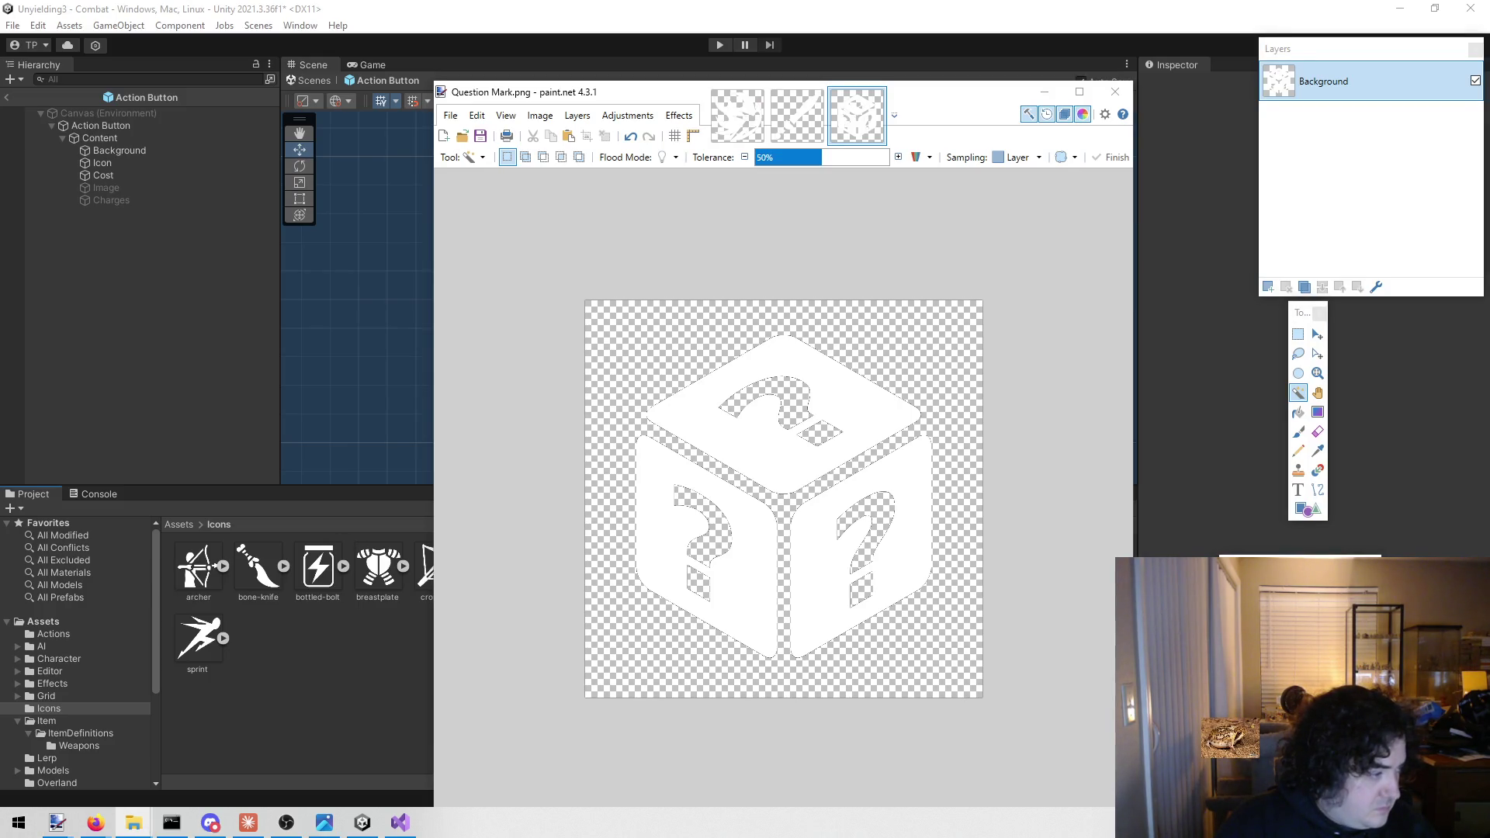
mouse_move(153, 587)
mouse_down()
mouse_move(883, 522)
mouse_move(834, 493)
mouse_up()
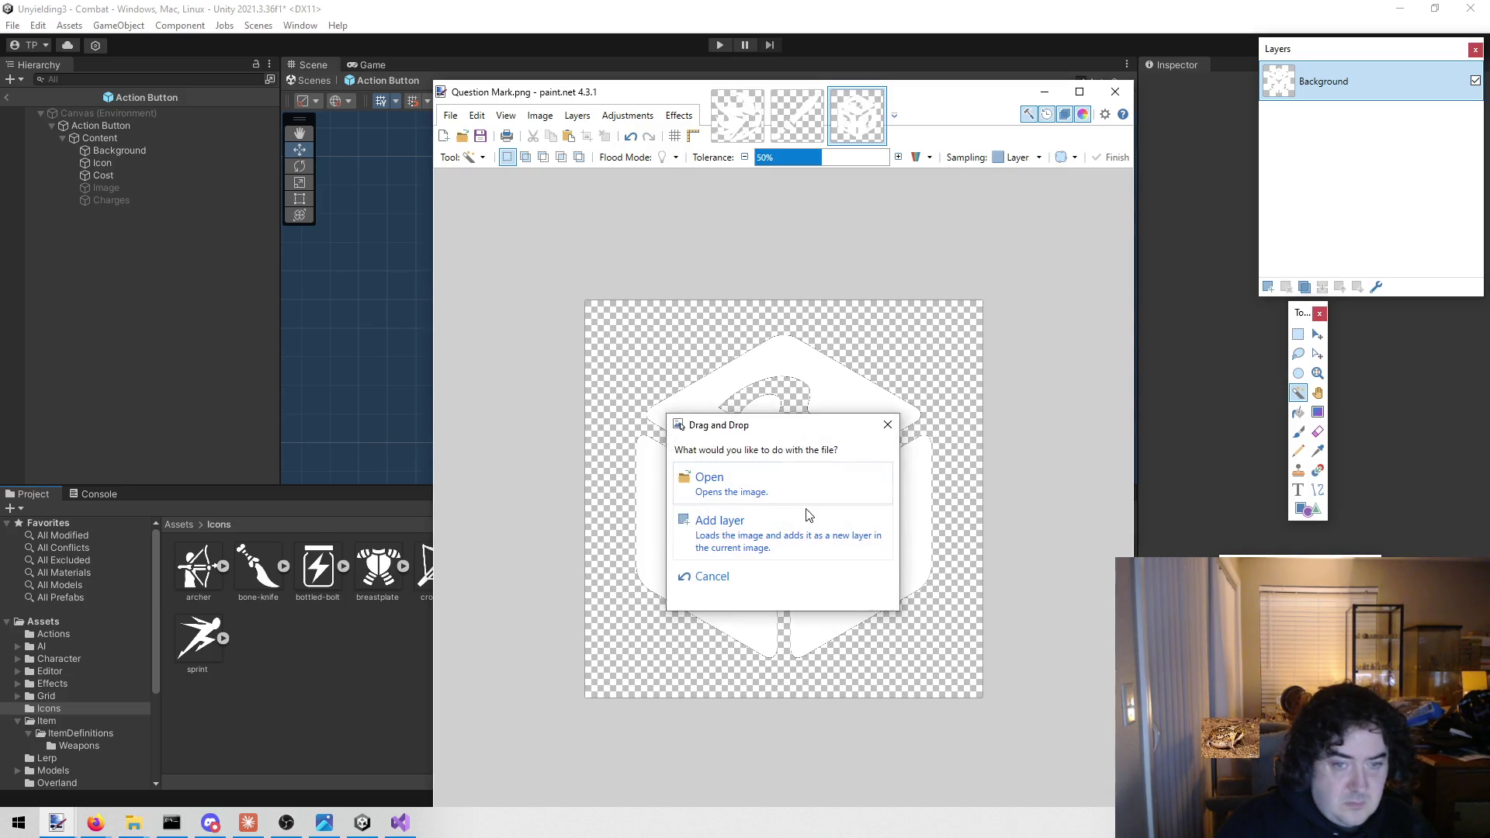
click(759, 486)
click(733, 359)
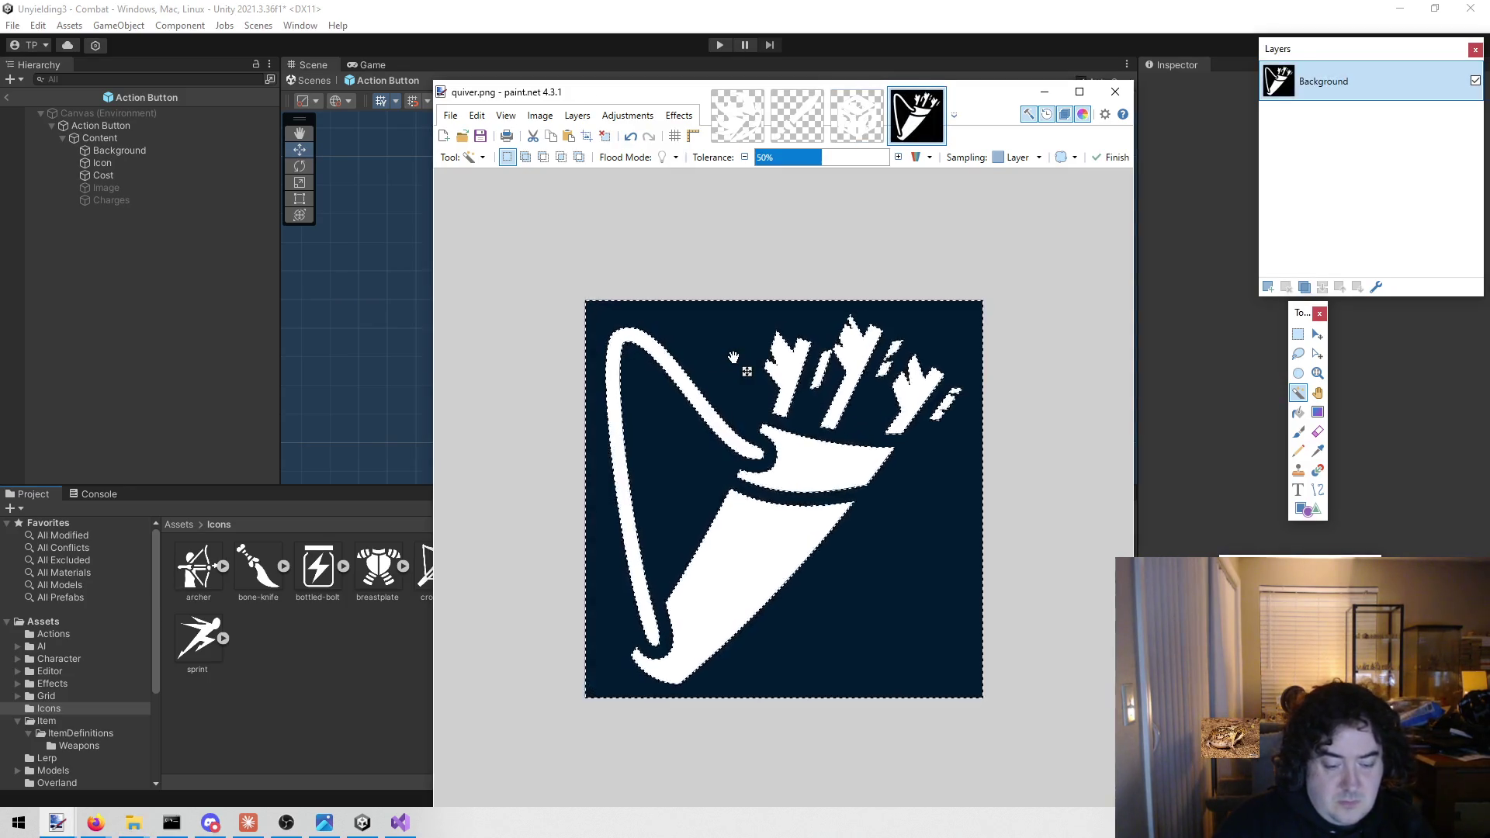
key(Delete)
key(ctrl+s)
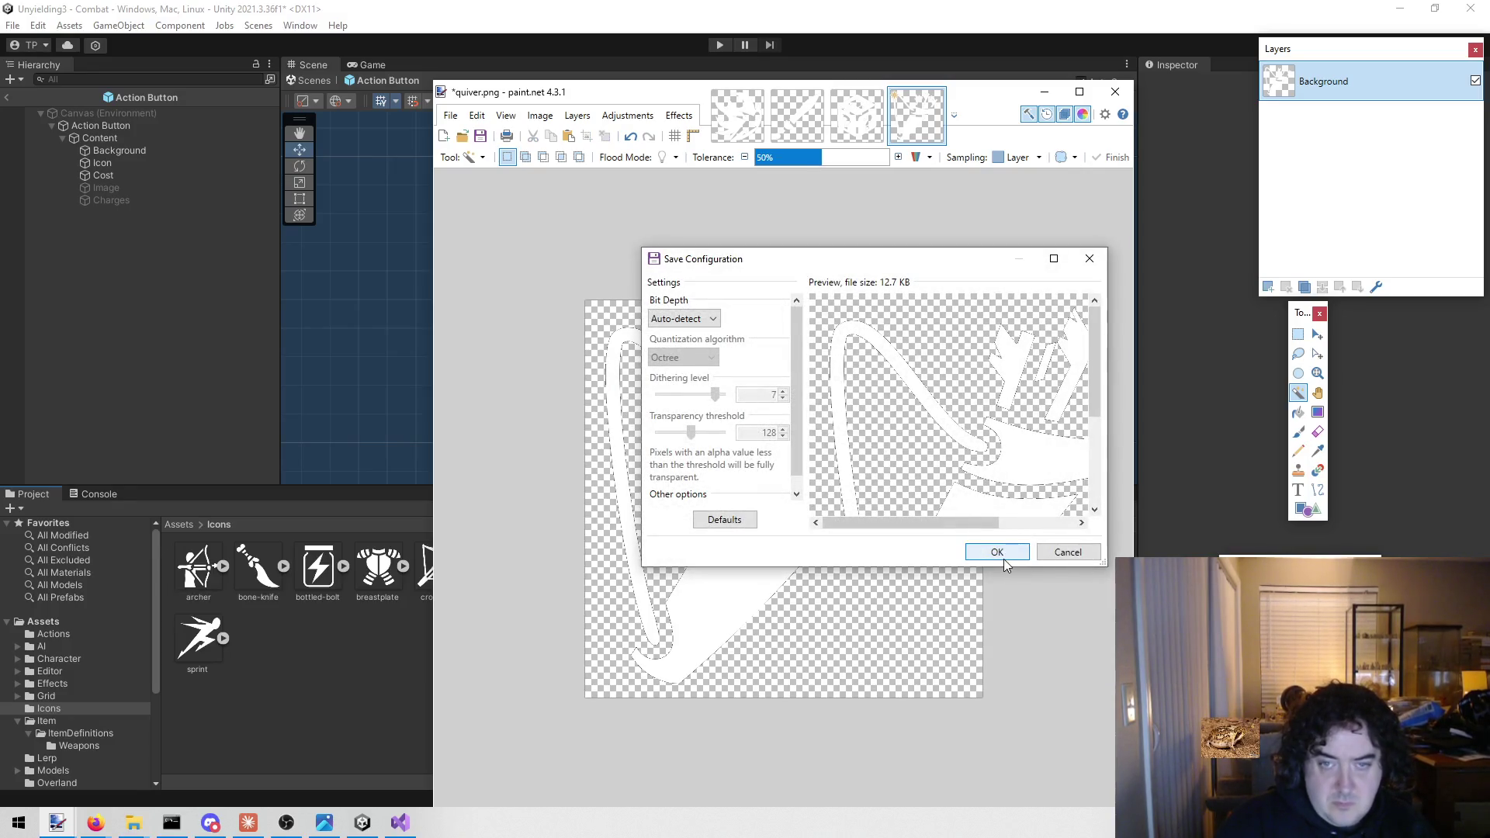
click(1004, 558)
click(1118, 93)
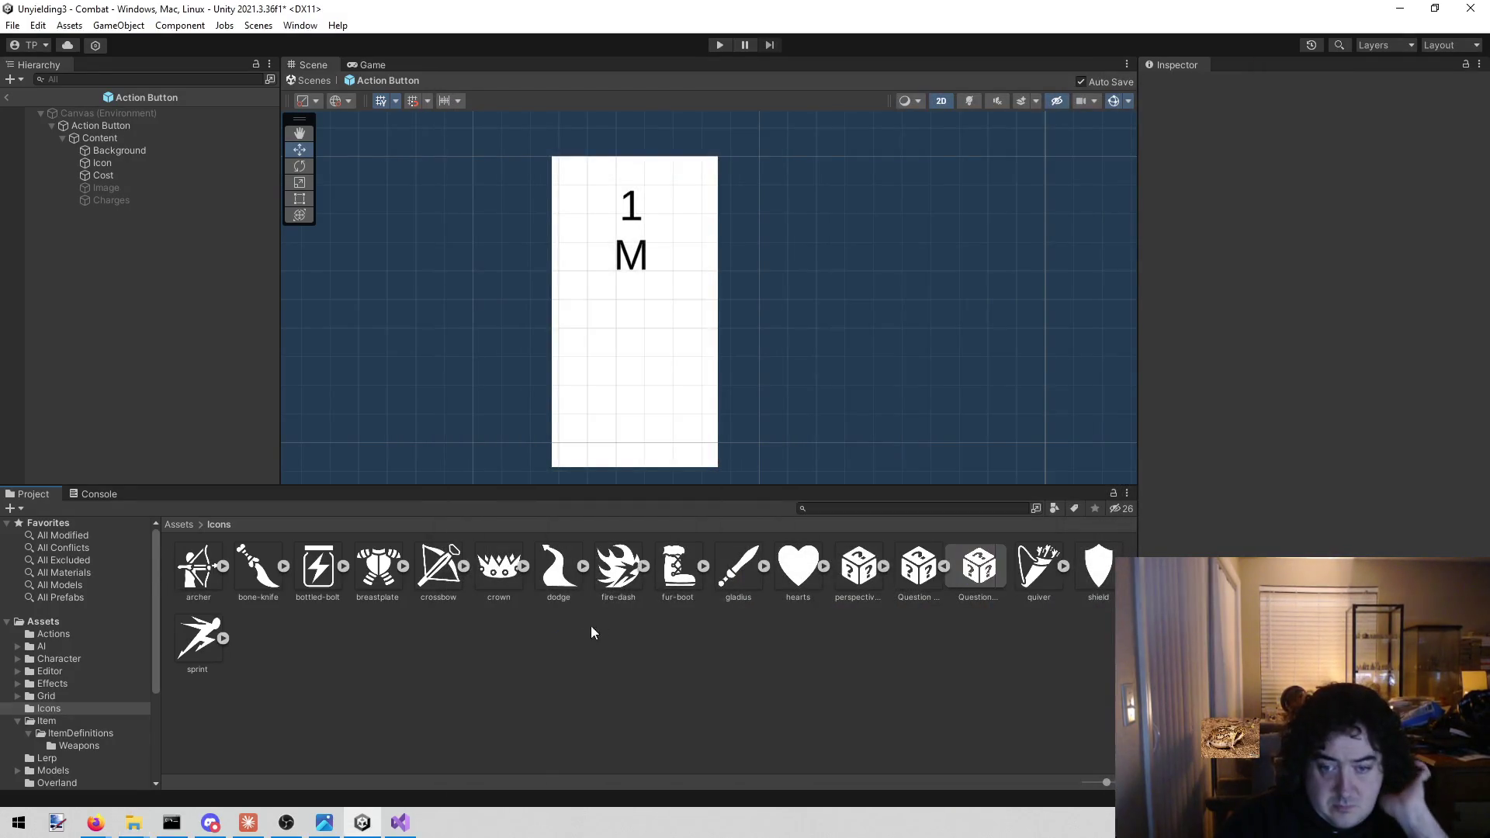
Delete the perspective dice icon from Unity's Assets/Icons folder, confirming the deletion
click(862, 568)
right_click(865, 571)
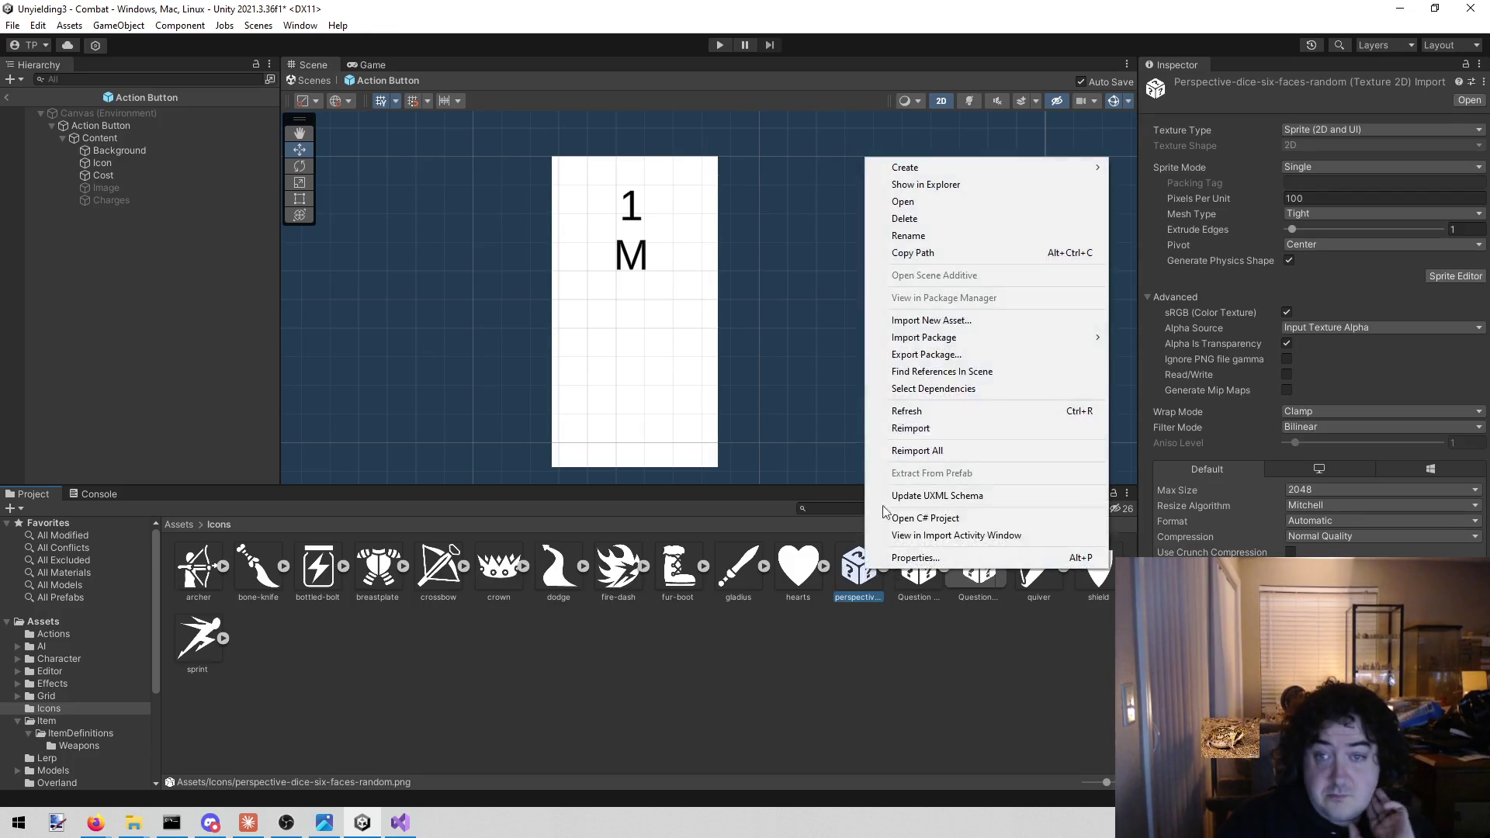
click(904, 218)
click(767, 442)
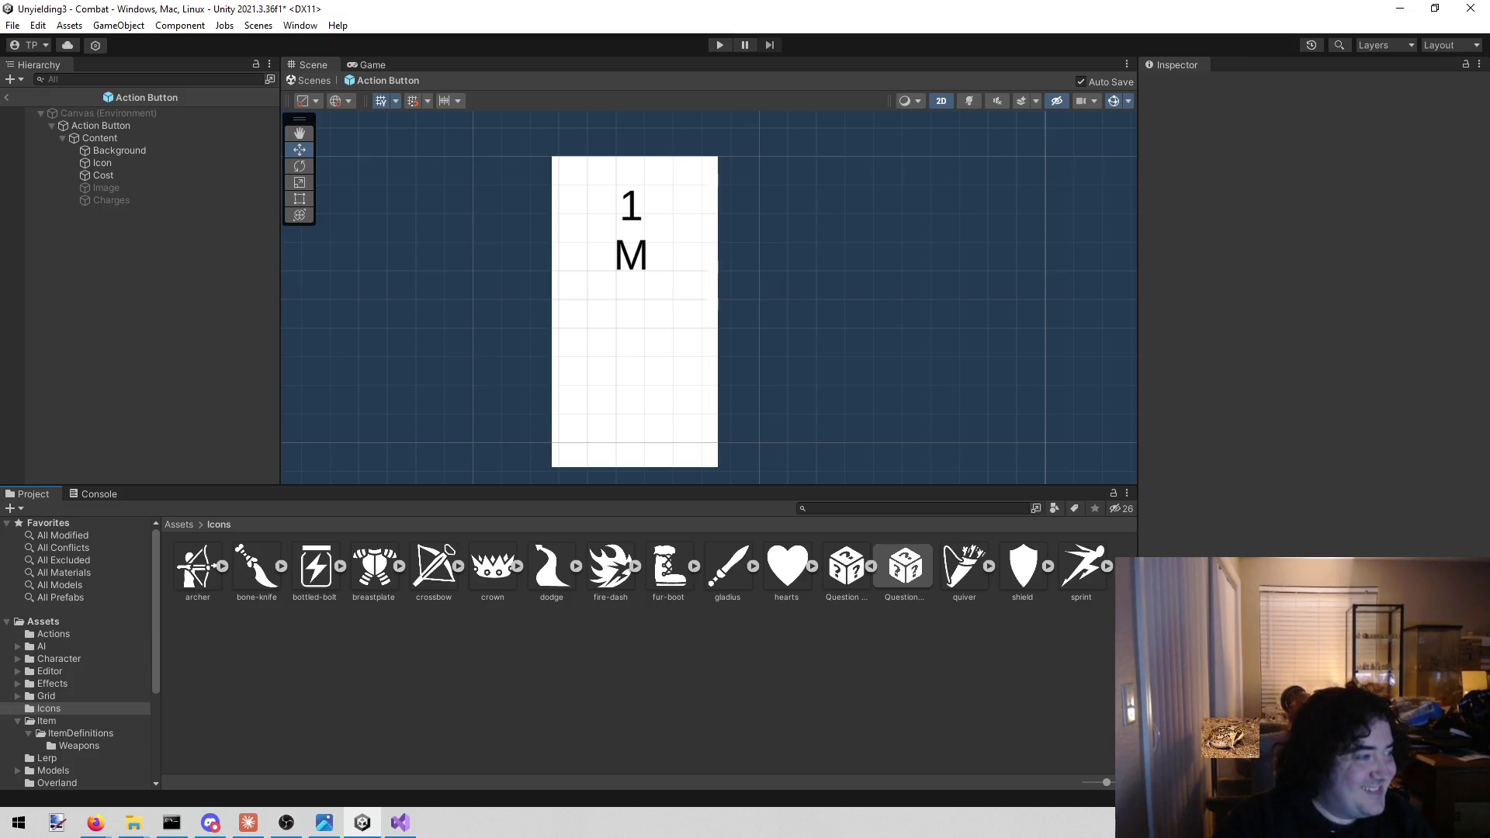
click(133, 823)
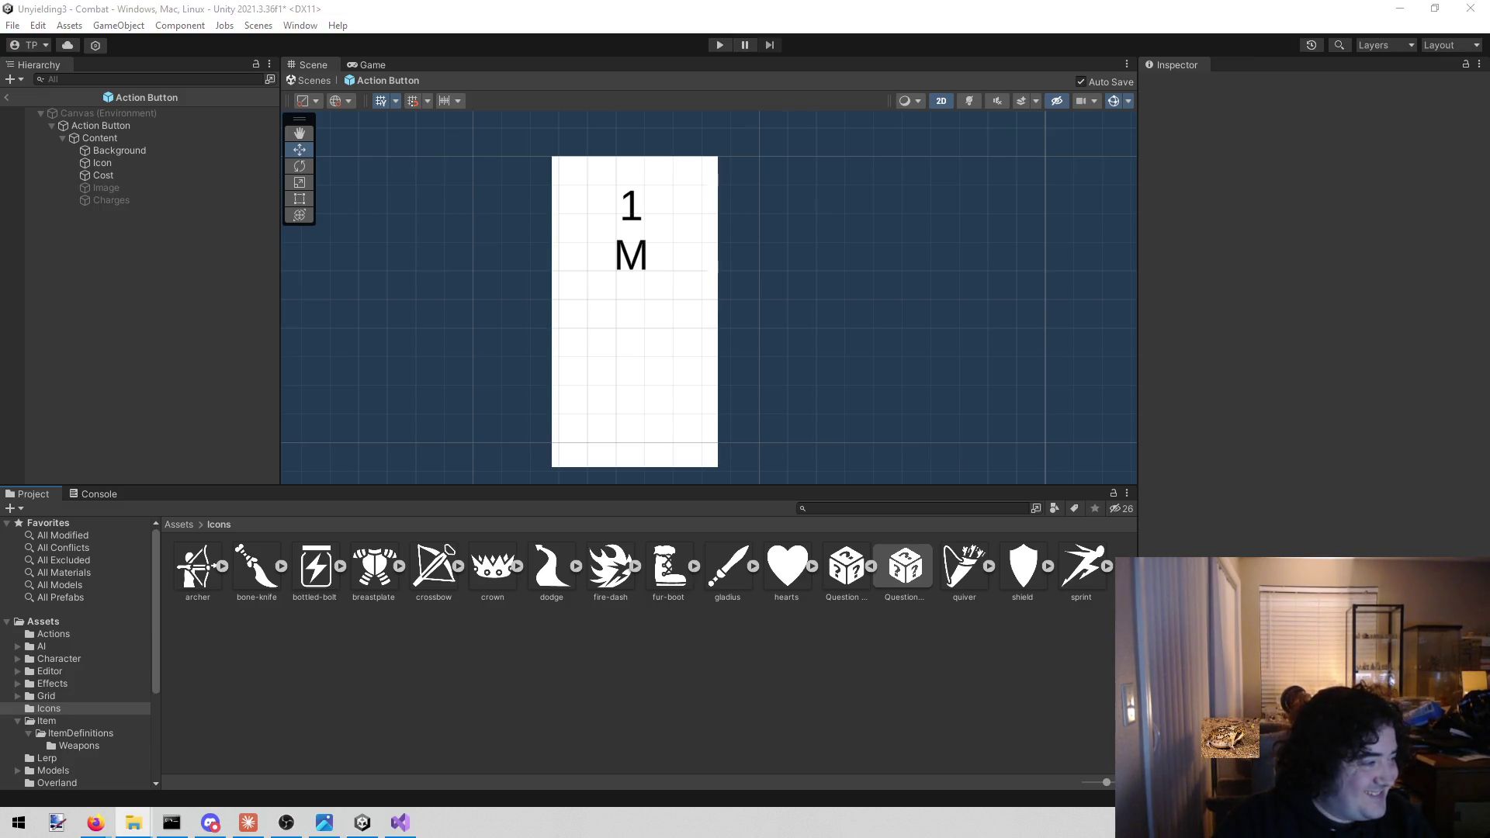
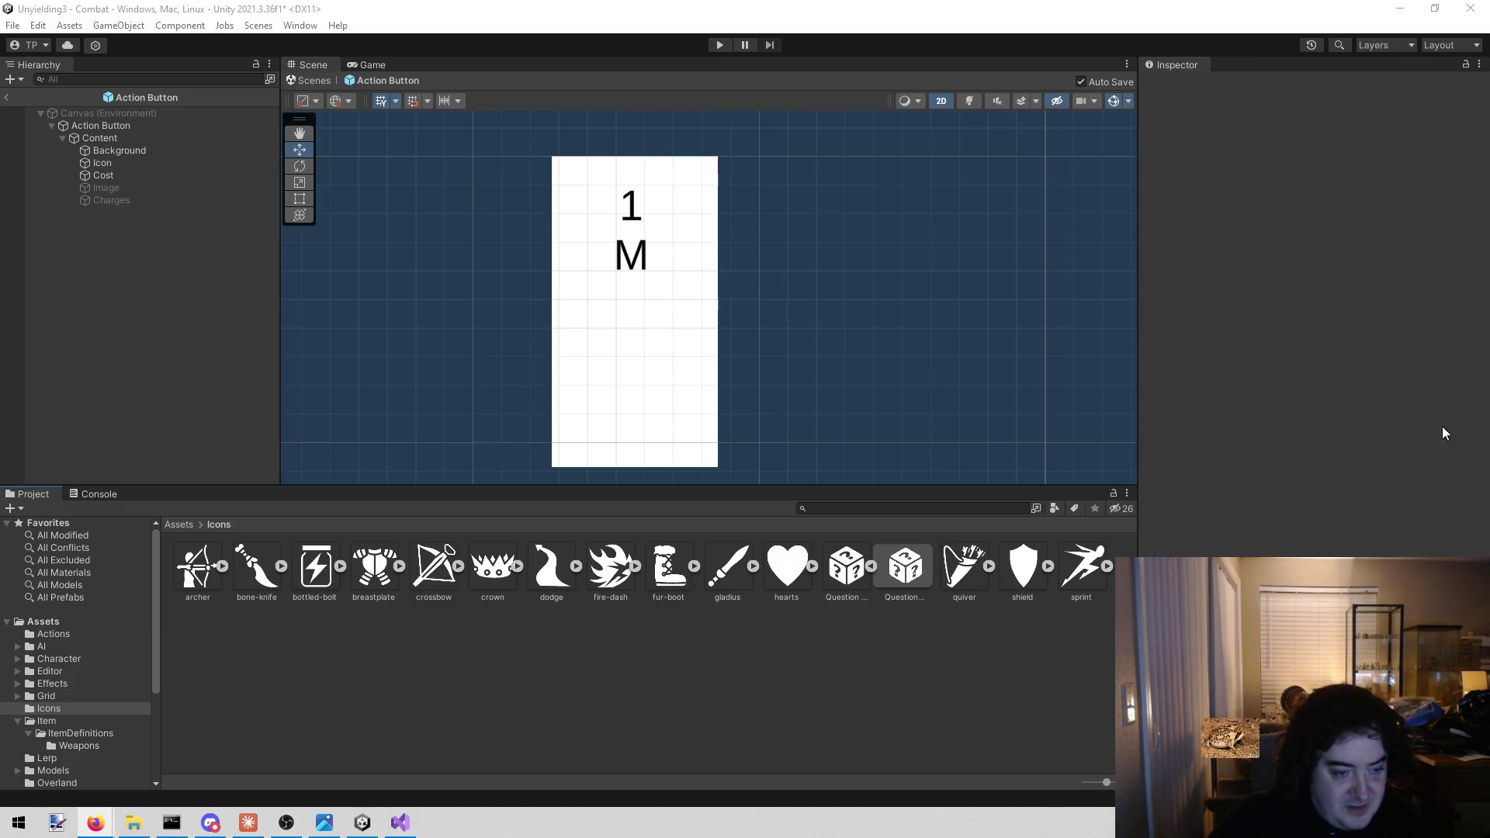
Duplicate the Icon object and place the copy between Background and Icon
click(469, 680)
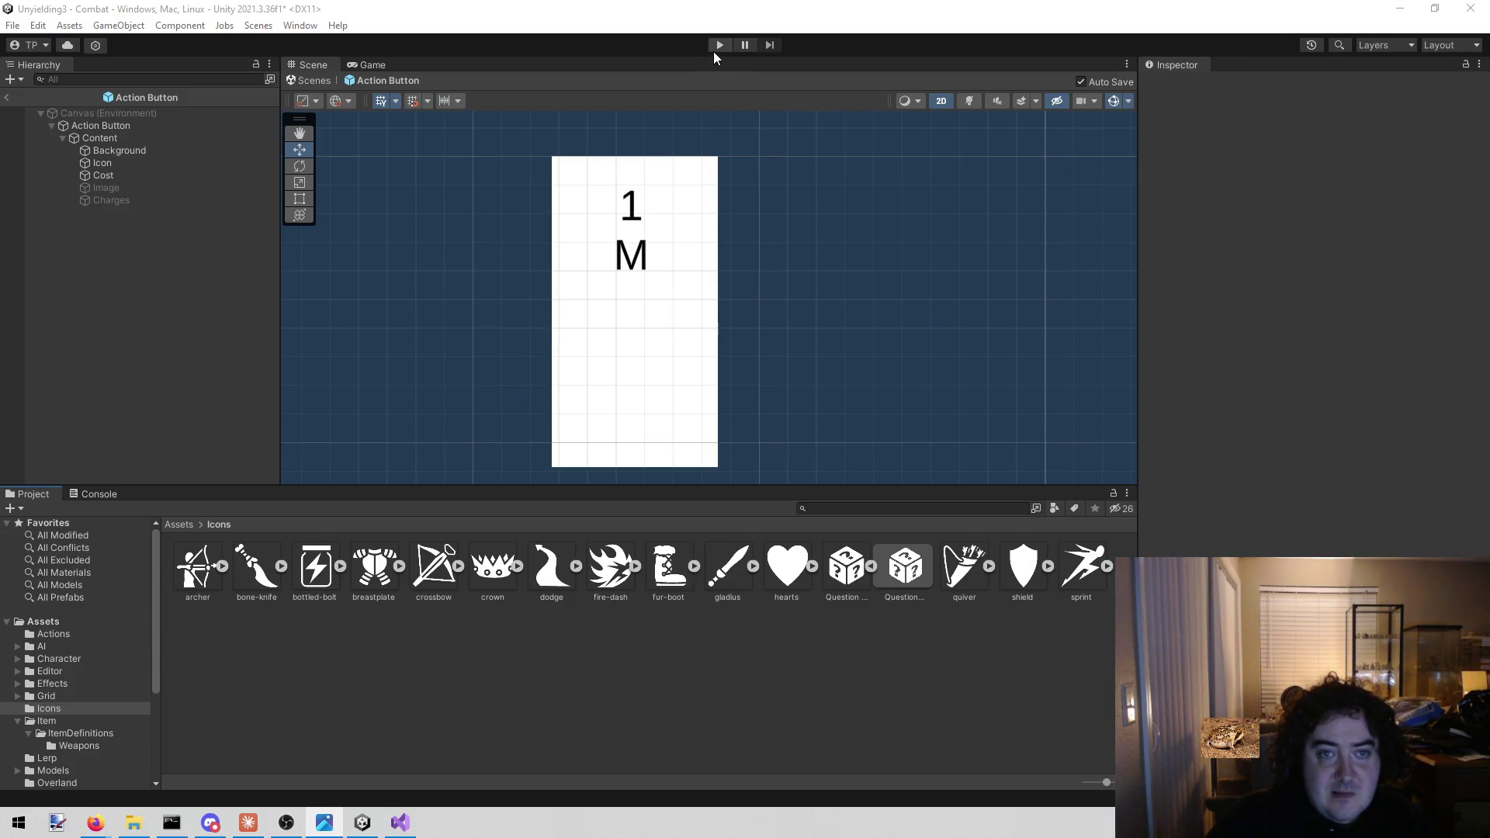
click(153, 167)
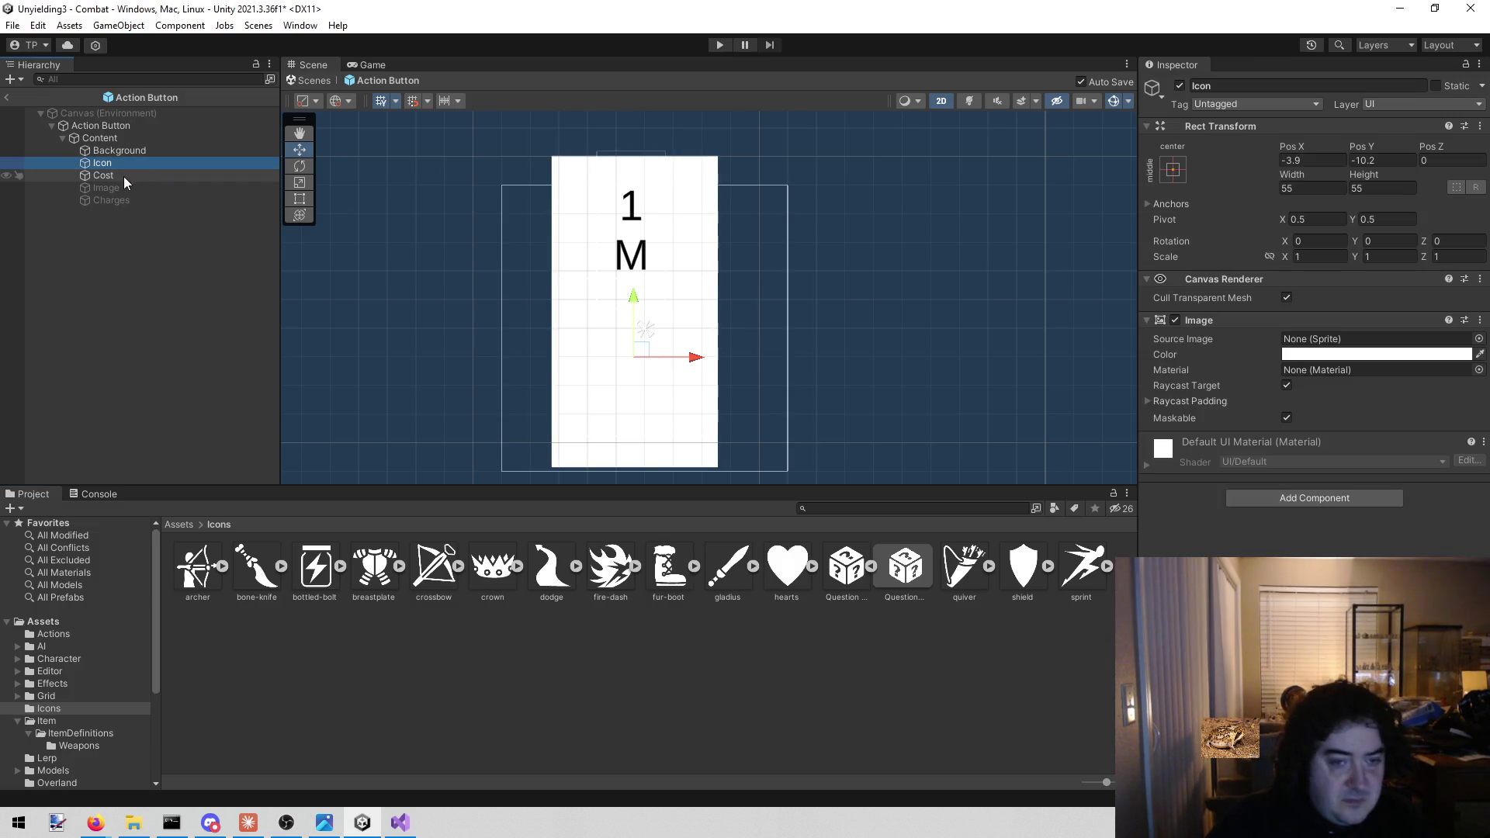
key(ctrl+d)
drag(111, 213, 142, 165)
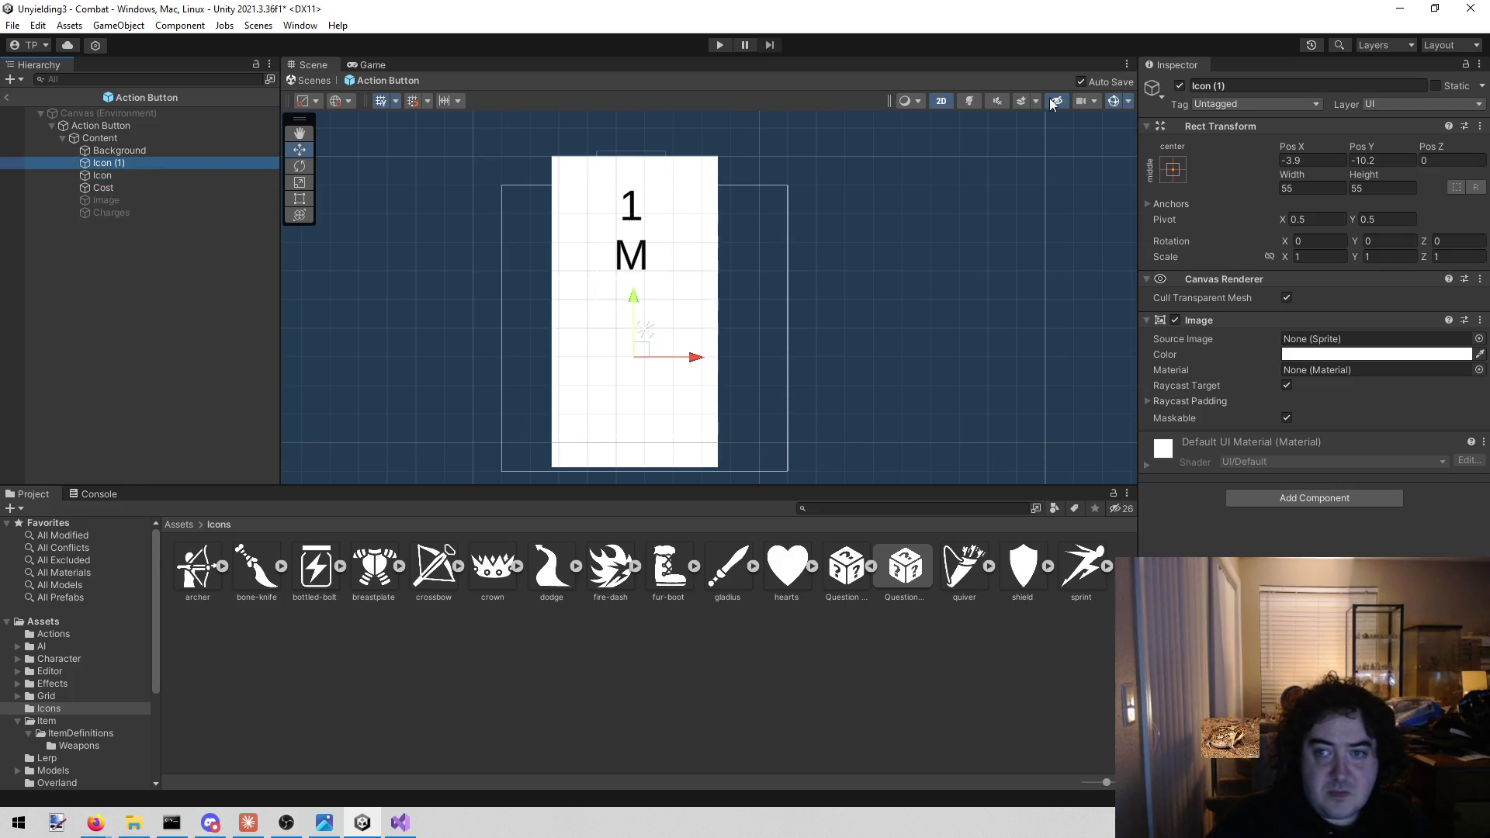
Rename the copy to 'Icon BG'
click(1242, 86)
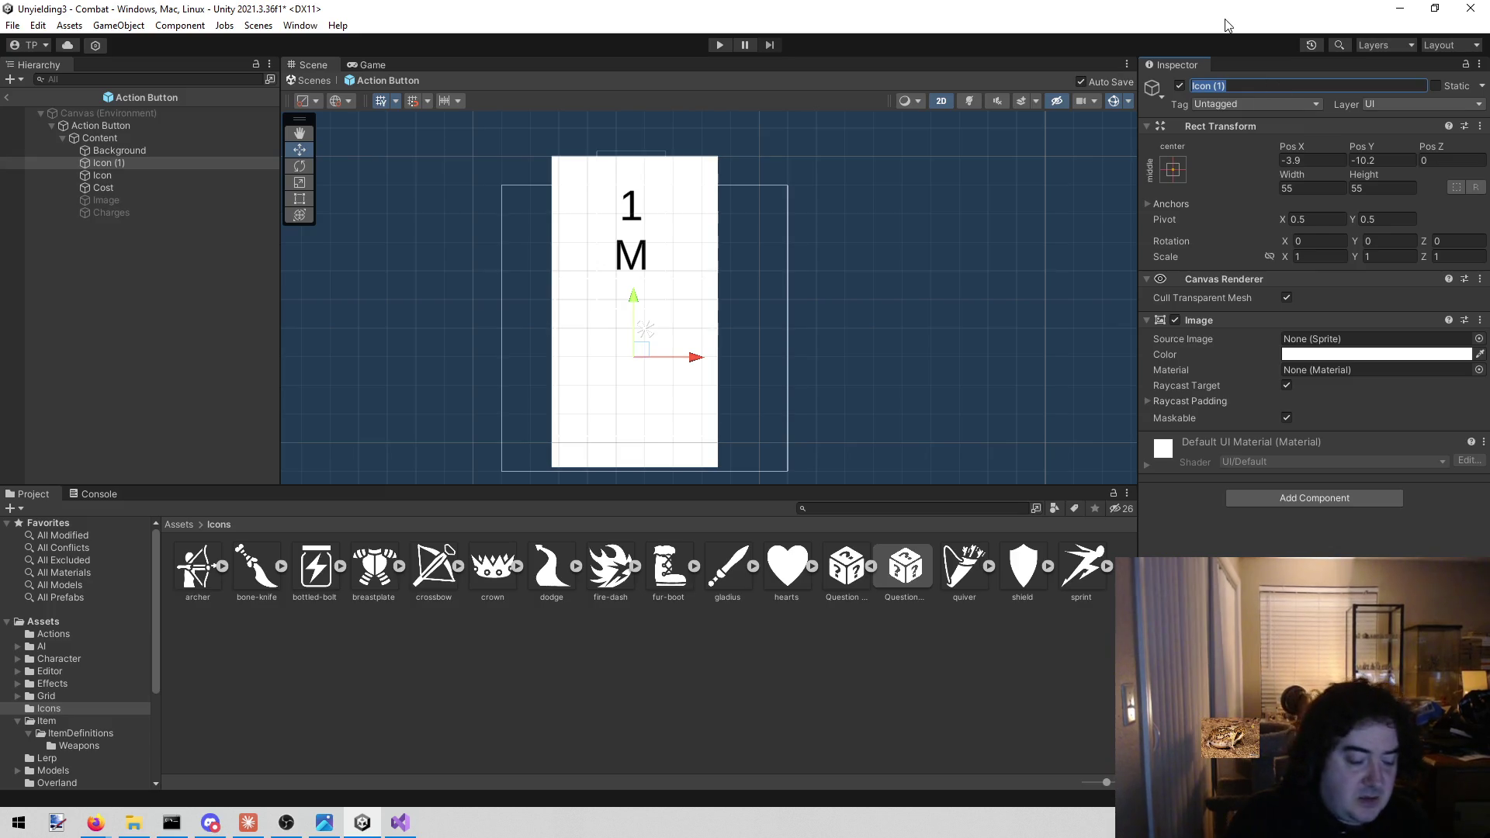
key(End)
key(BackSpace)
key(BackSpace)
text(BG)
key(Return)
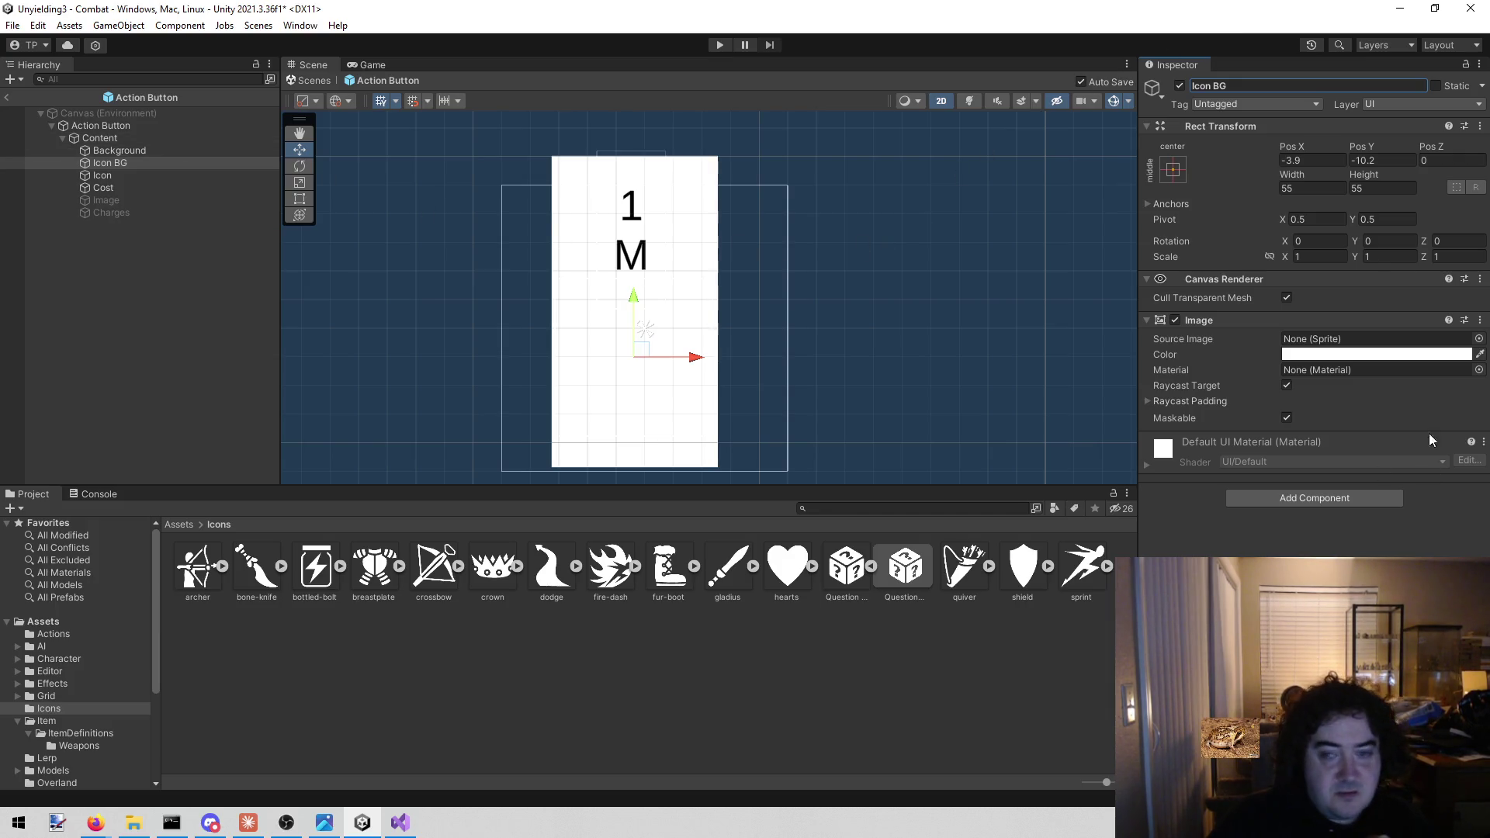
Change the Icon BG Image colour from white to black, then deselect it
click(1366, 353)
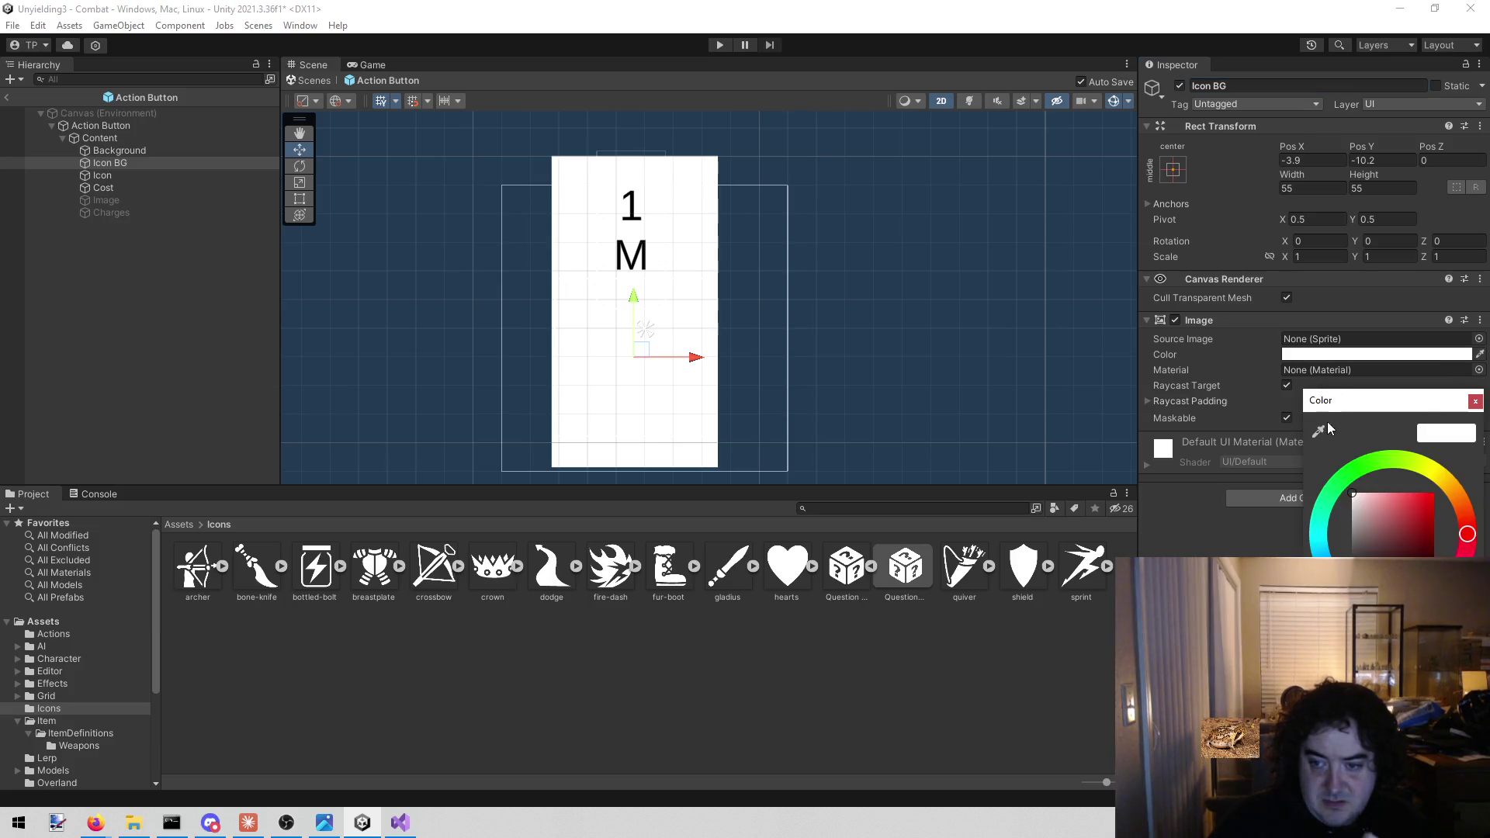
drag(1385, 526, 1385, 570)
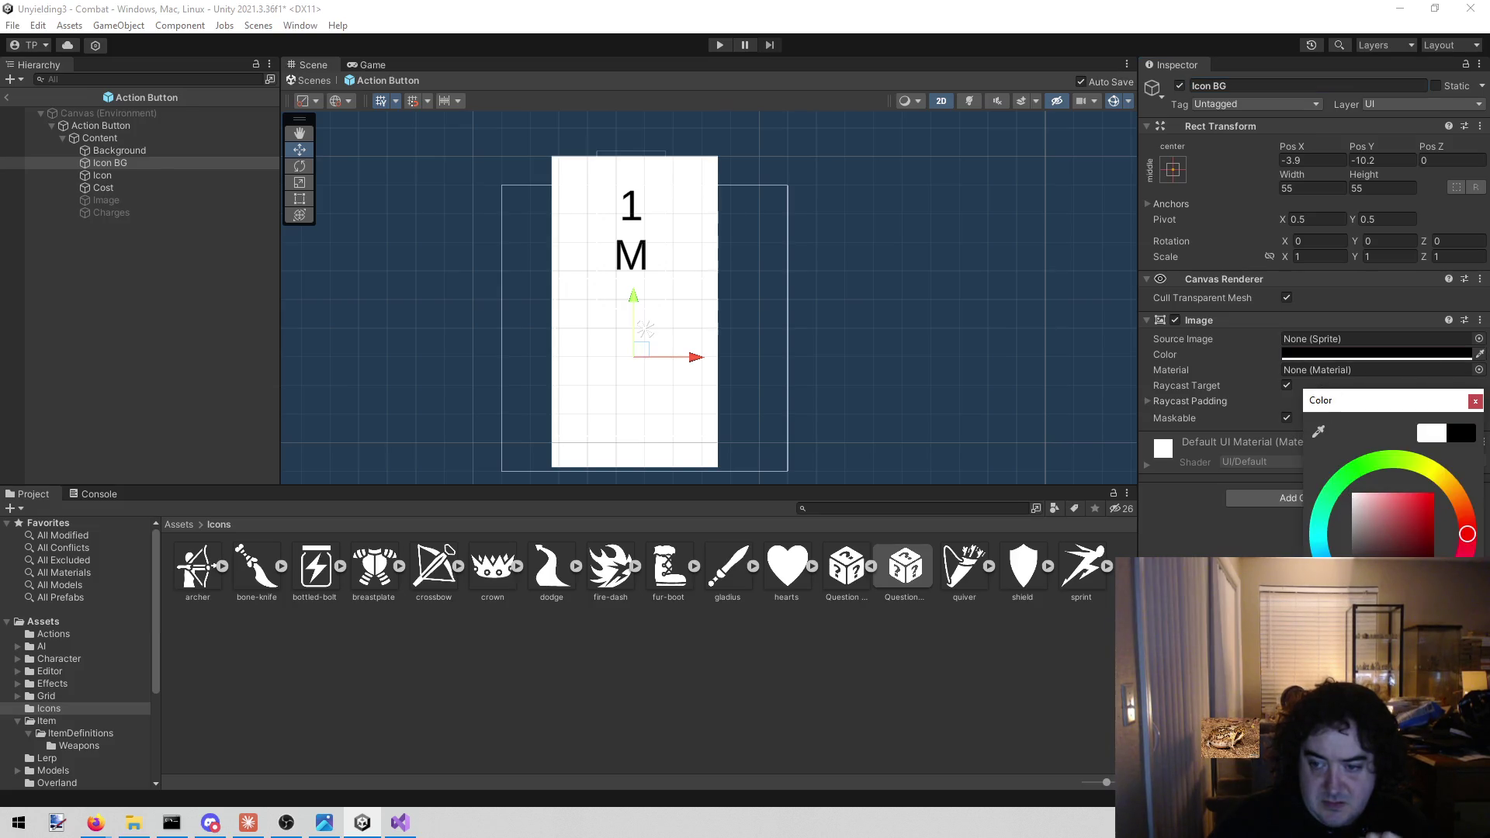
click(1475, 401)
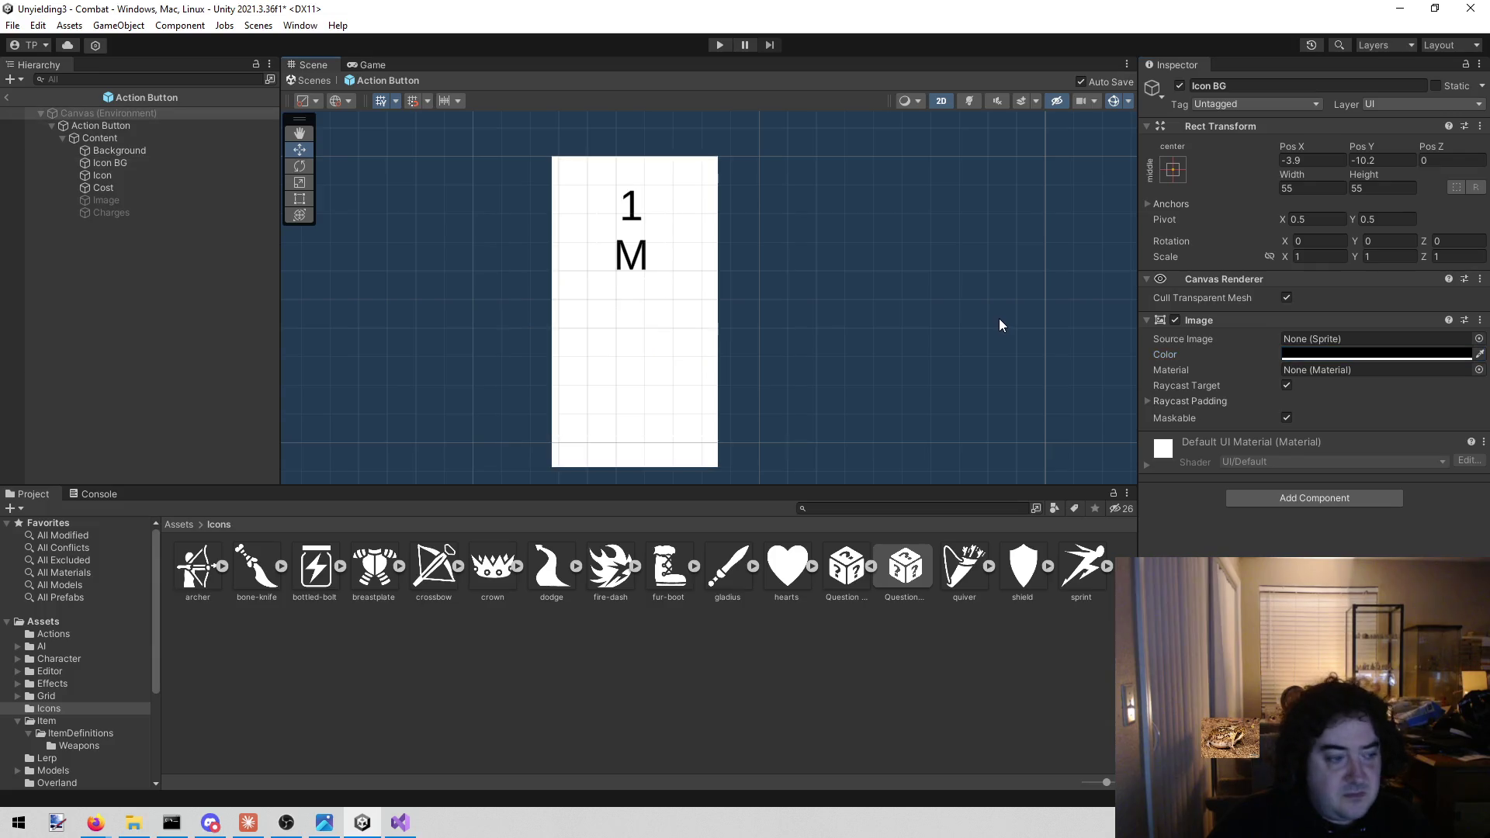
click(939, 300)
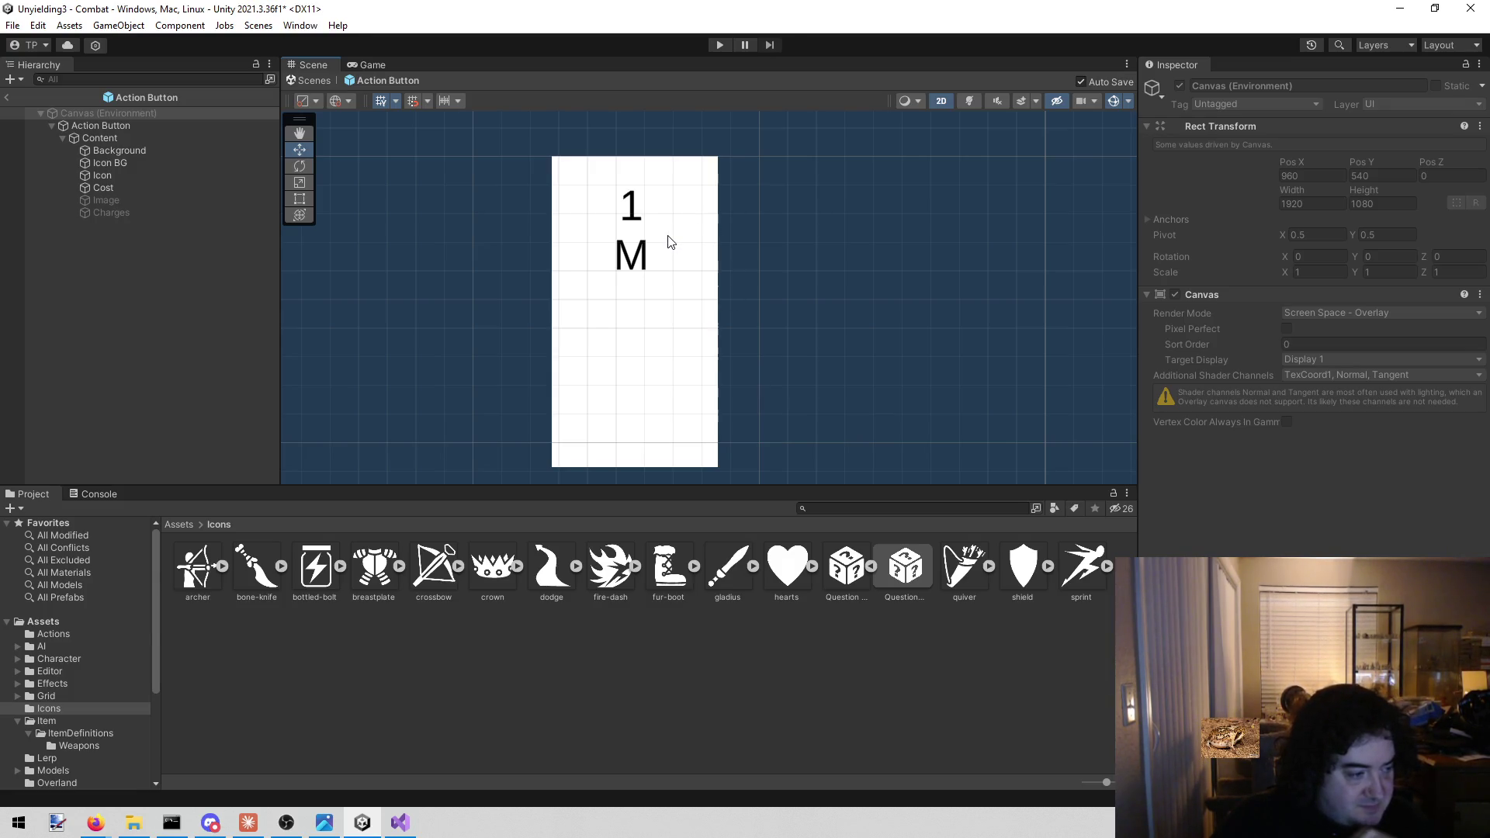
Run the combat scene, bring up Lenette's stats and action cards, then stop playing
click(716, 44)
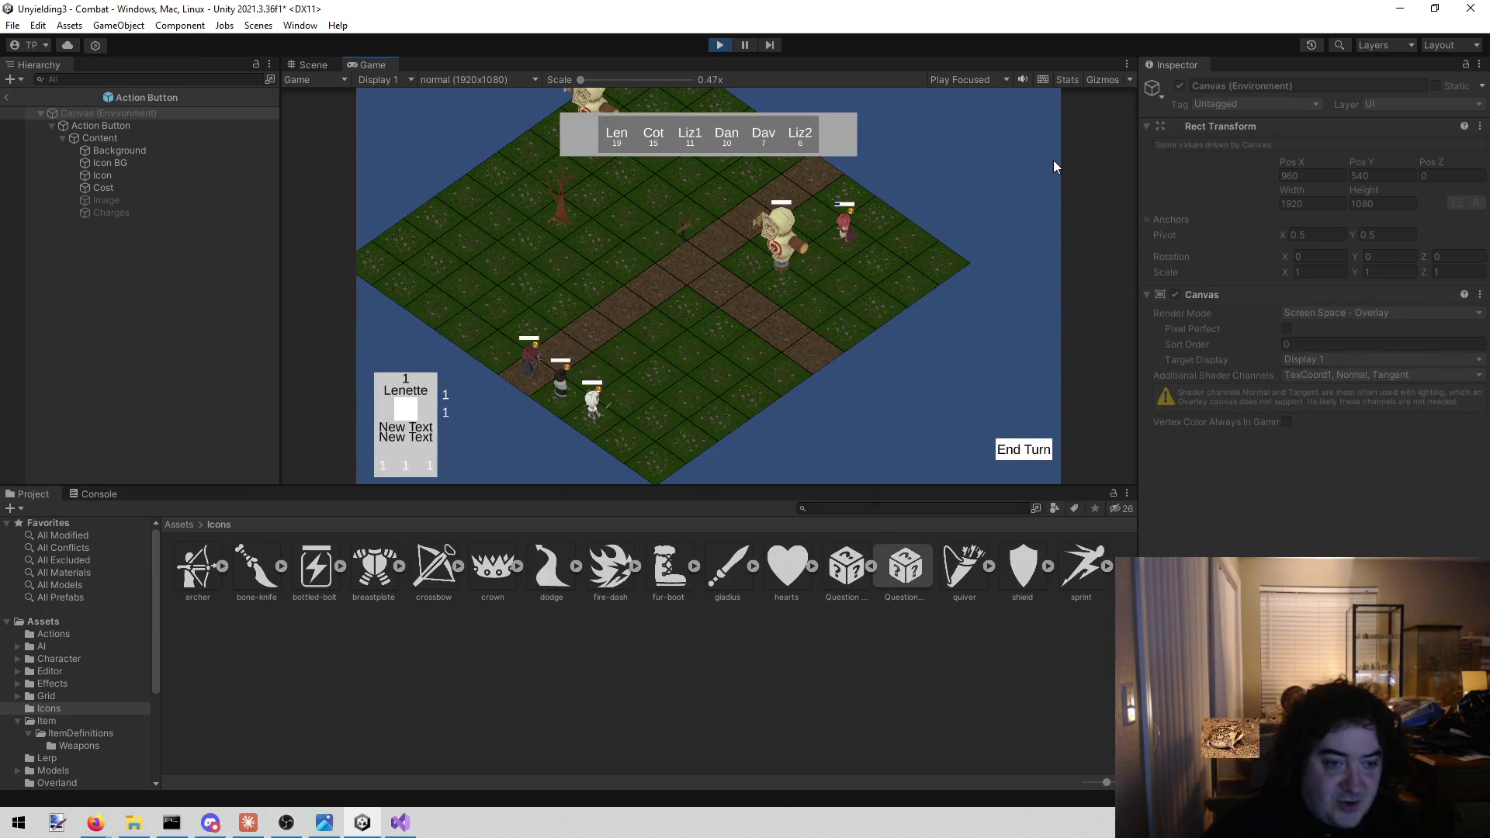
click(1026, 459)
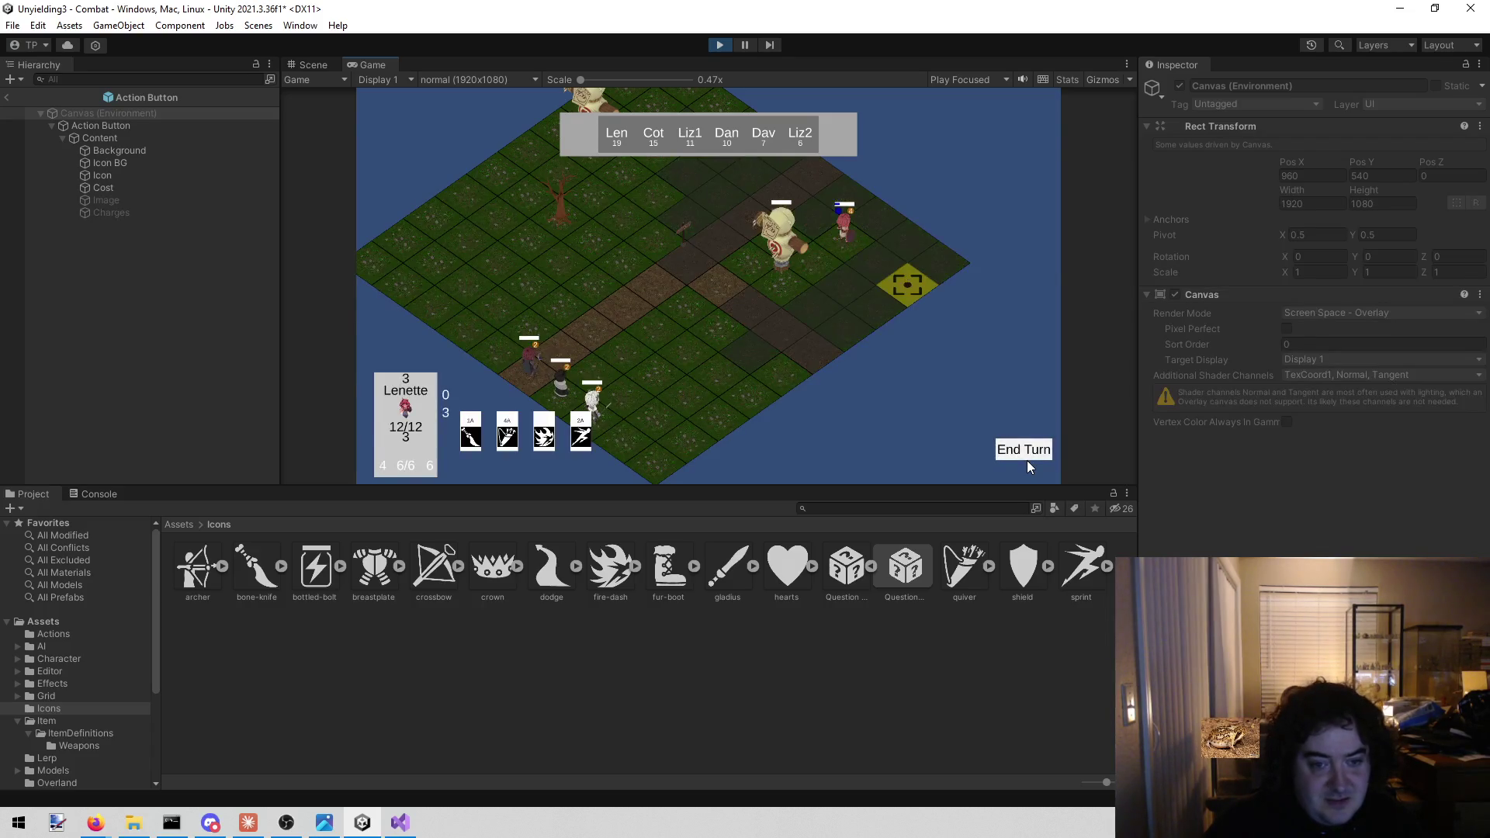
mouse_move(470, 431)
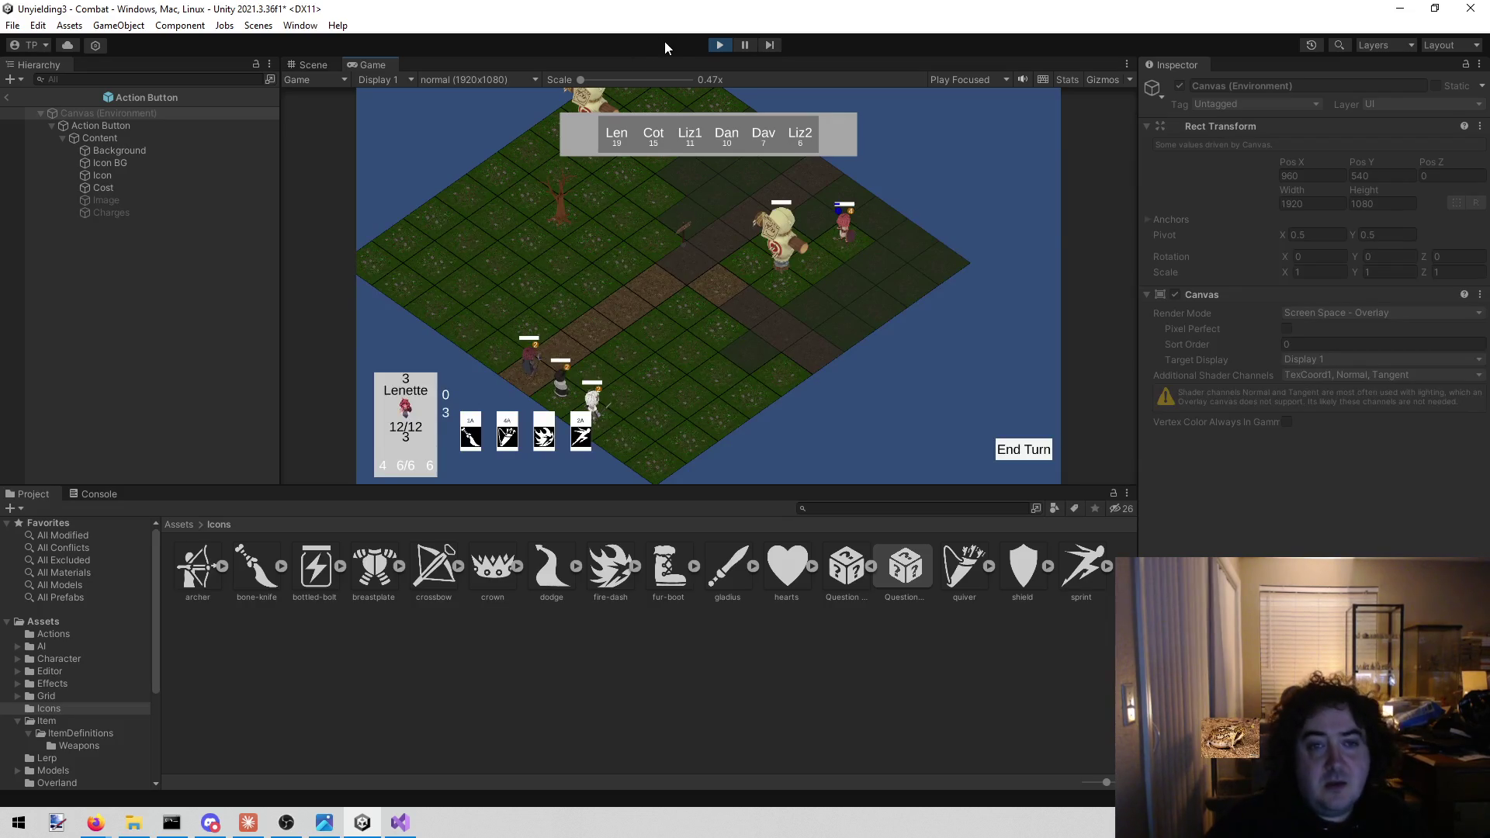
click(719, 47)
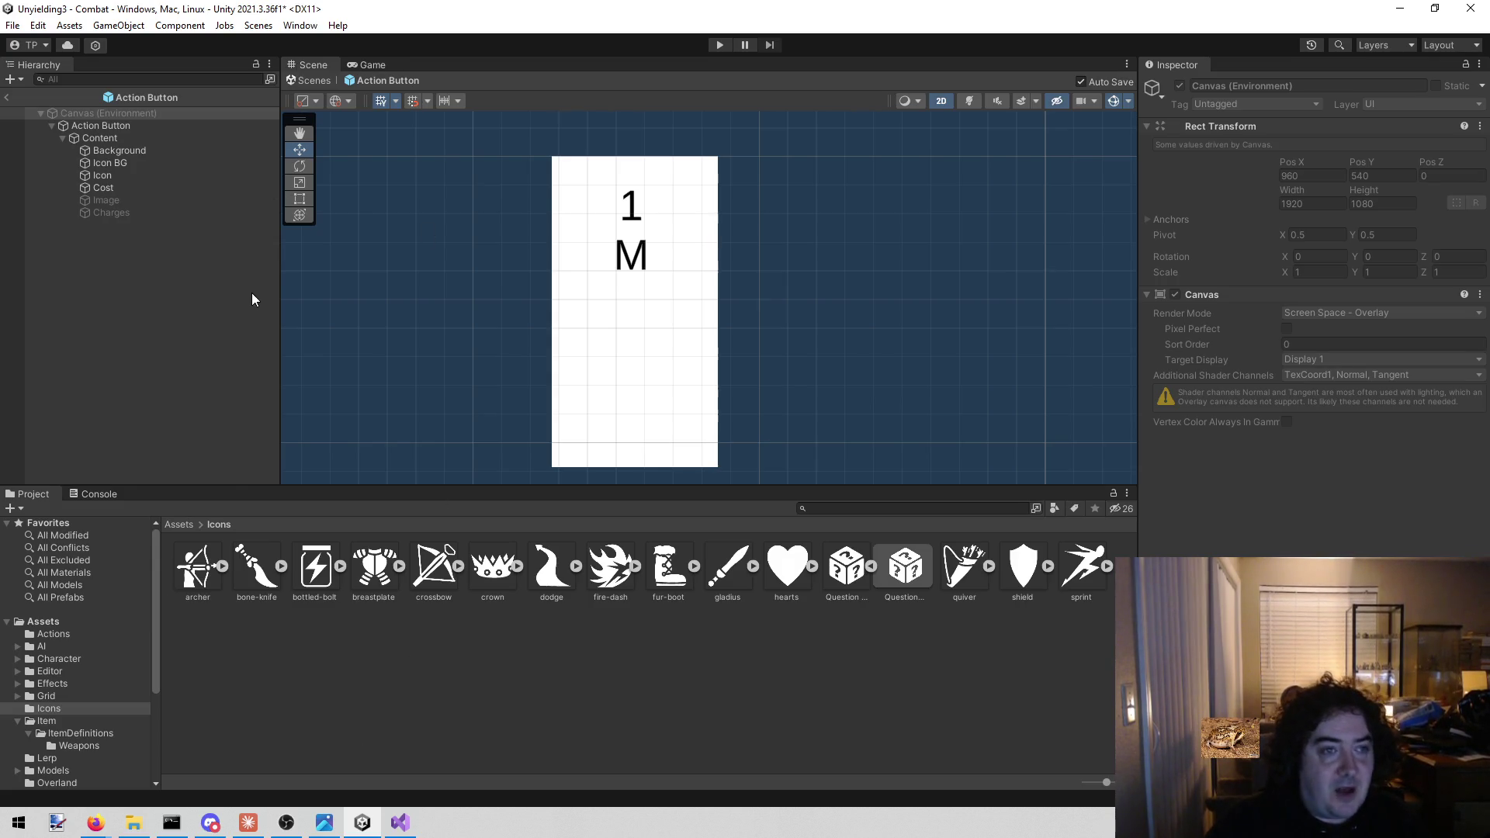
Exit the Action Button prefab to the Combat scene, save the scene, and zoom the view
click(7, 97)
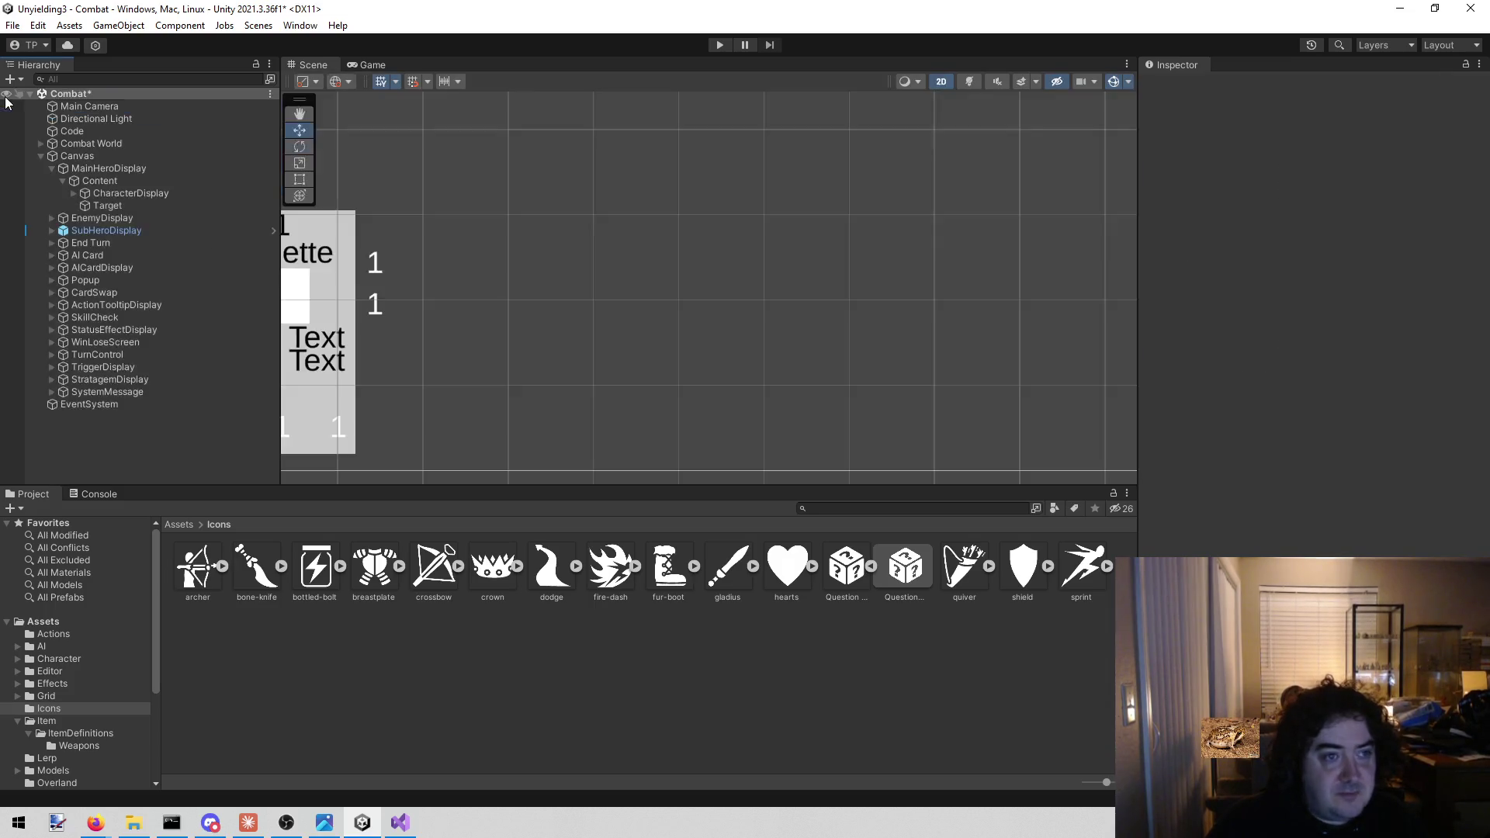
key(ctrl+s)
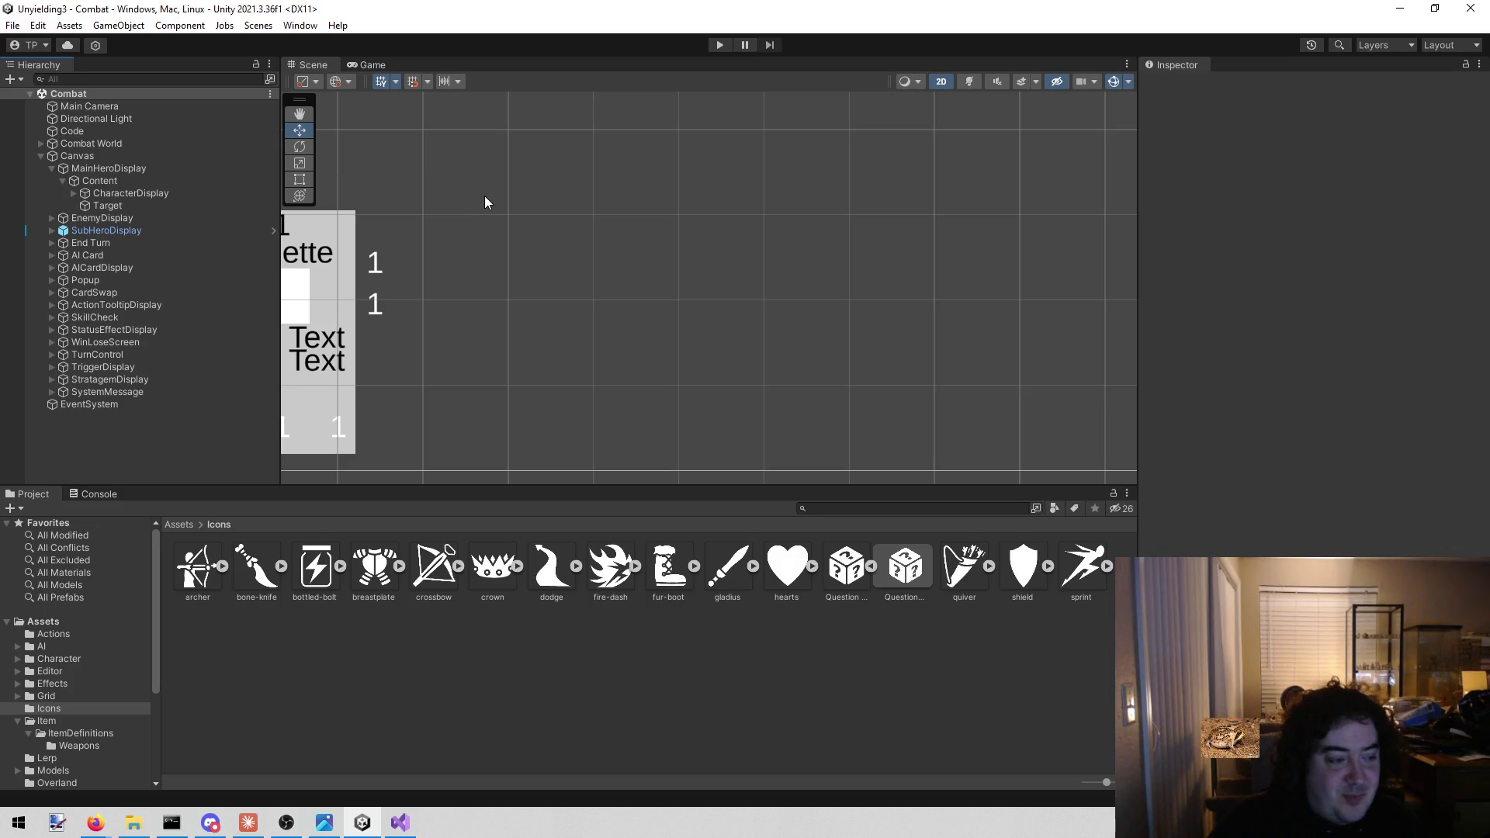
scroll(486, 196, down, 5)
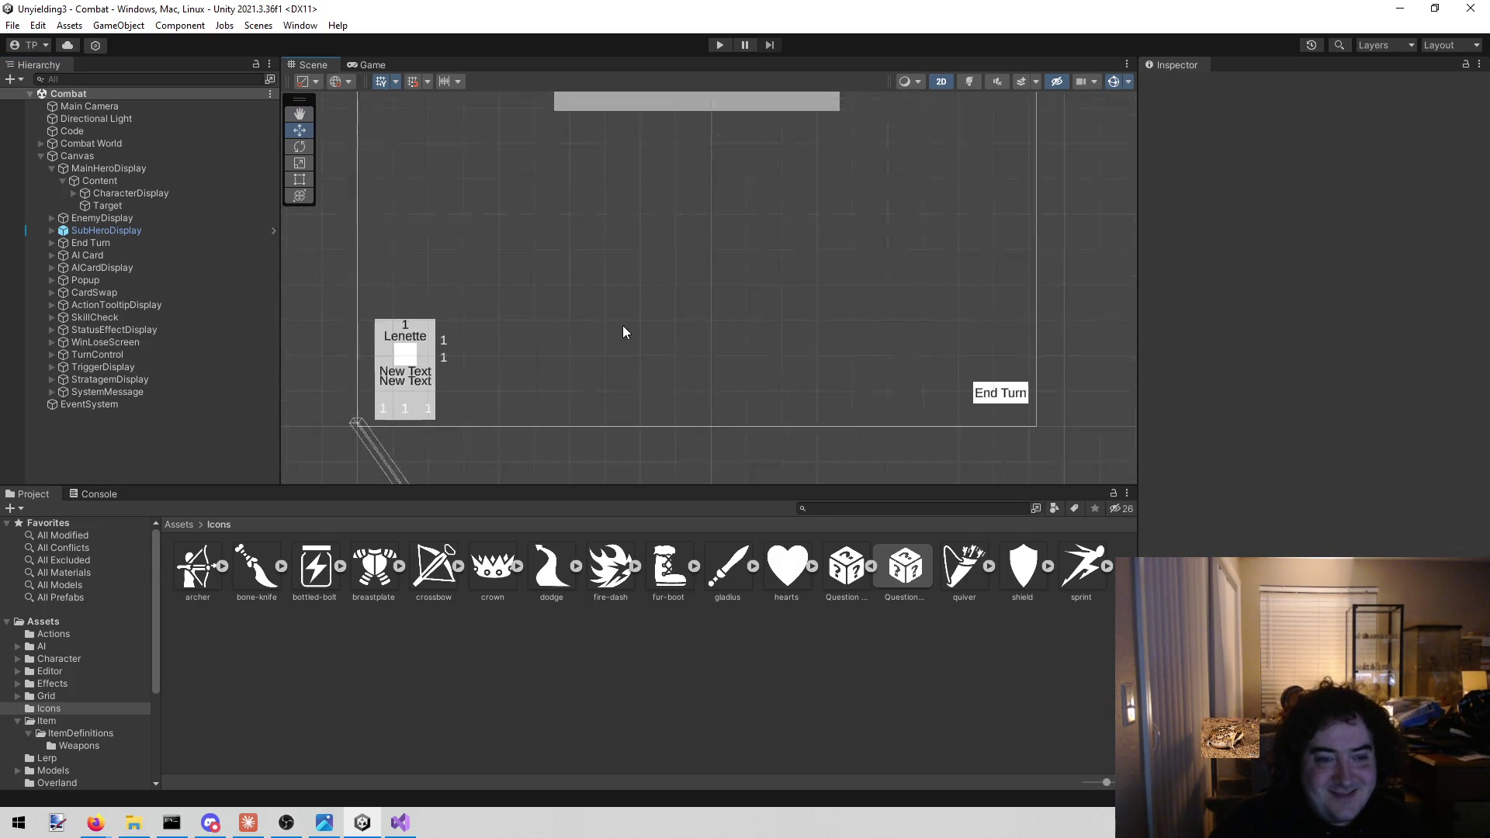
scroll(621, 327, down, 3)
scroll(617, 324, up, 3)
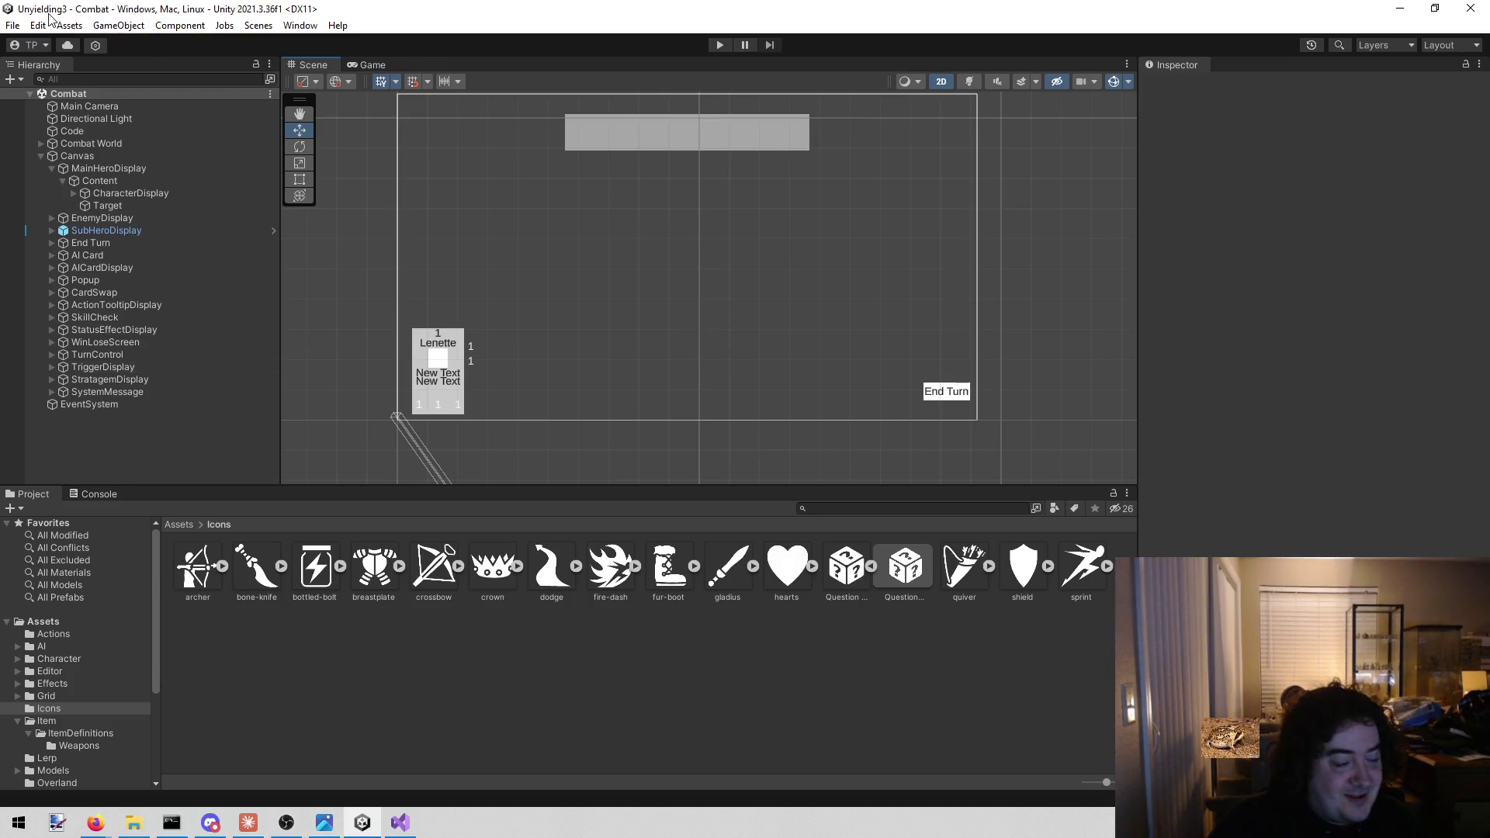
click(15, 27)
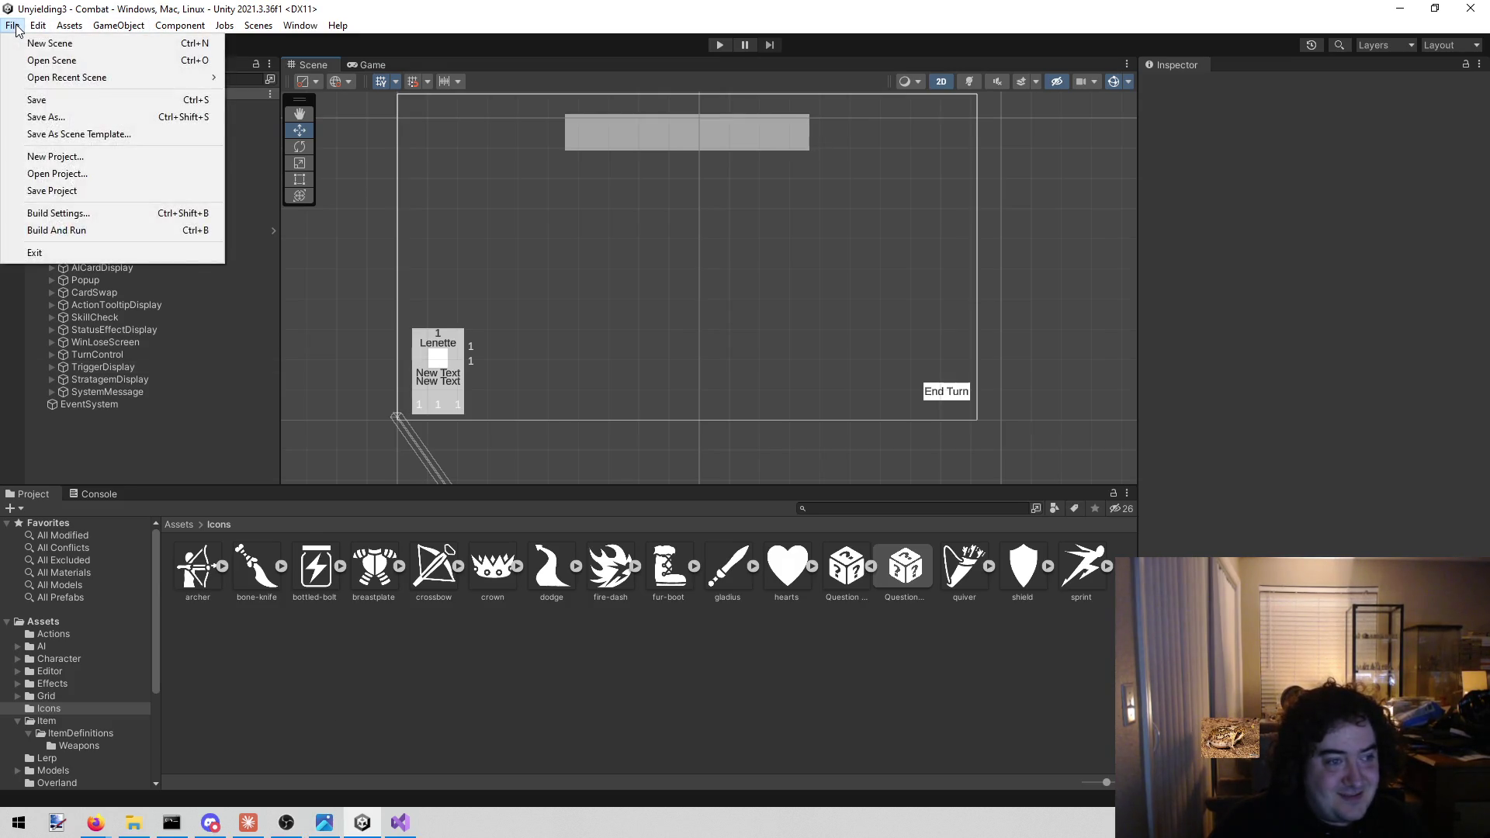
Open Project Settings and search it for 'reload doma'
mouse_move(38, 26)
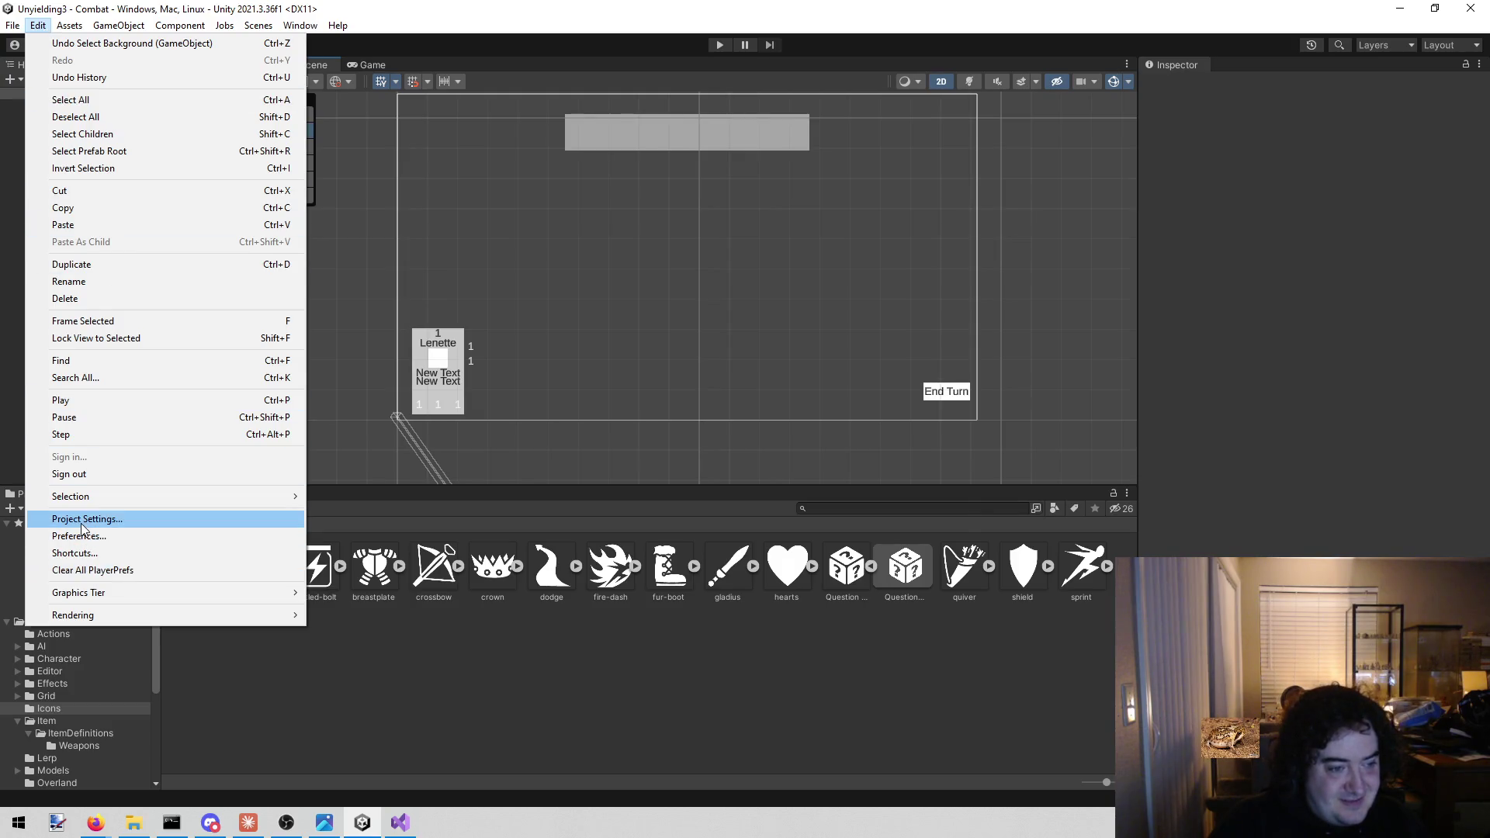
click(83, 520)
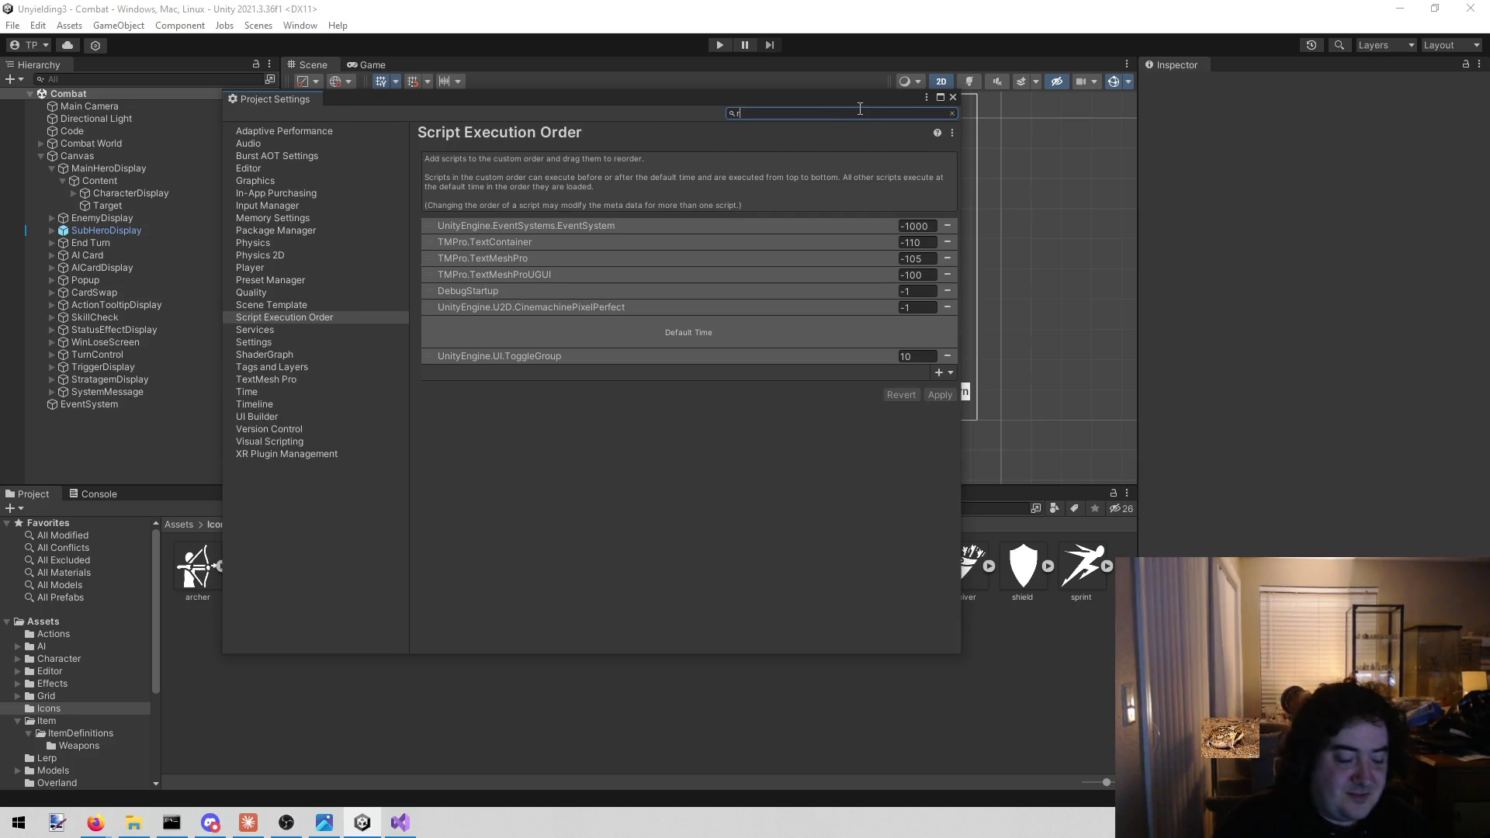
text(reload doma)
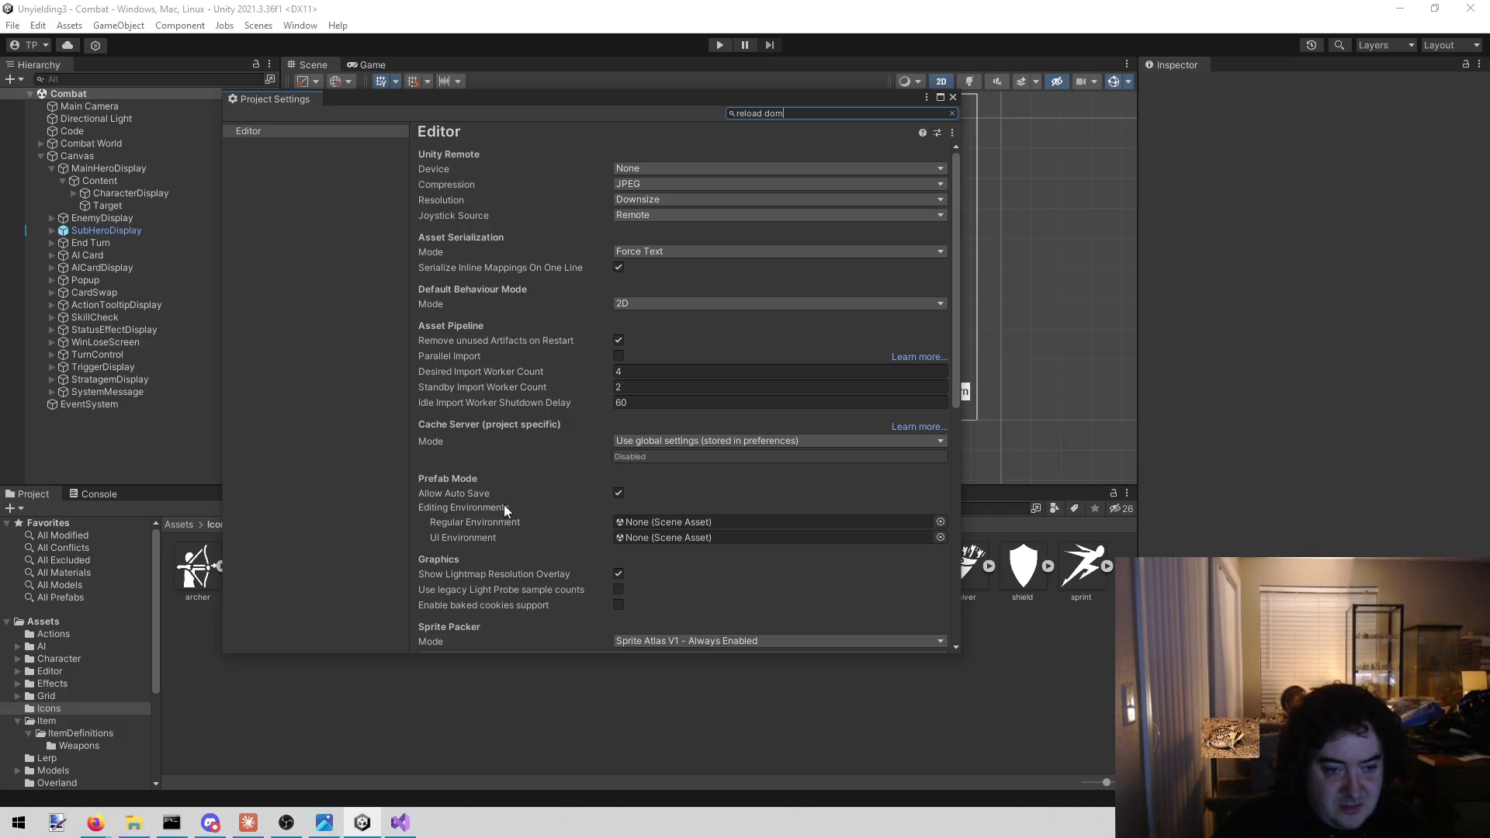
Scroll through the Editor settings, toggling Enter Play Mode Options on and back off
scroll(501, 504, down, 6)
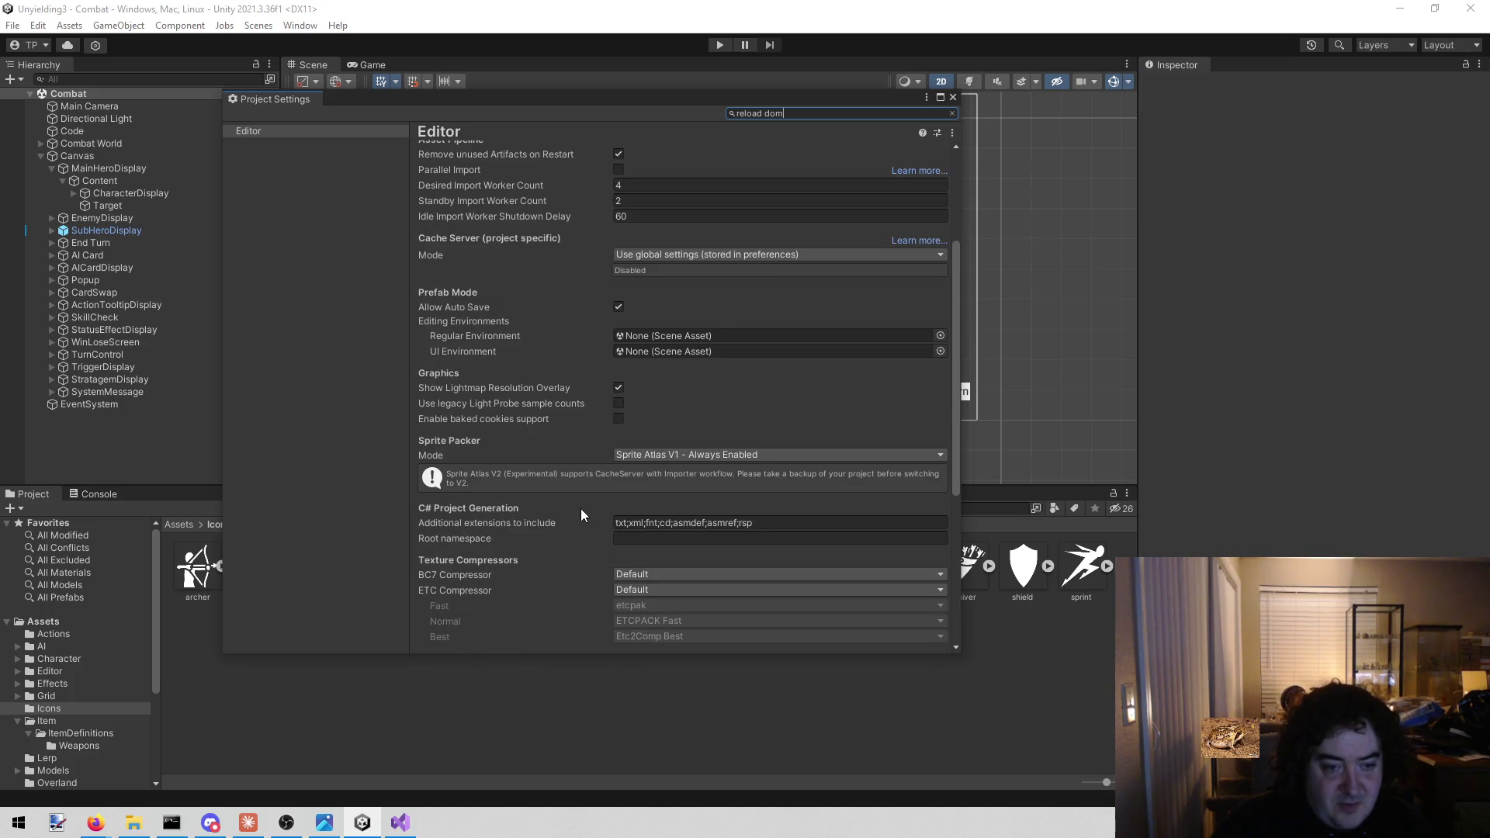
scroll(576, 477, down, 3)
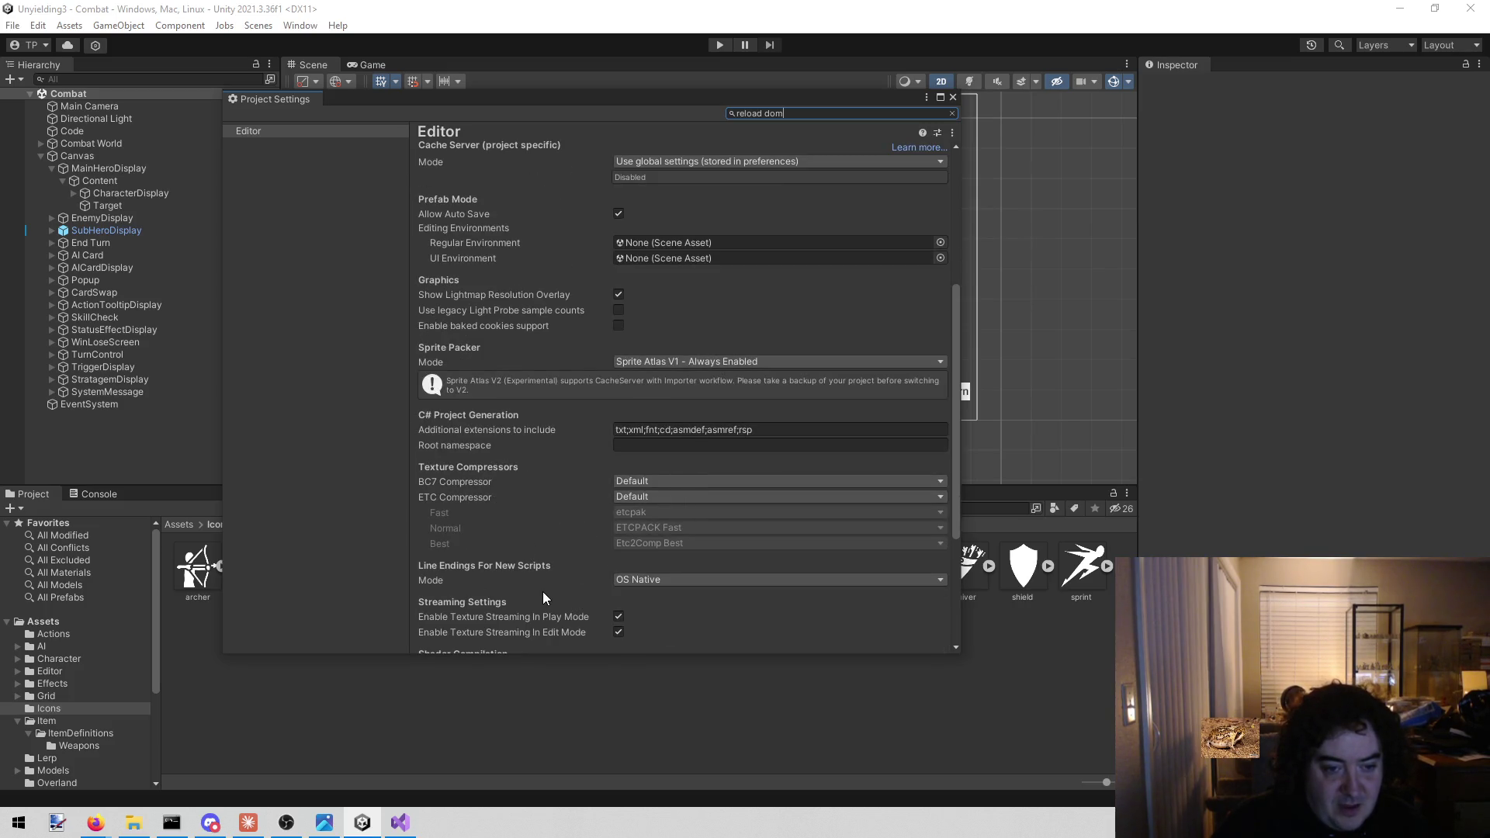
scroll(542, 595, down, 6)
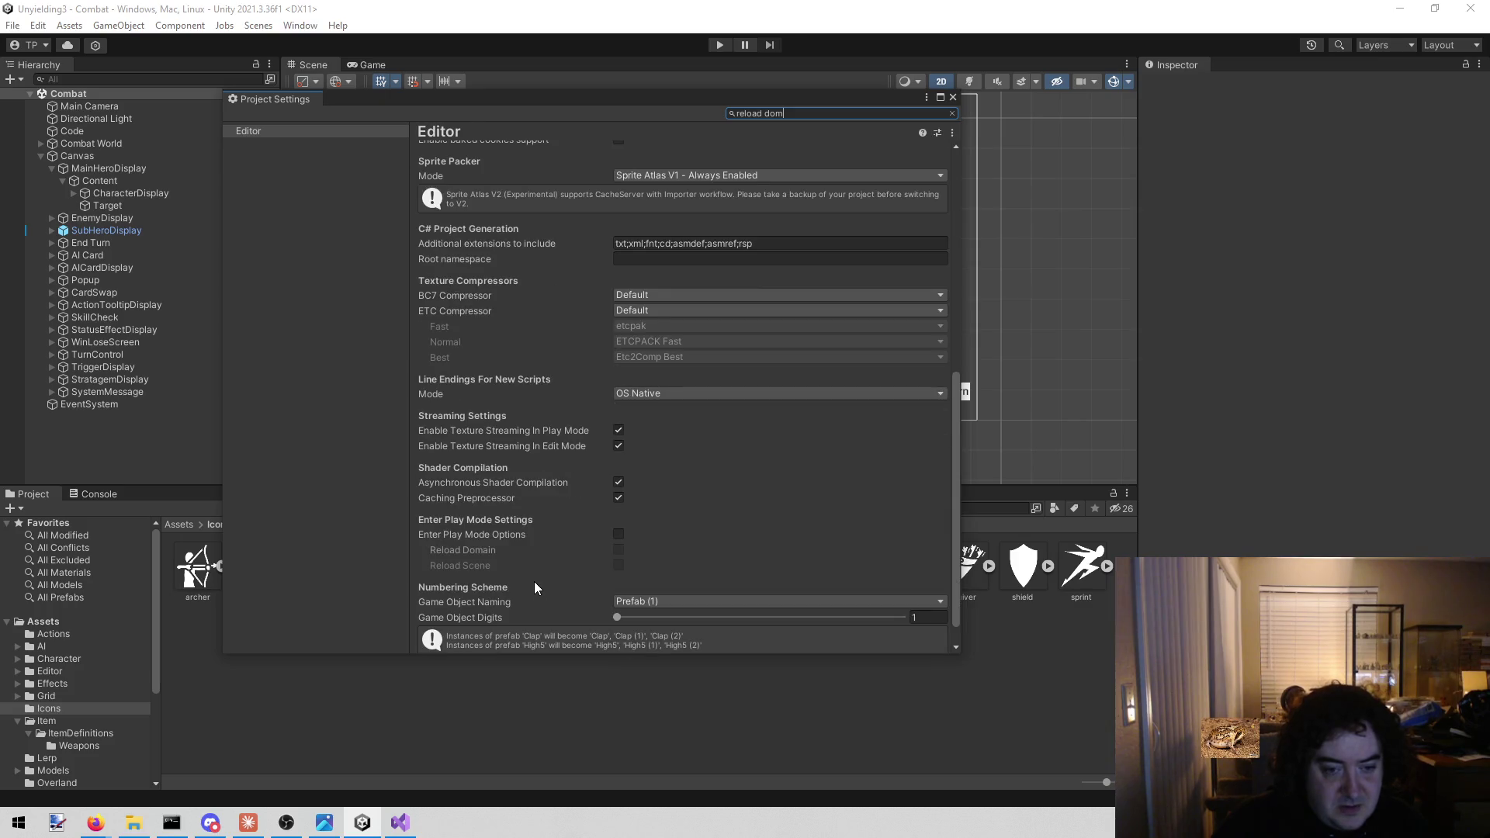
mouse_move(480, 552)
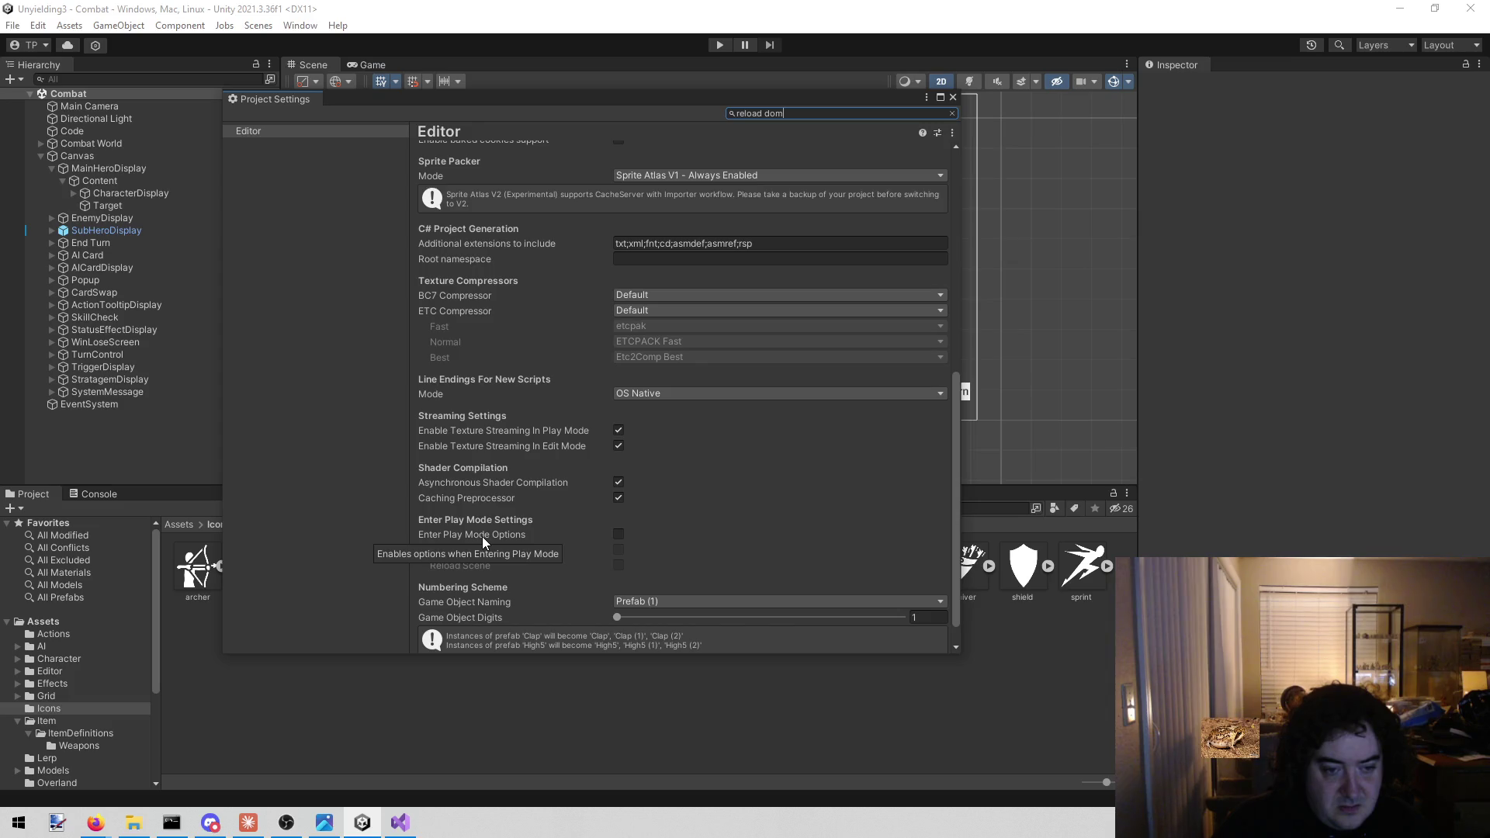
scroll(621, 511, down, 1)
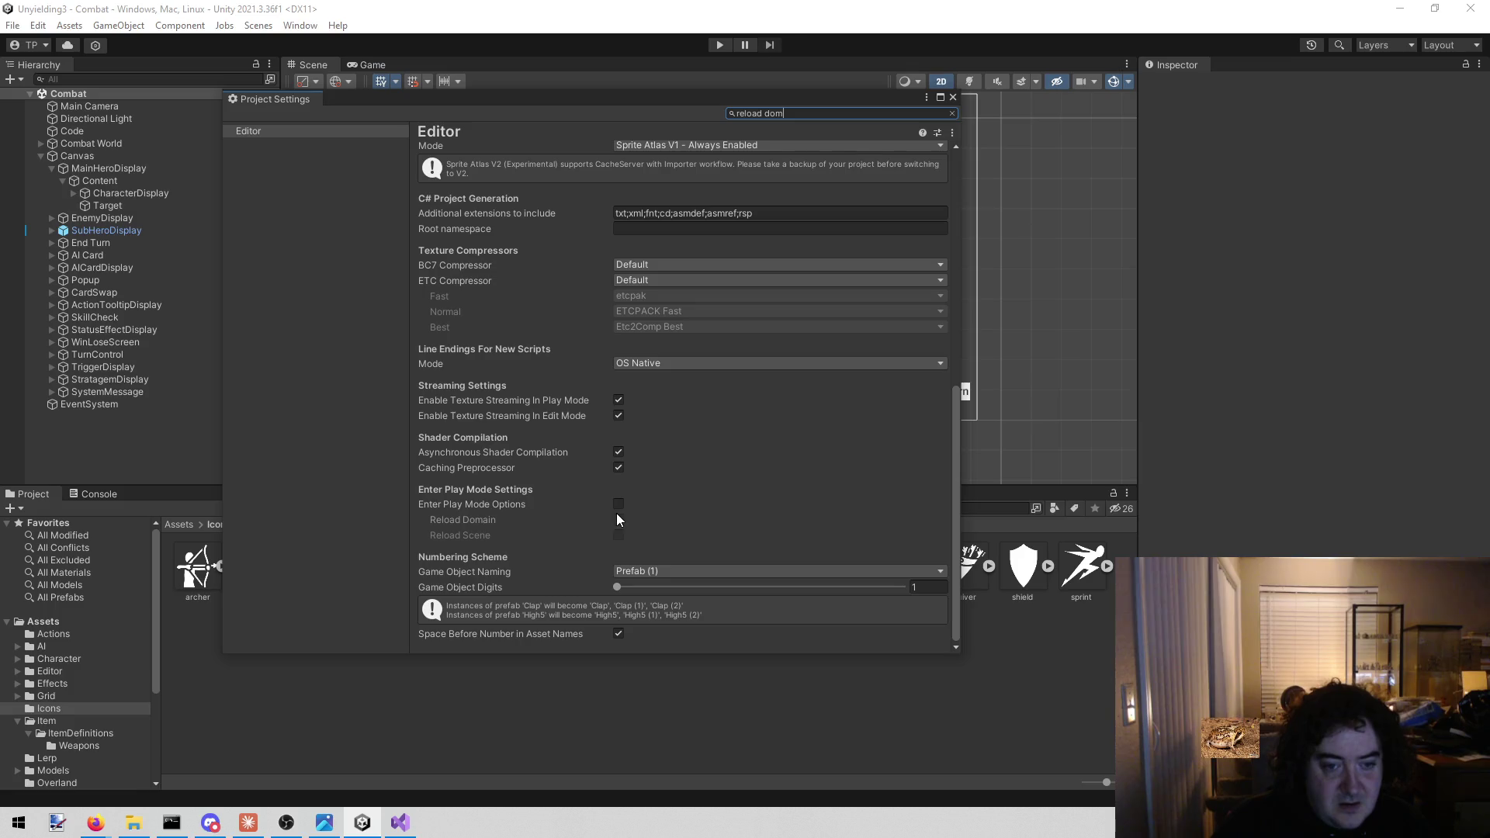
click(619, 506)
click(619, 505)
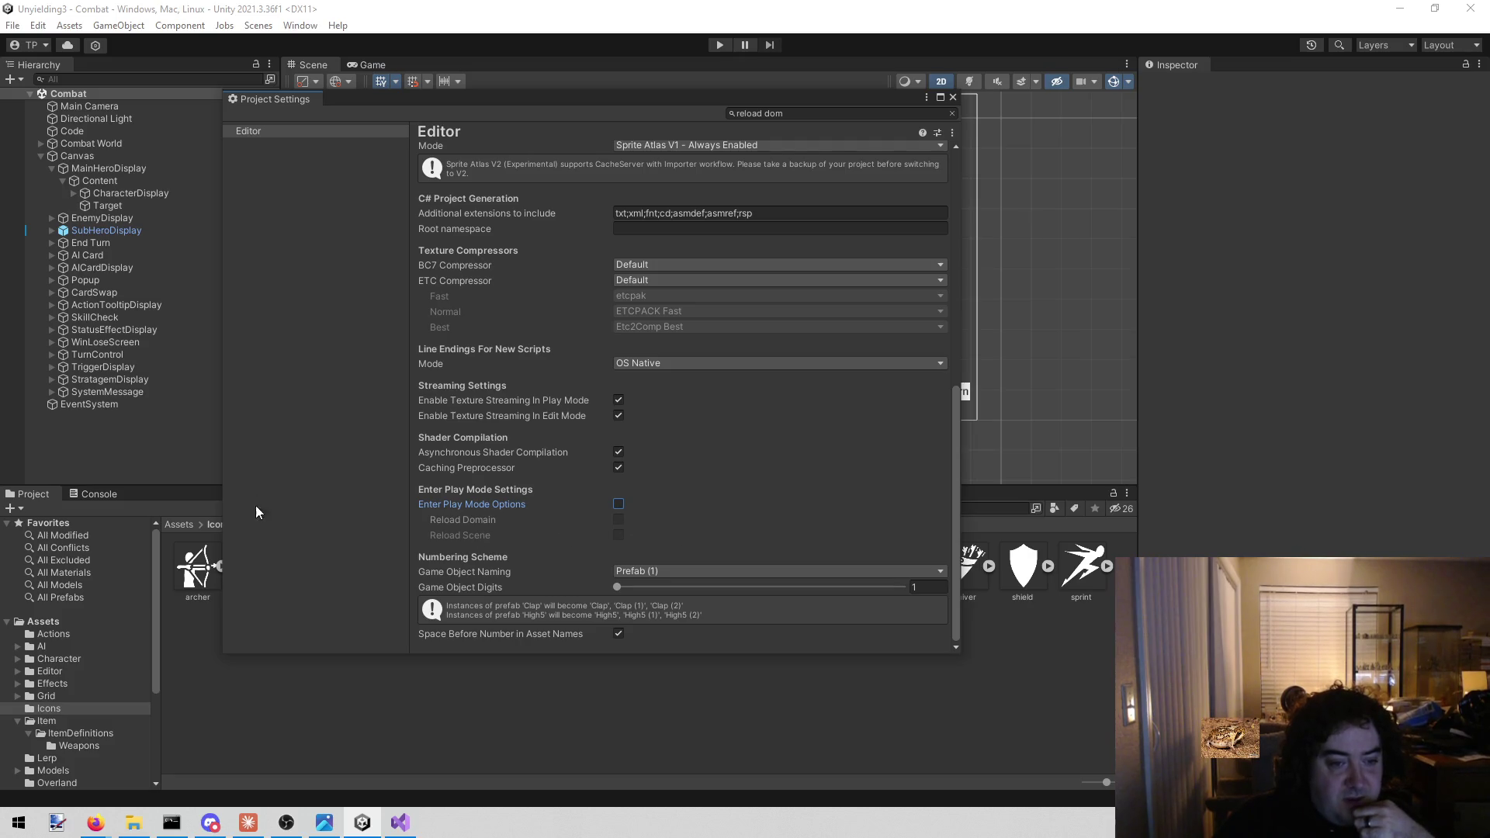
Close the Project Settings window and start play mode in the Combat scene
scroll(552, 521, up, 8)
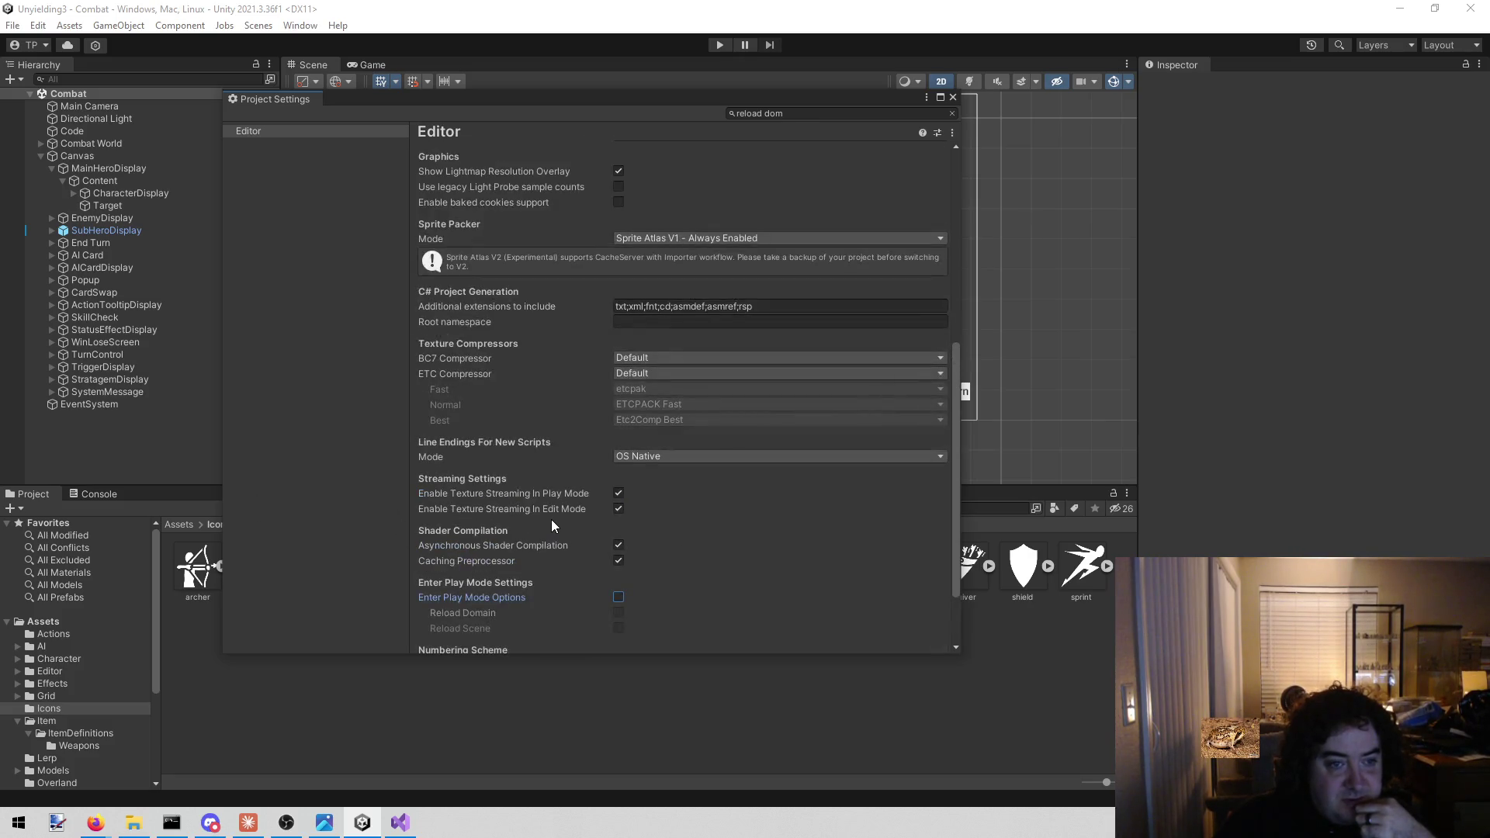
scroll(546, 521, up, 4)
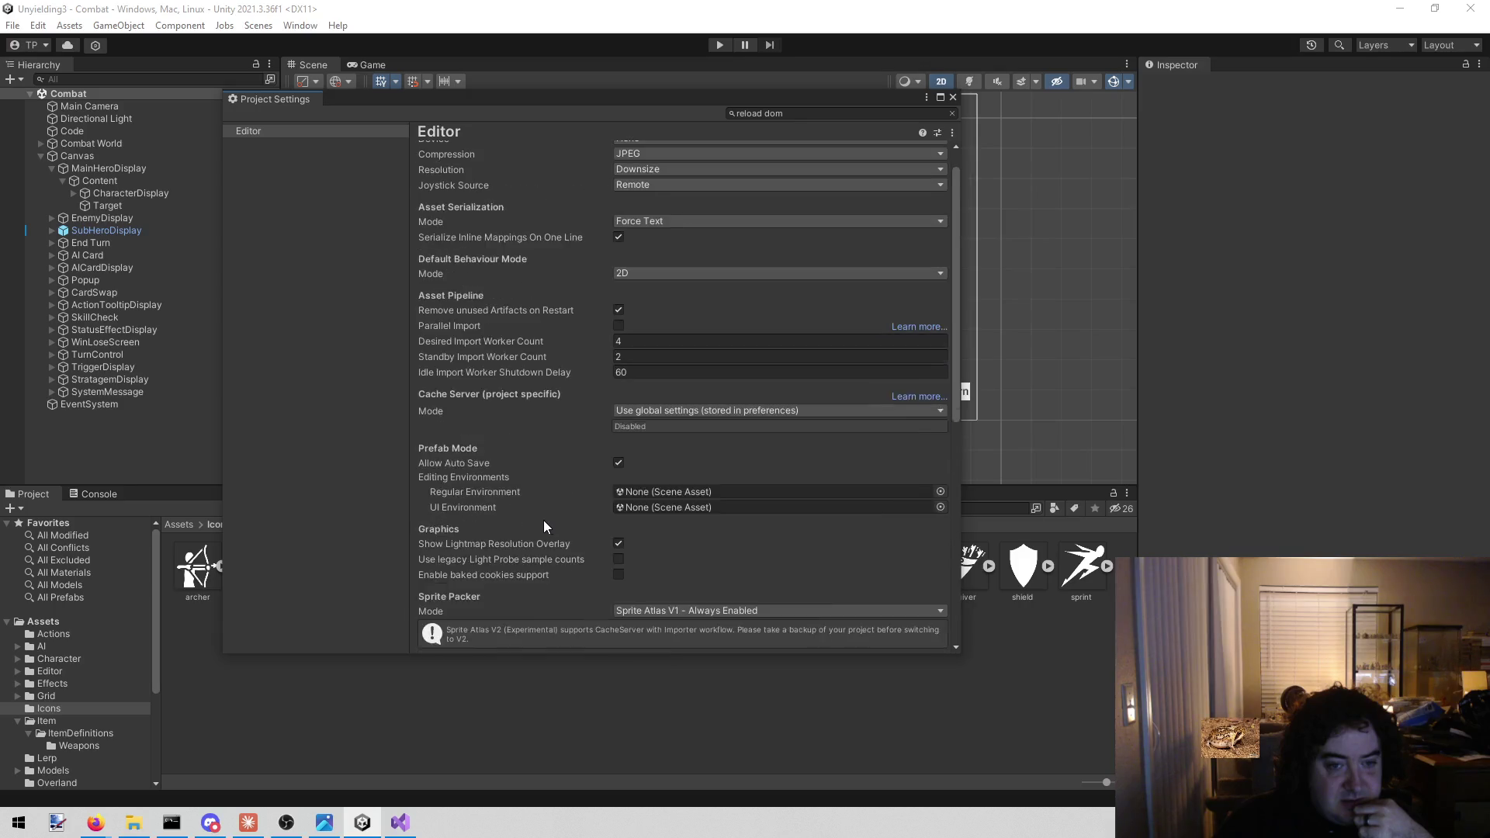
click(953, 97)
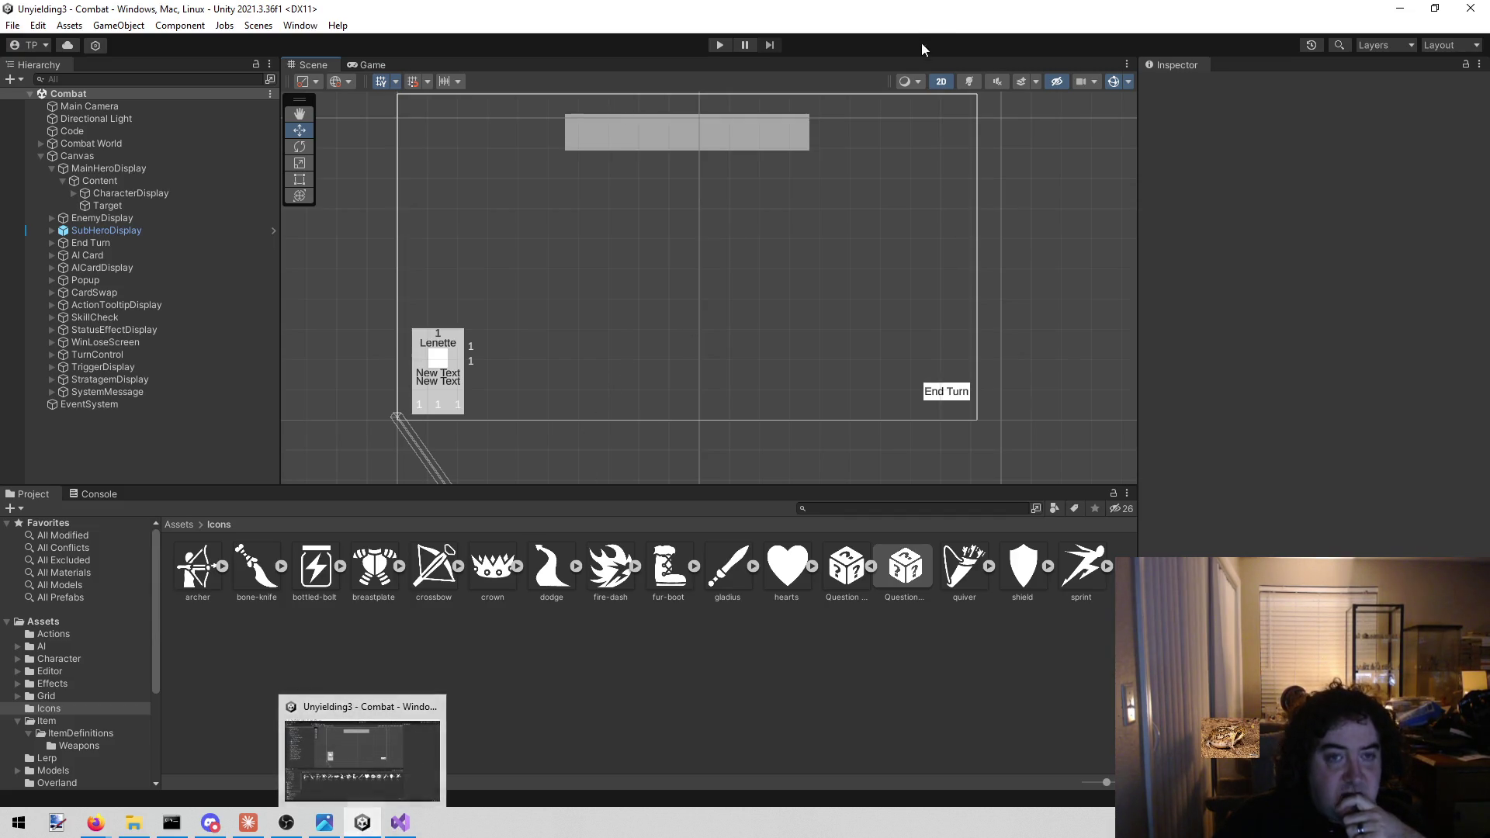
click(721, 46)
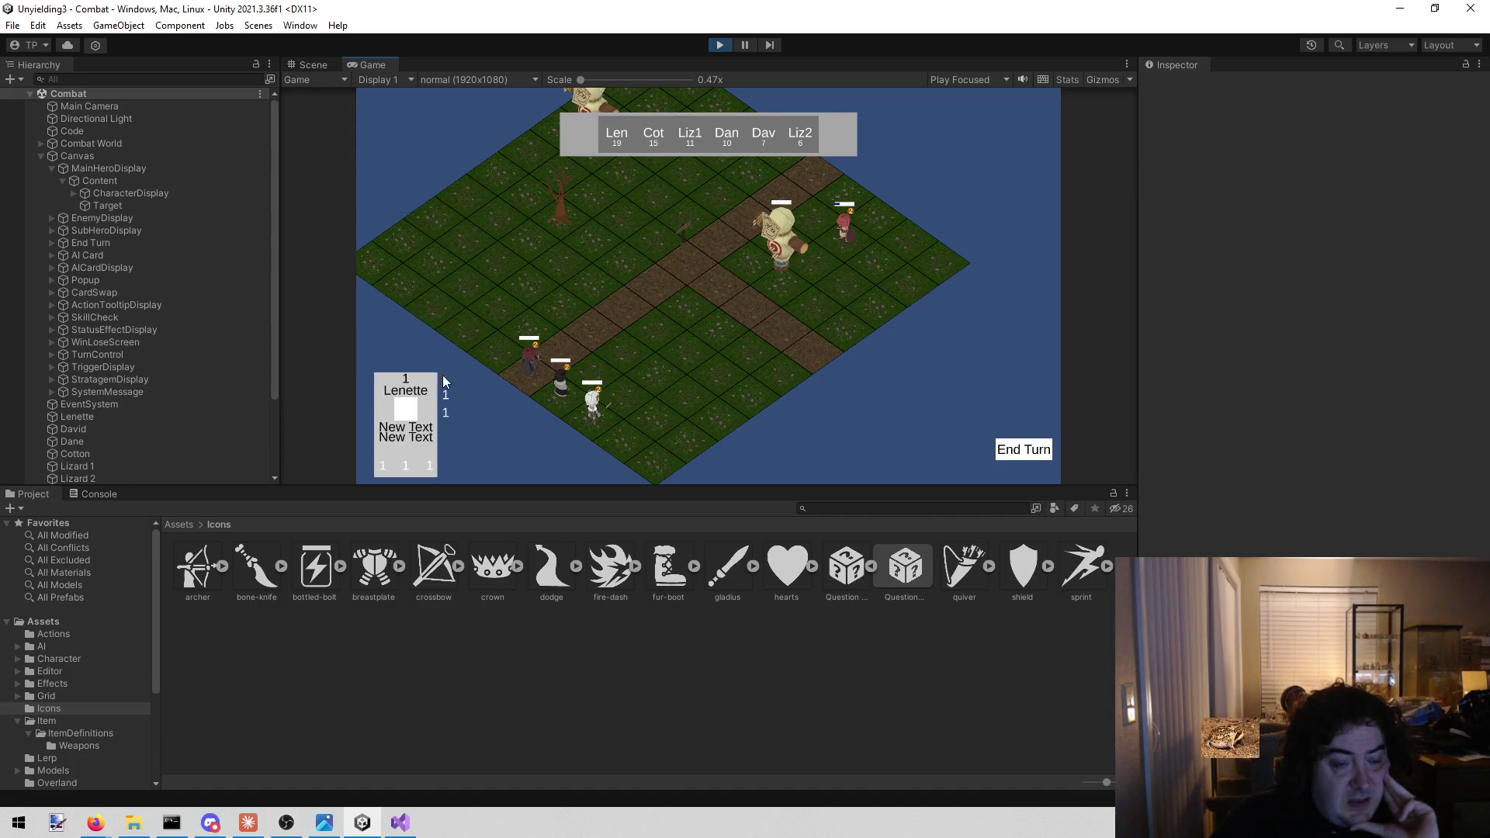
Begin Lenette's turn, check her four action buttons, stop playing, and switch to todo.txt
click(1005, 447)
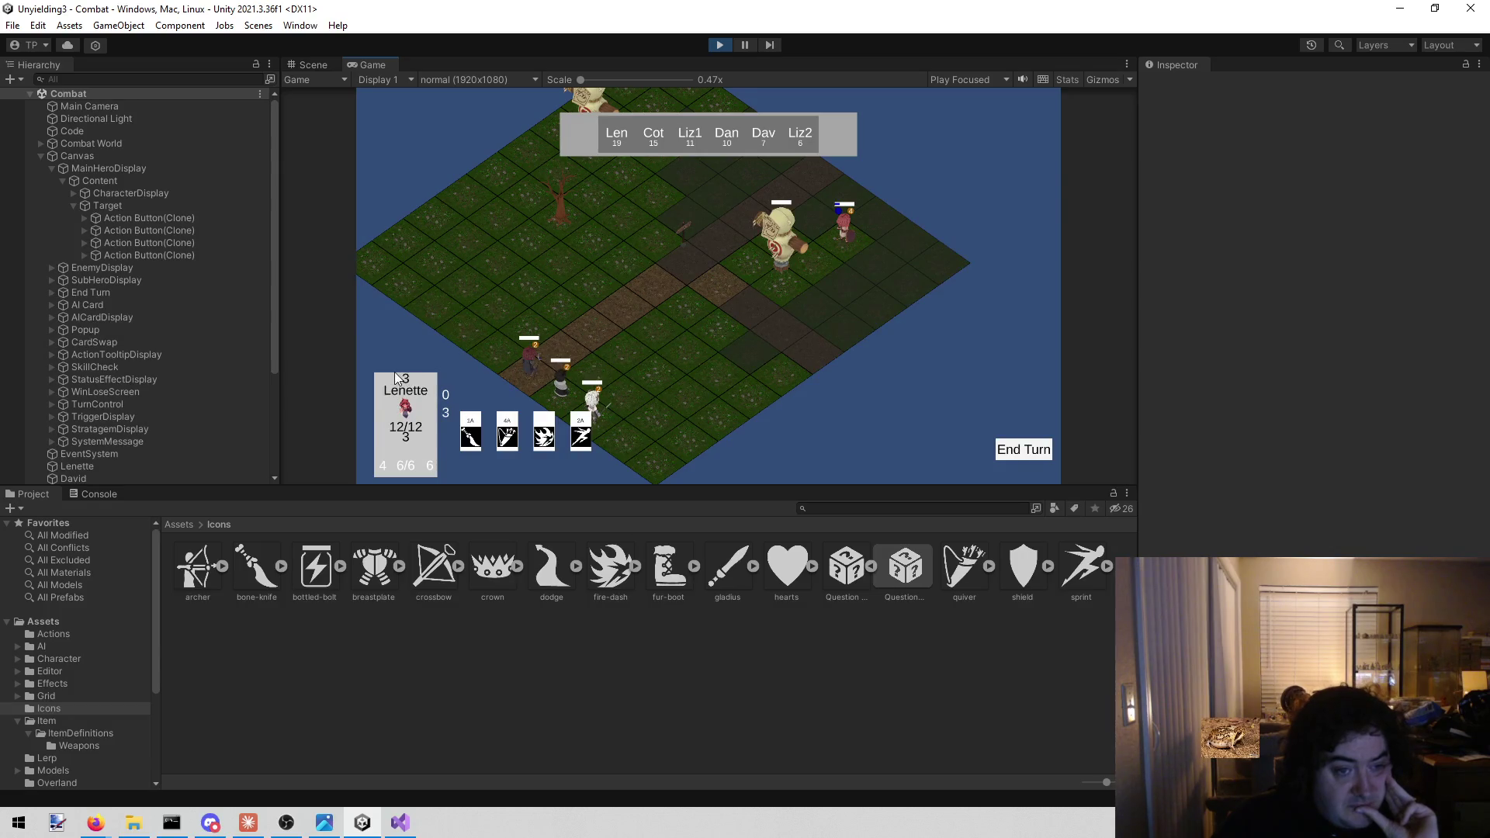
mouse_move(375, 464)
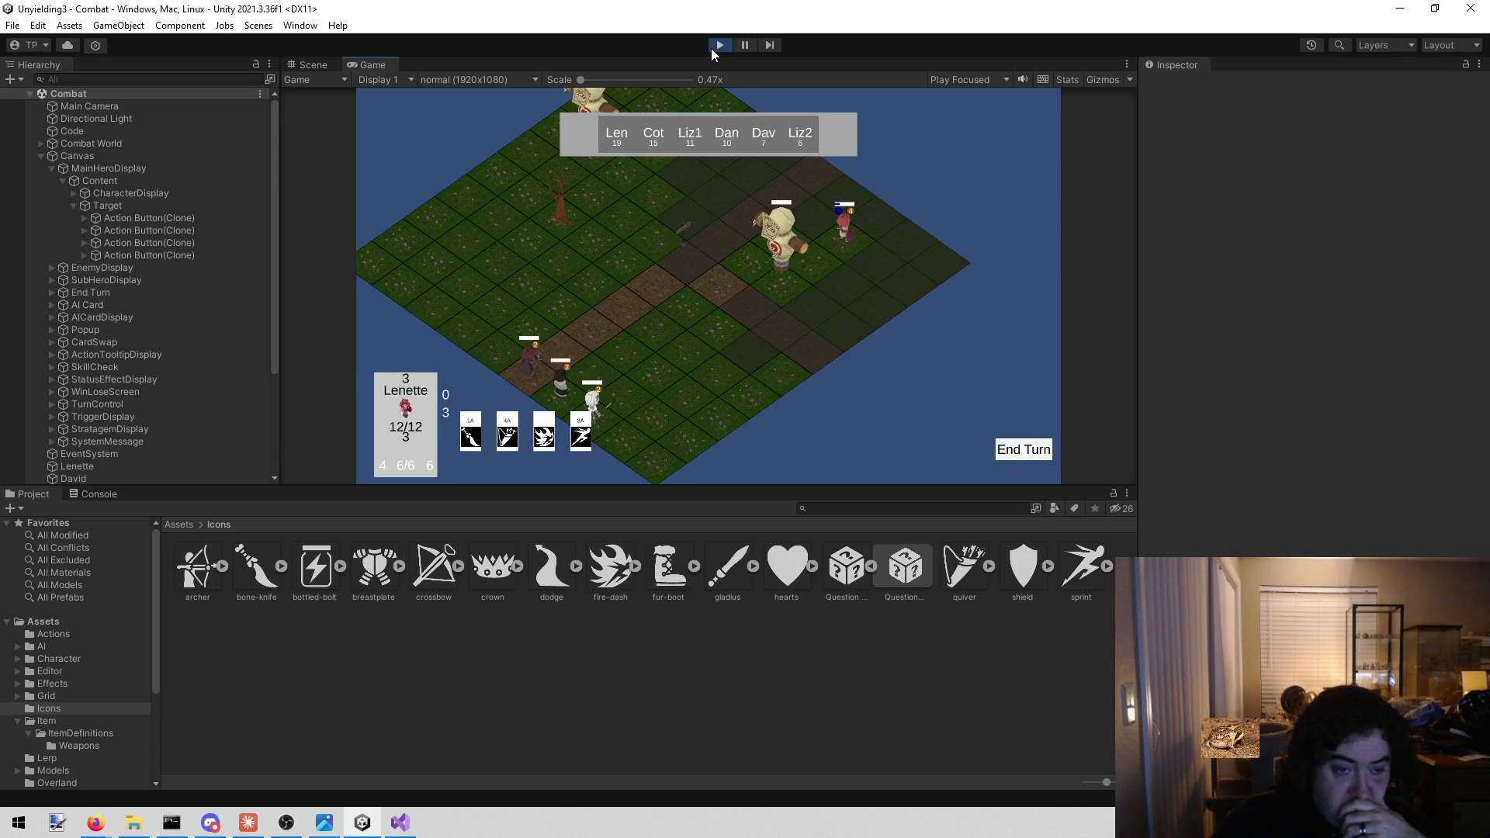
click(711, 48)
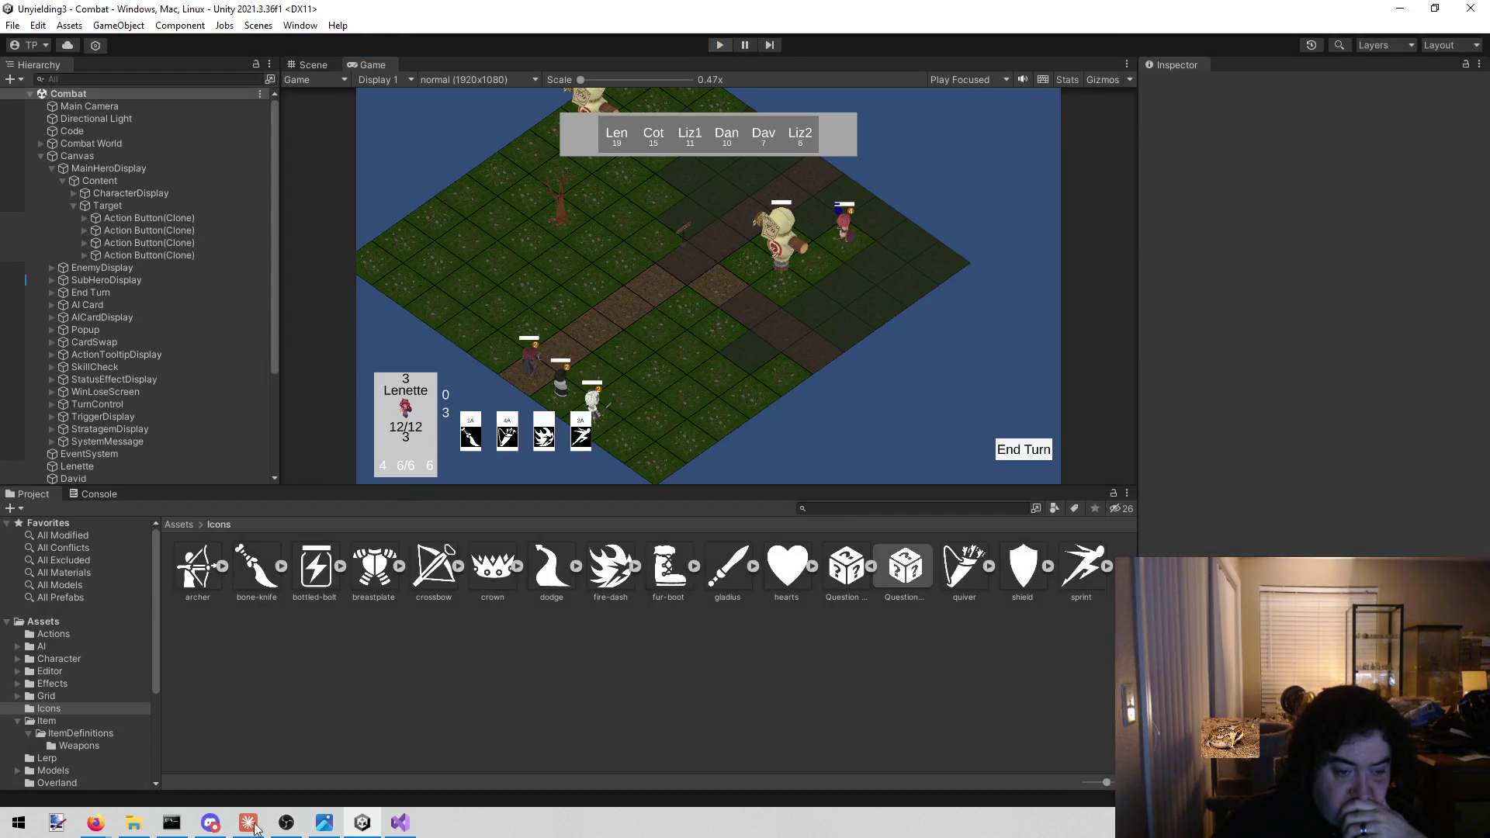
click(400, 823)
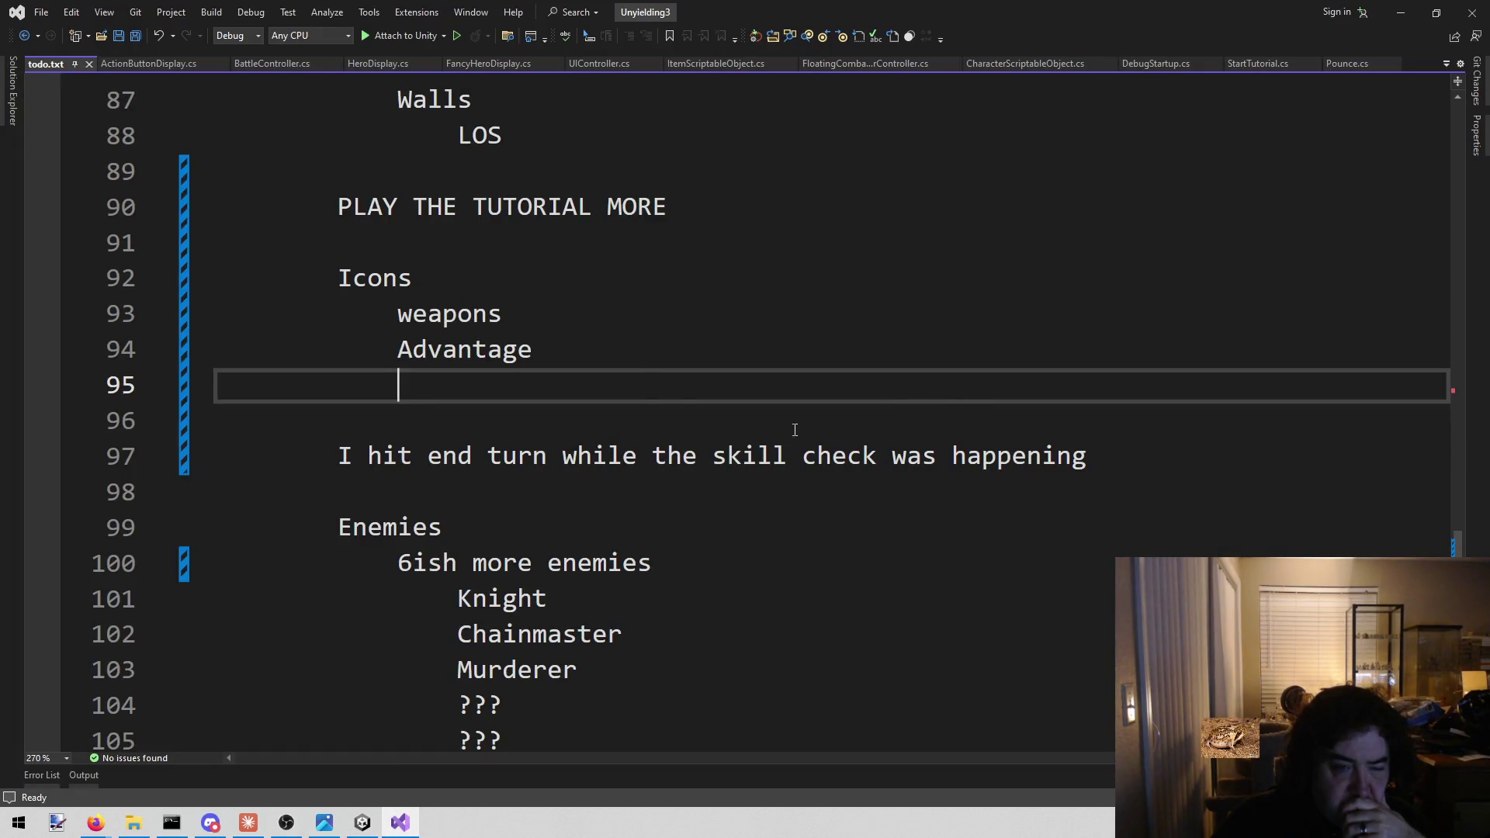
Add 'Icon up the character stats' under Advantage, plus sub-note 'this needs to be built through the item repository, right?'
click(948, 430)
click(603, 373)
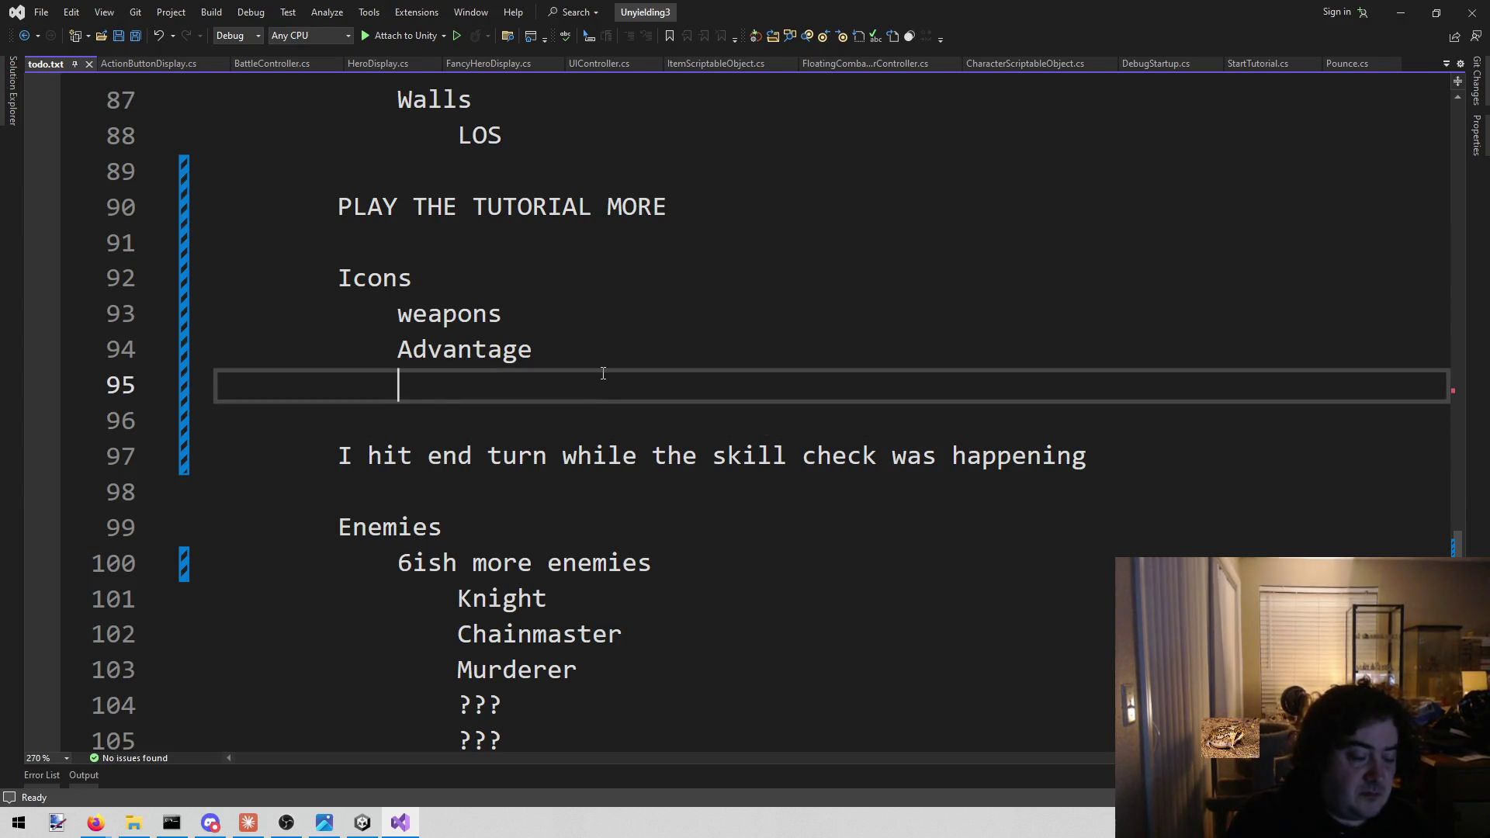
text(Icon up the character starts)
key(BackSpace)
key(BackSpace)
key(BackSpace)
text(ts)
key(ctrl+s)
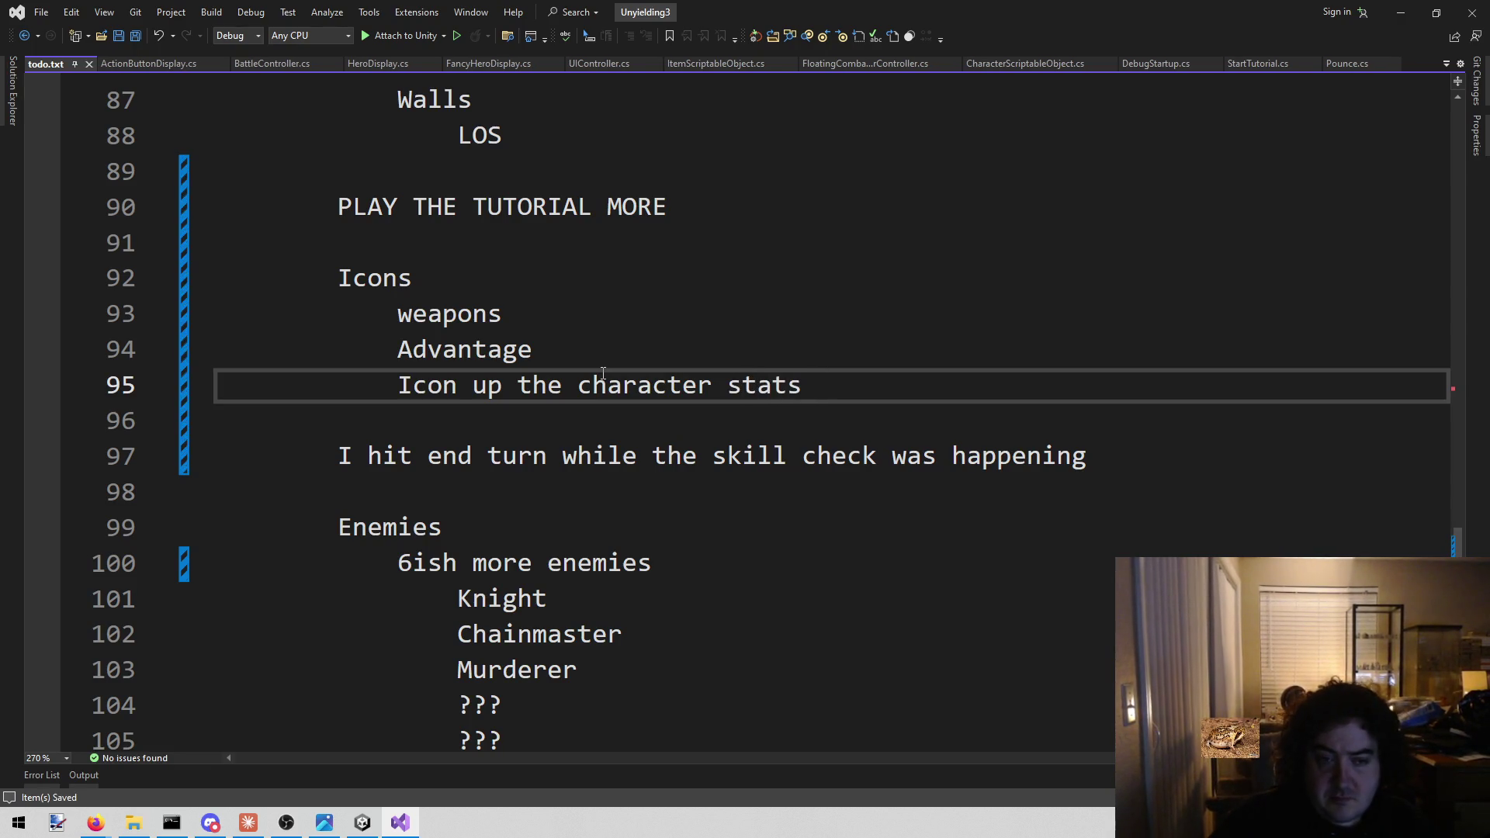
key(Return)
key(Tab)
text(this )
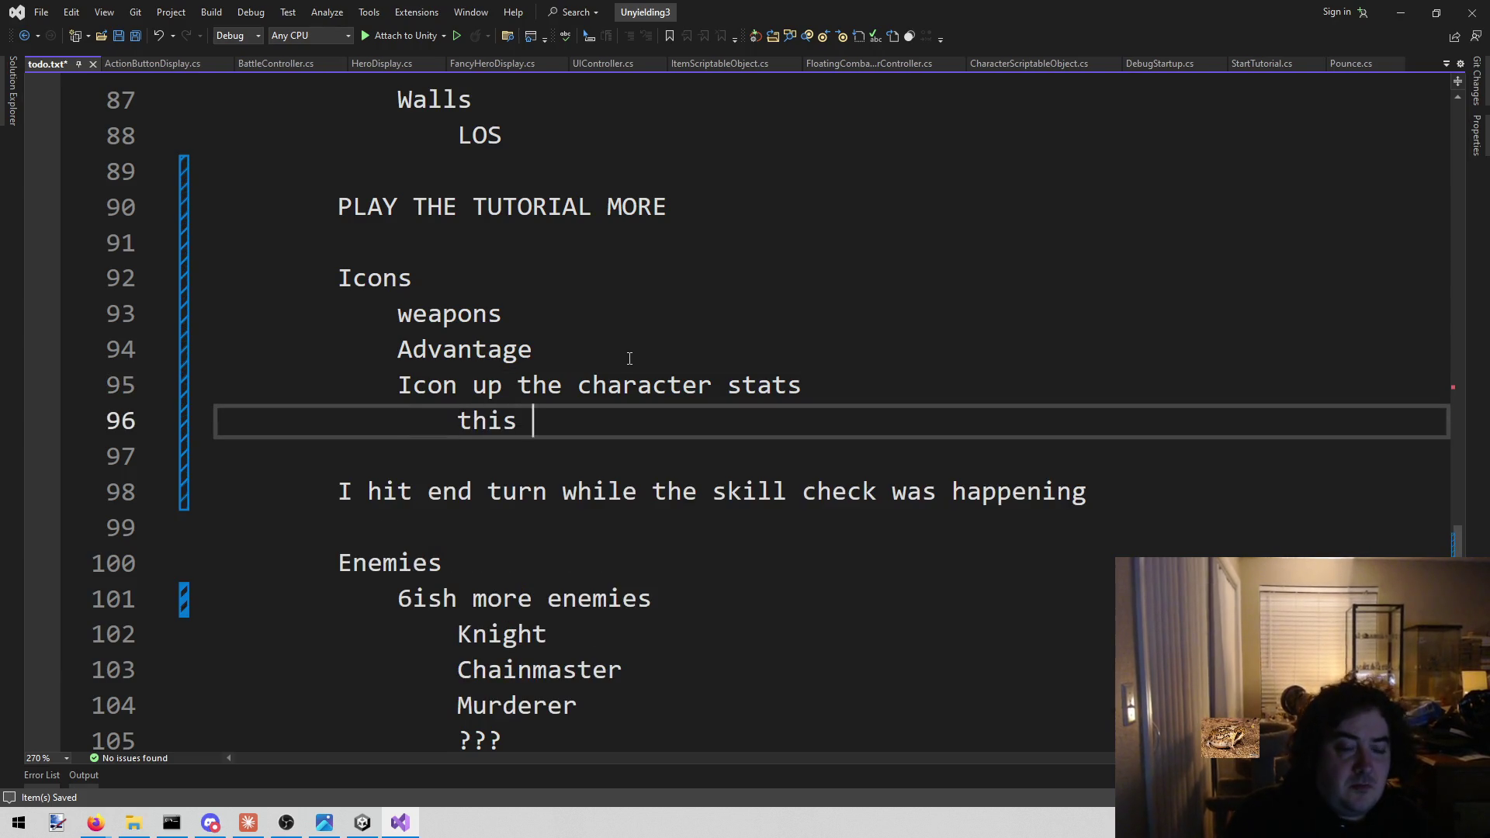
text(needs to be built through the )
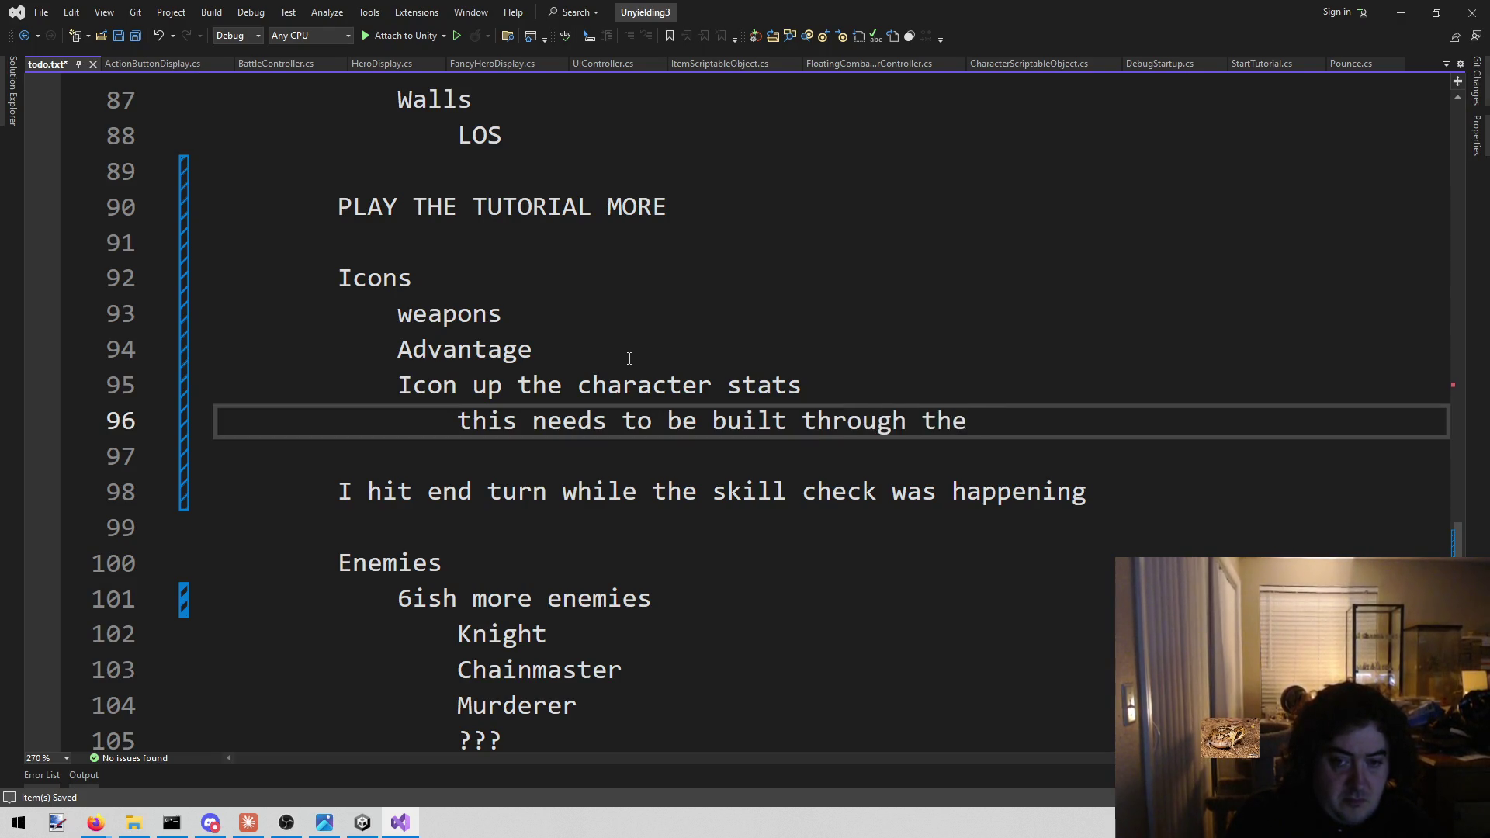
text(it)
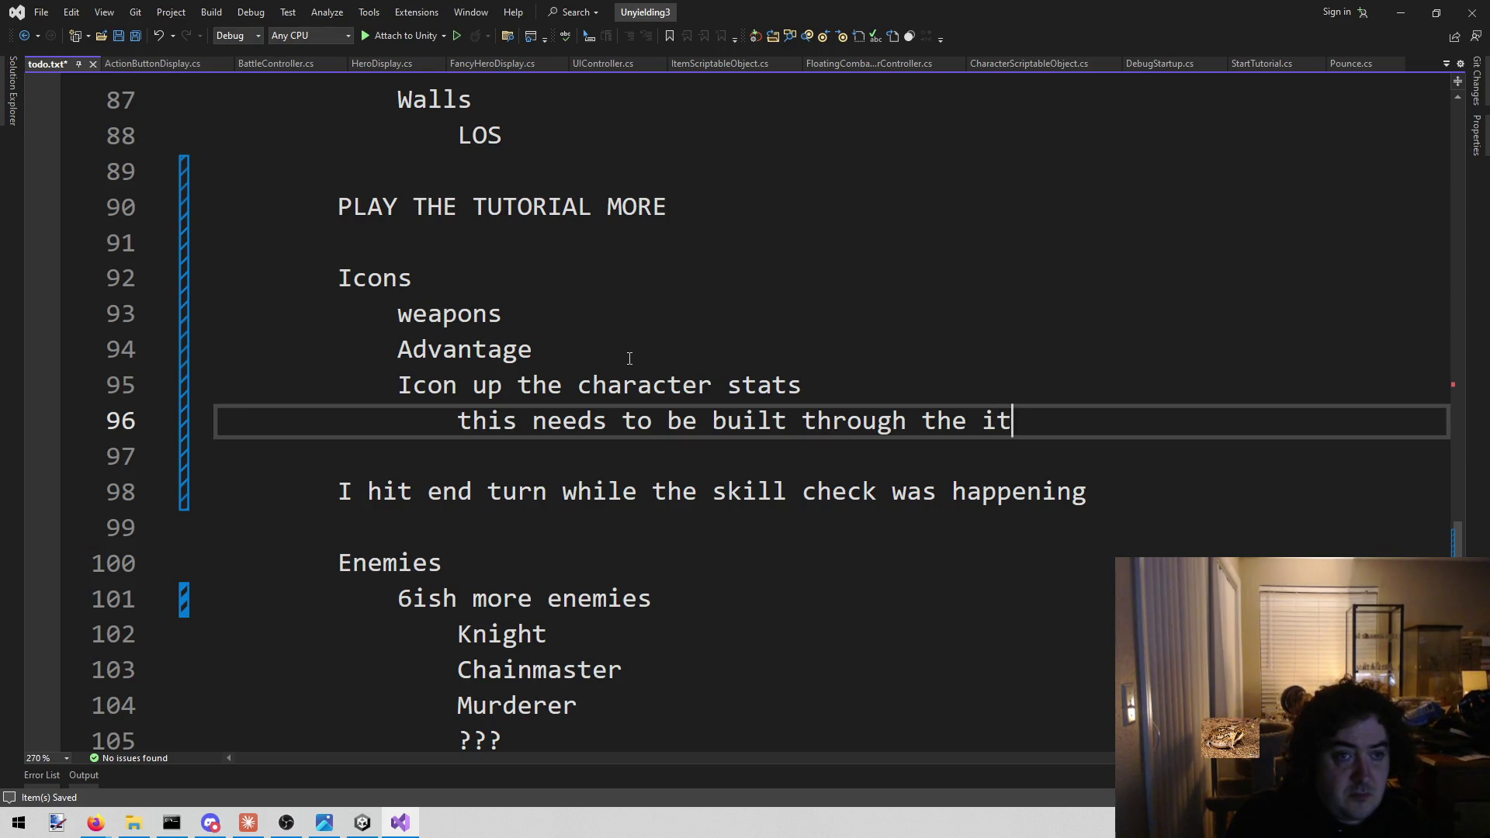
text(em r)
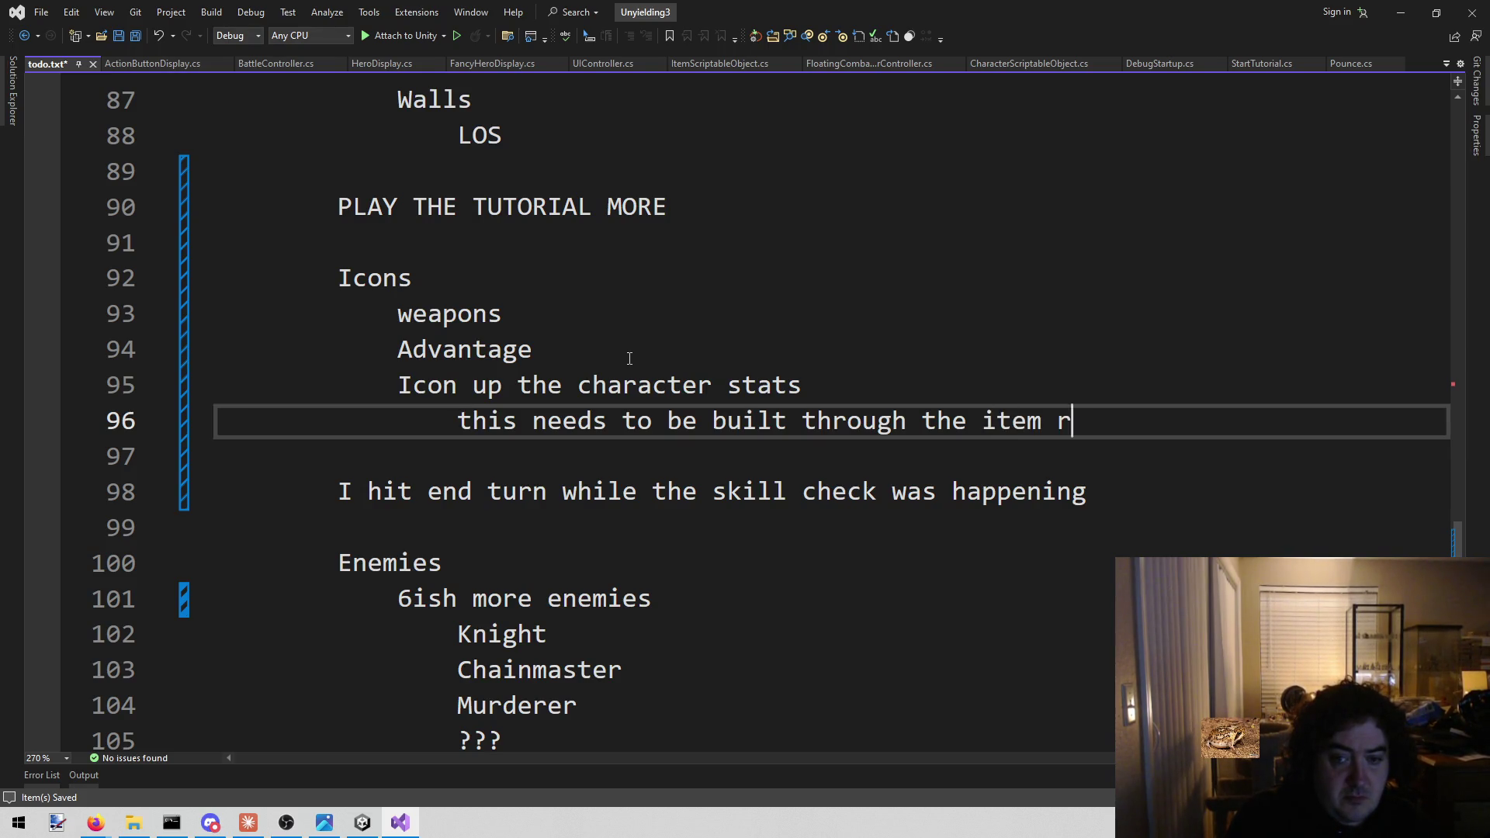
text(epository, right?)
Add the sub-note 'Maybe the character version' and search solution files for 'characterr'
key(Return)
key(Tab)
text(M)
key(BackSpace)
key(BackSpace)
key(BackSpace)
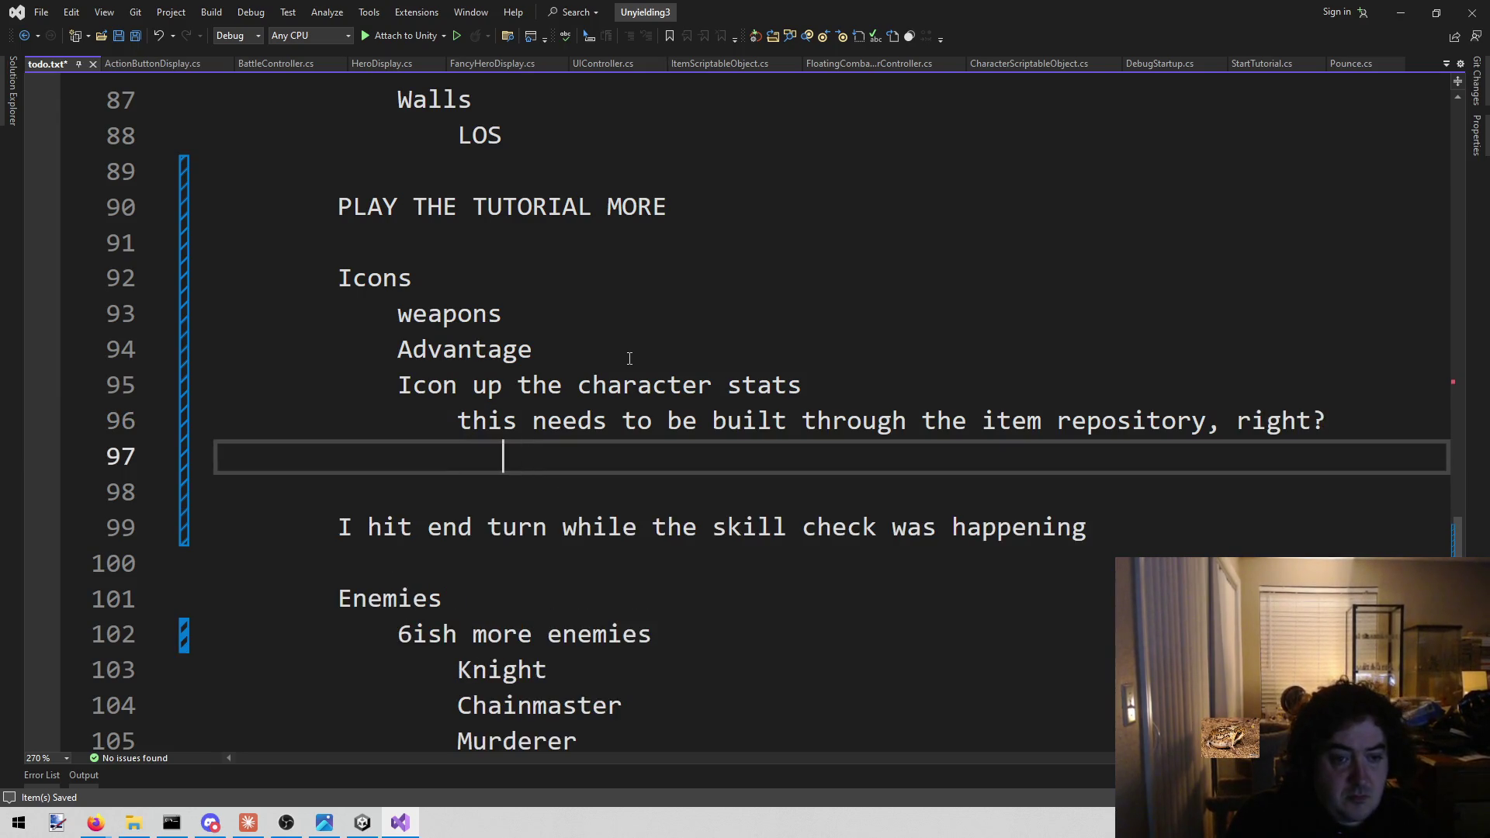
text(May)
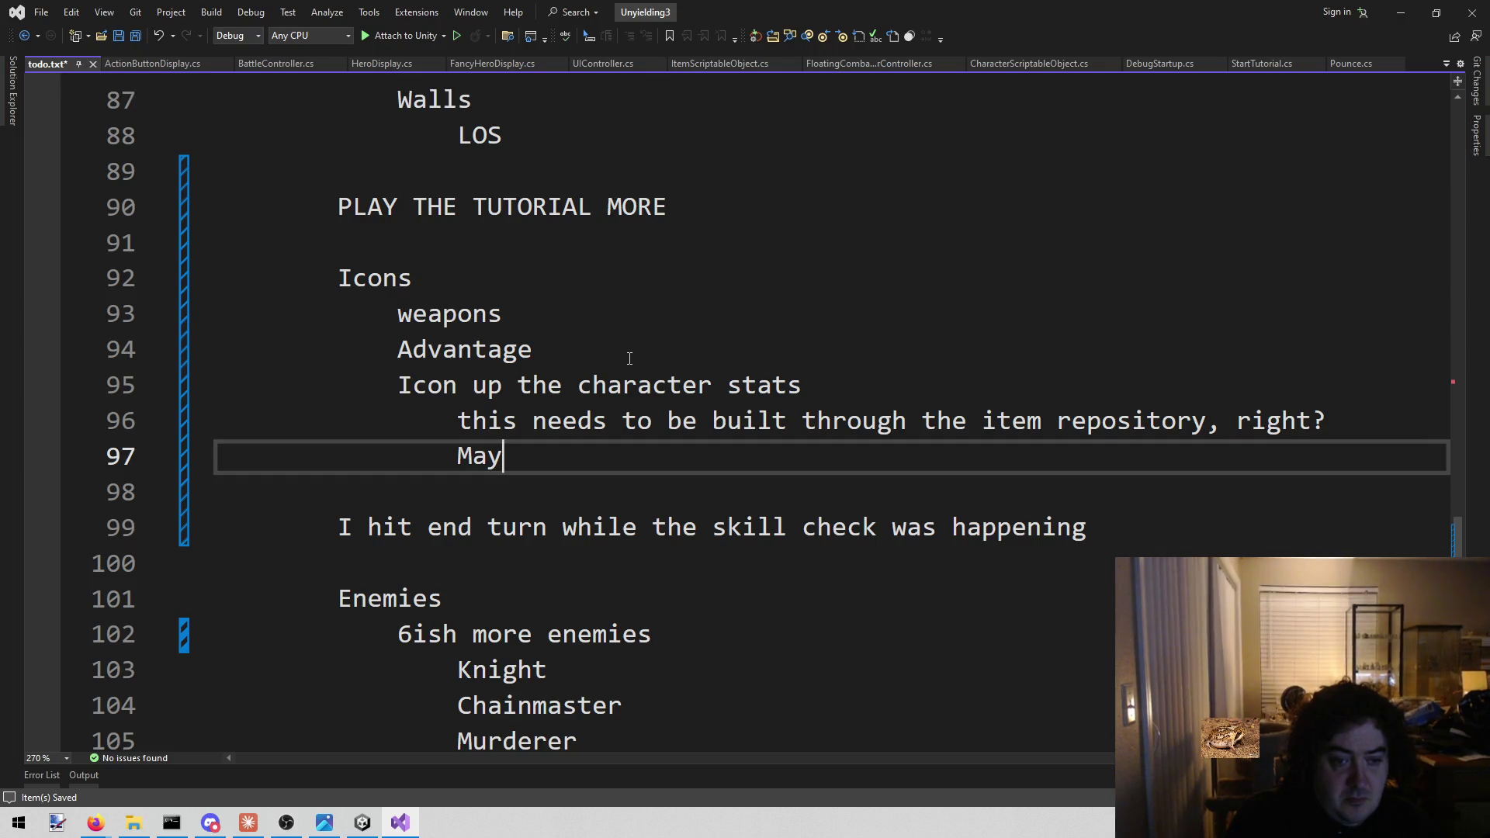
text(be the character versio n)
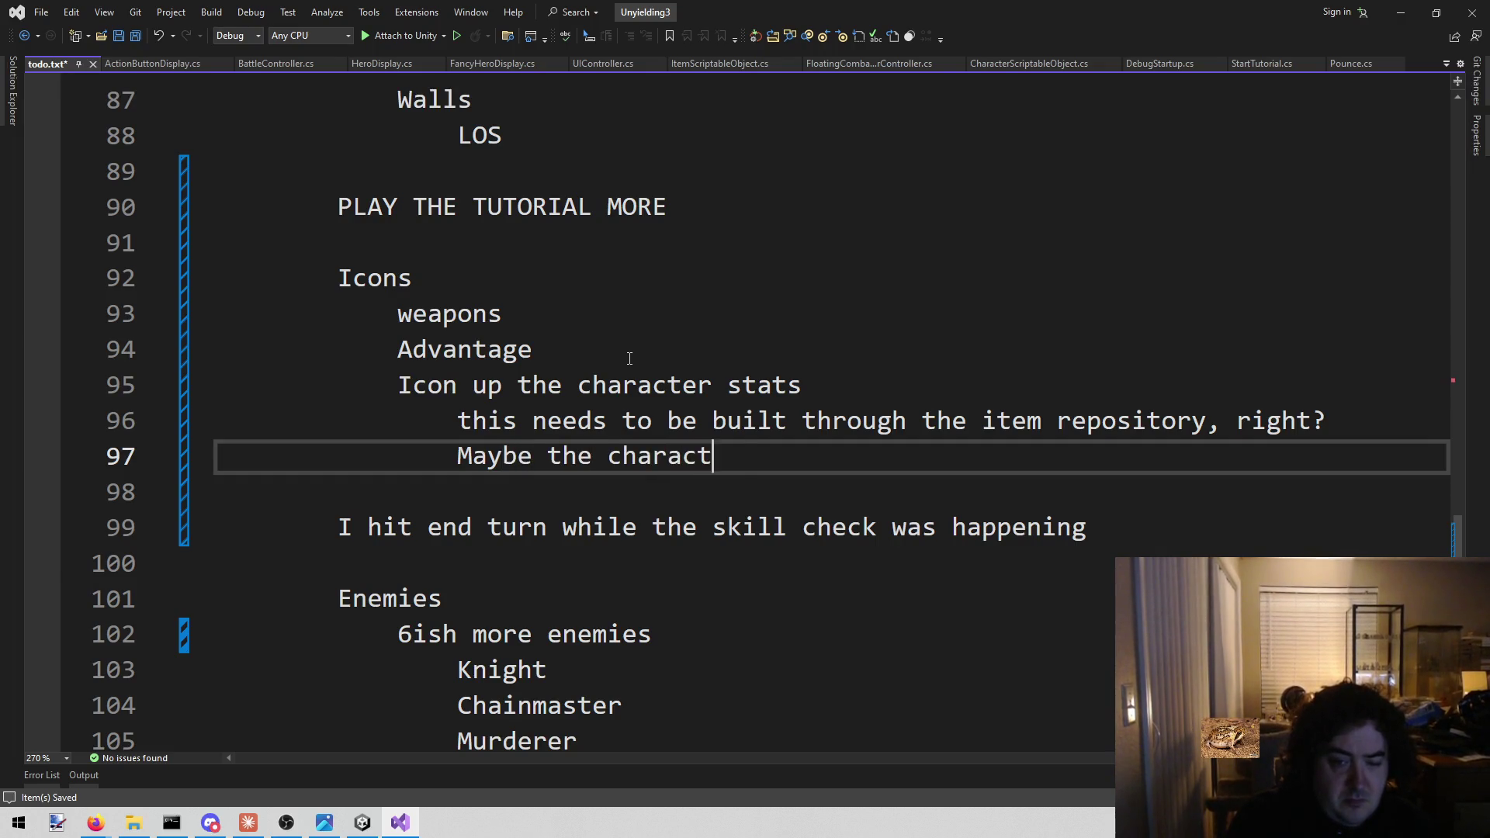
key(BackSpace)
text(?)
key(BackSpace)
key(BackSpace)
text(n)
key(alt+shift+o)
text(characterr)
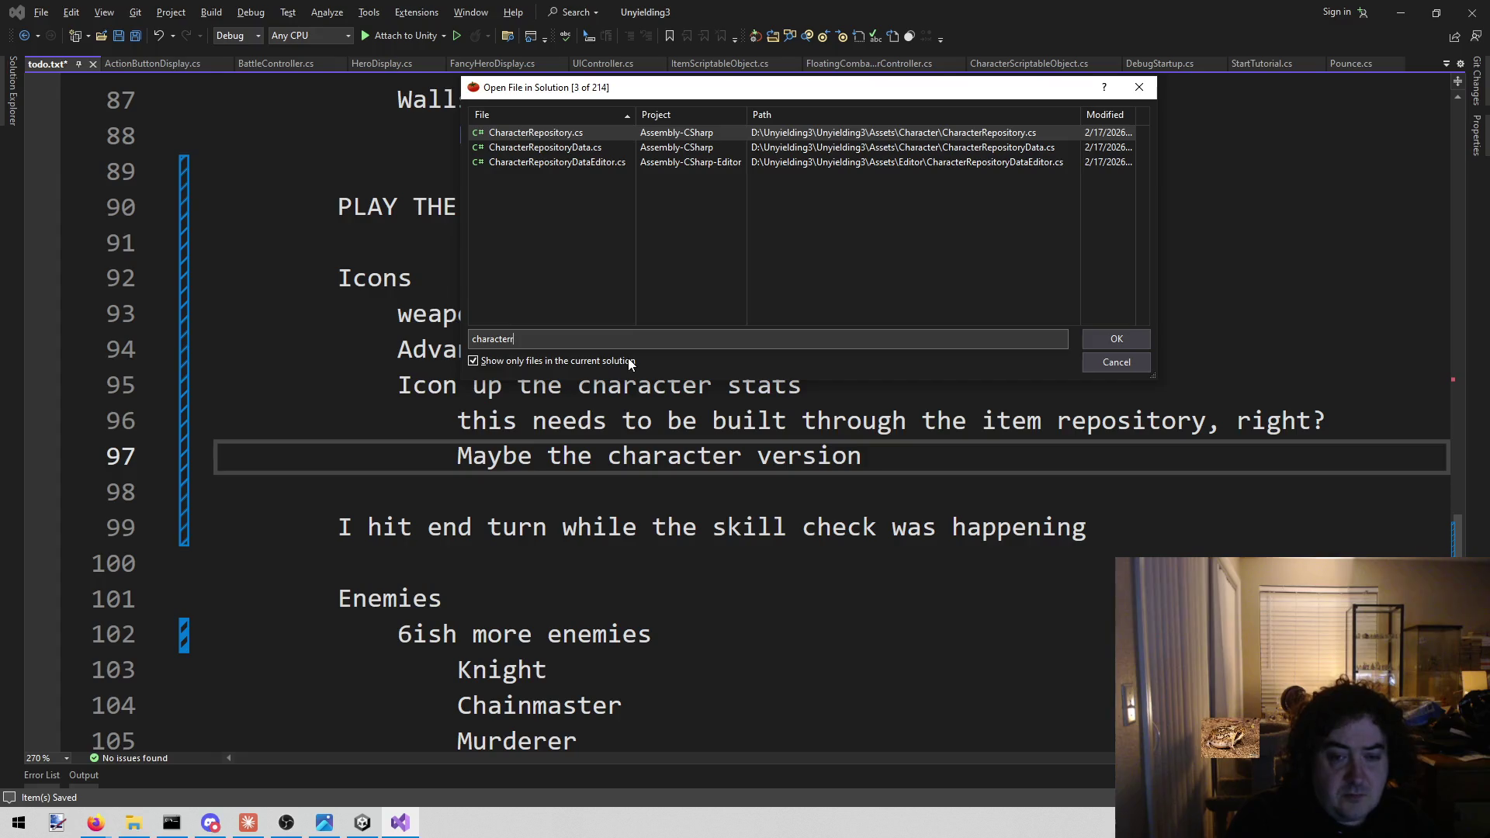
Dismiss the file search and delete the item repository note line
key(Escape)
key(Up)
key(End)
key(shift+Home)
key(shift+Home)
key(BackSpace)
key(BackSpace)
Rewrite the remaining line to 'character repository needs to hold onto the icons' and save
key(Down)
key(ctrl+Left)
key(ctrl+Left)
key(ctrl+Left)
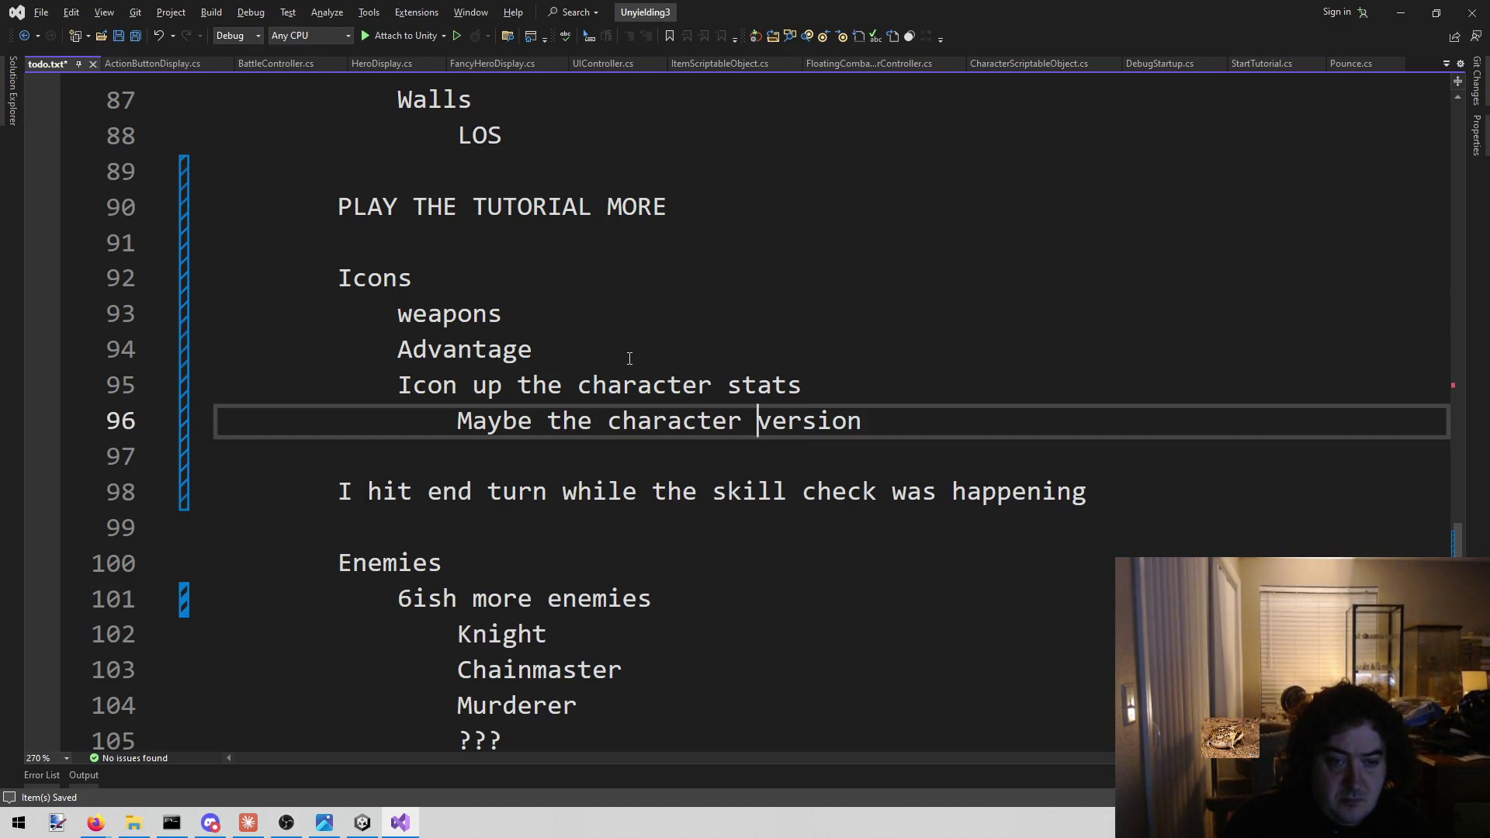
key(ctrl+shift+Right)
key(ctrl+shift+Right)
key(BackSpace)
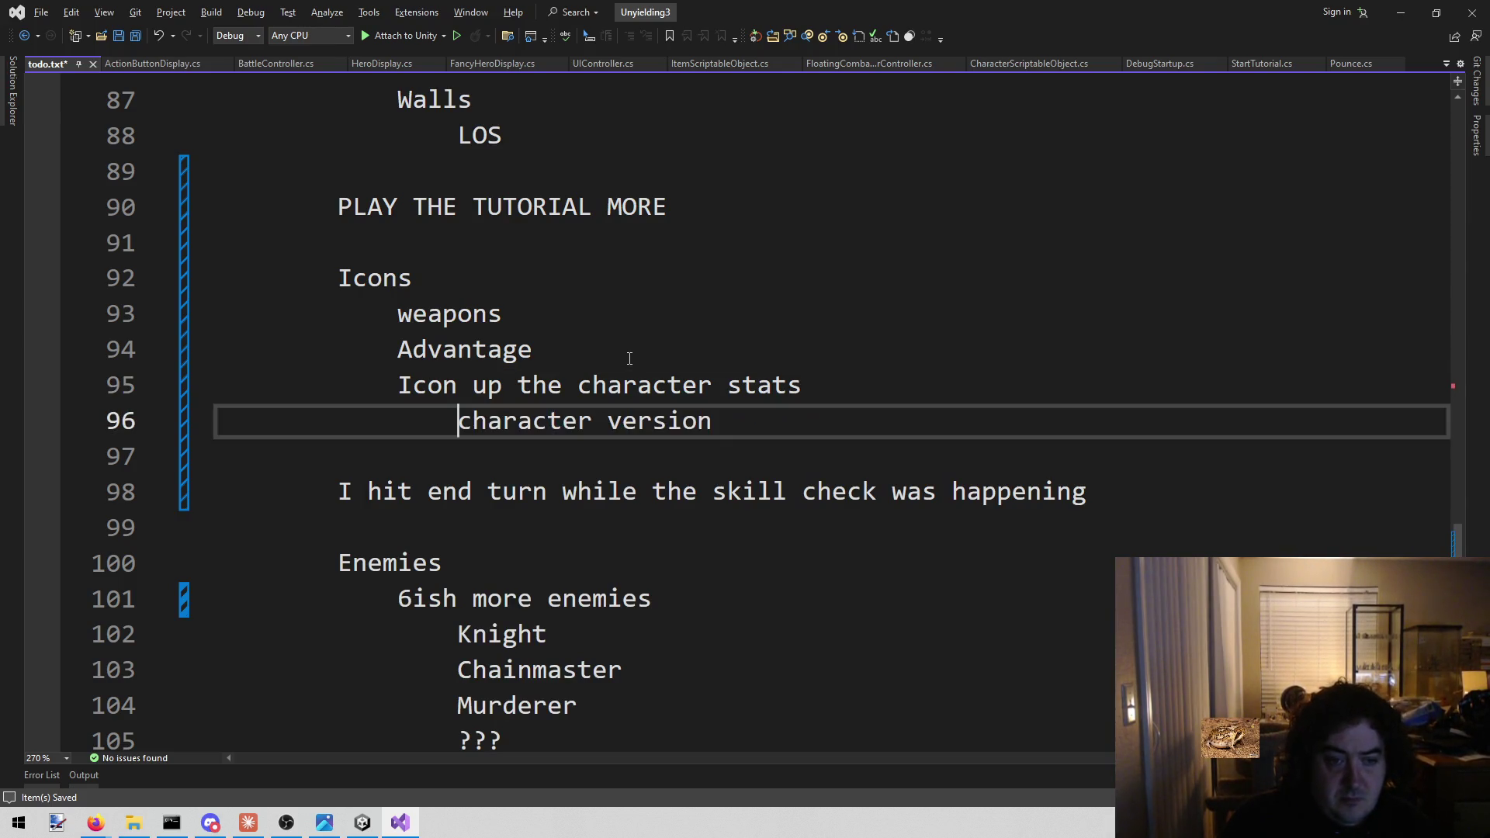
key(ctrl+Right)
key(ctrl+shift+Right)
key(BackSpace)
text(repository needs to )
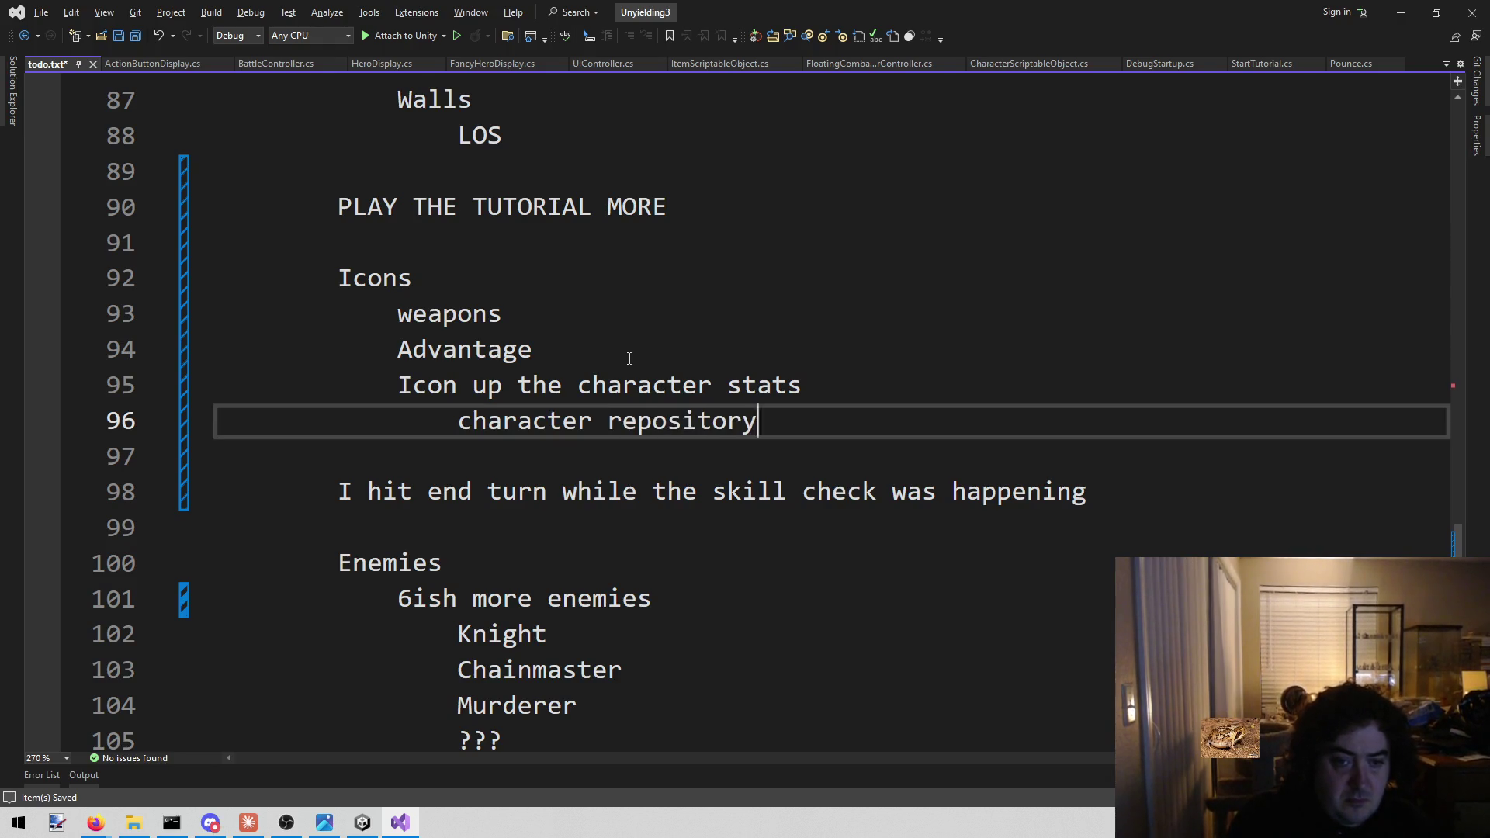
text(hold)
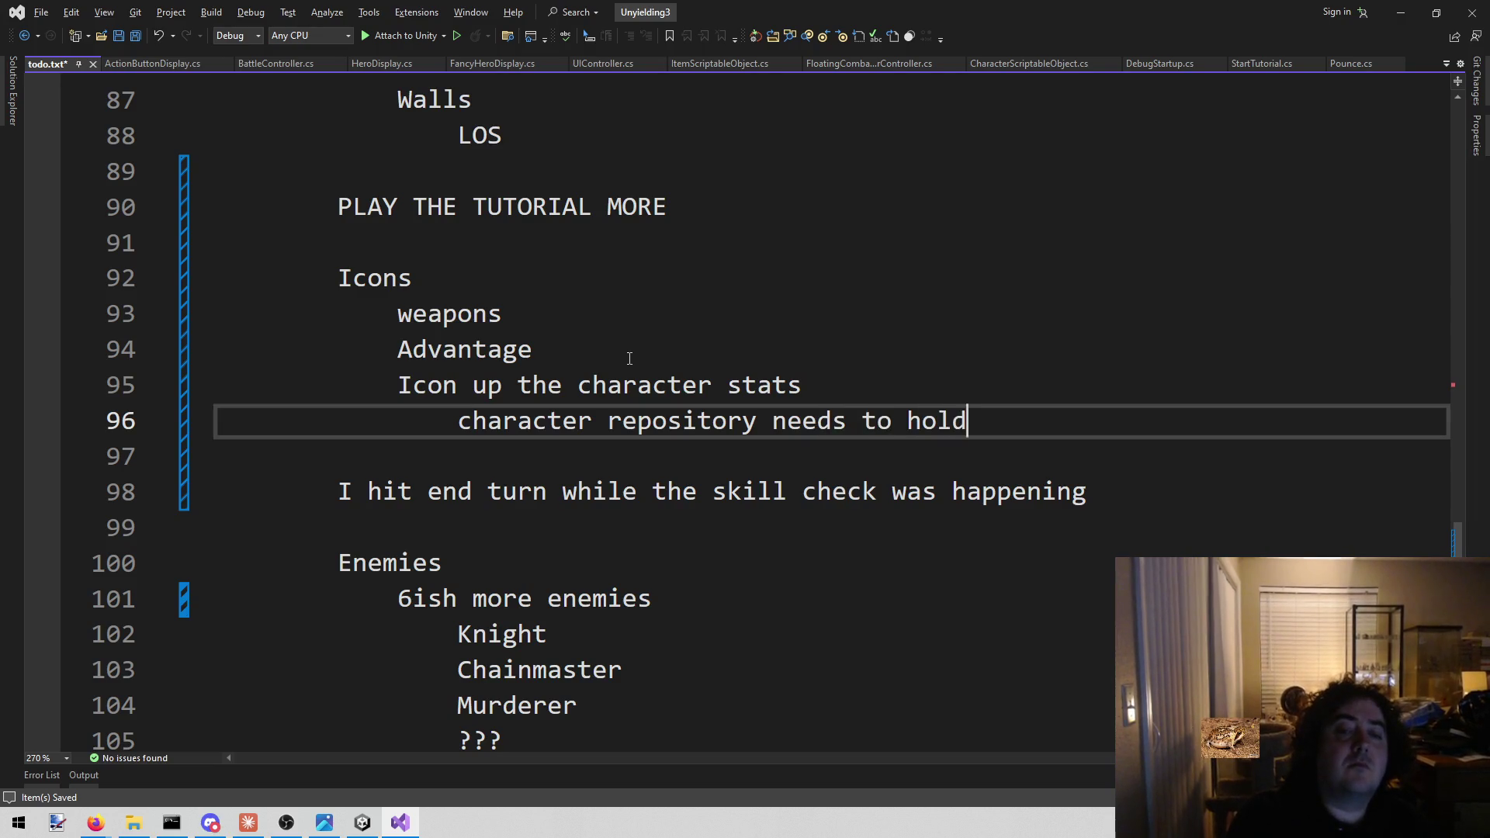
text( onto the icons)
key(ctrl+s)
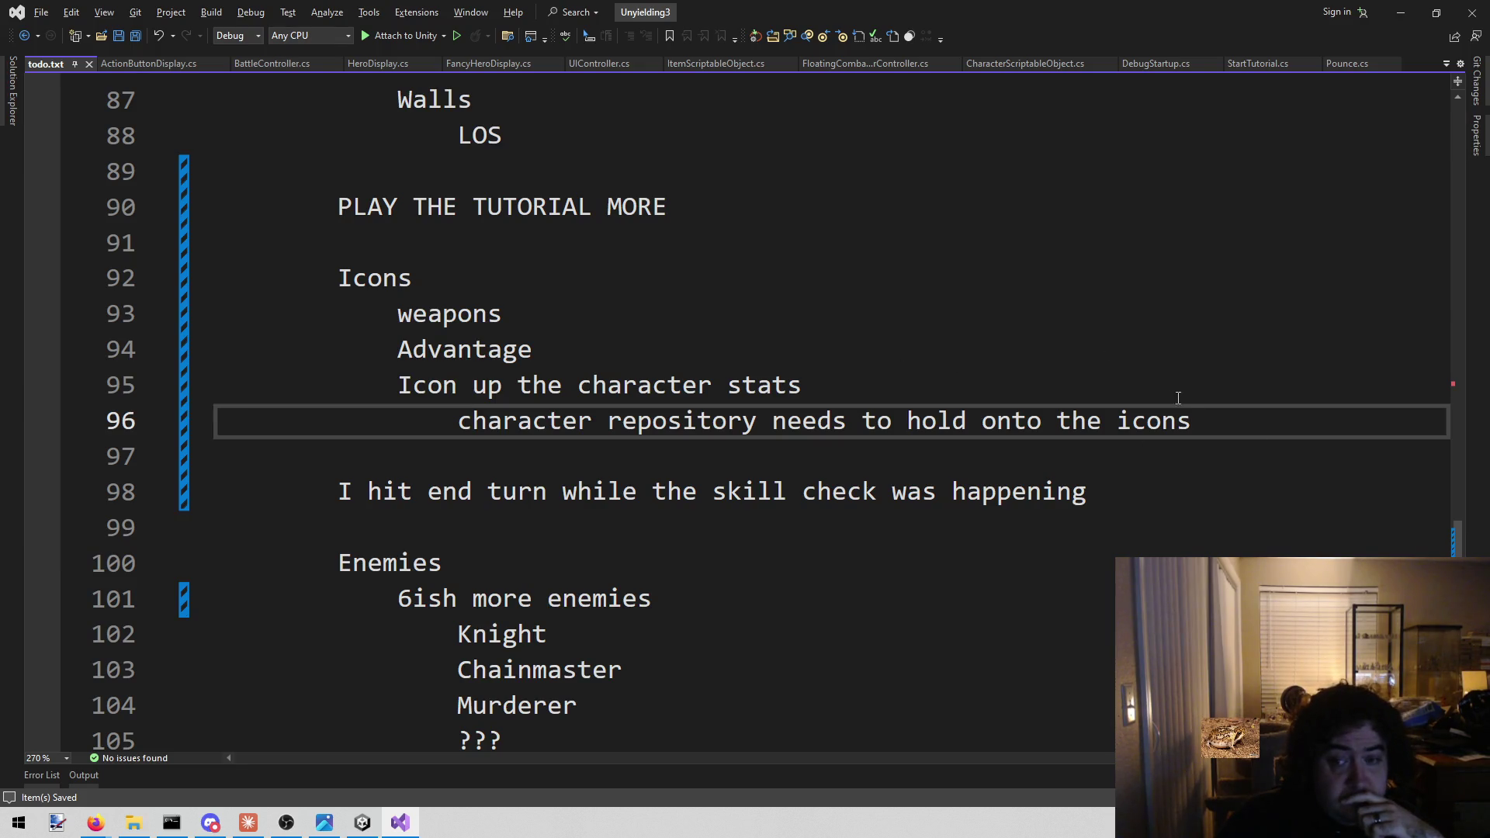
Review the Icons section on lines 92–96, then switch away from todo.txt
mouse_move(1219, 419)
mouse_down()
mouse_move(47, 423)
mouse_move(45, 297)
mouse_up()
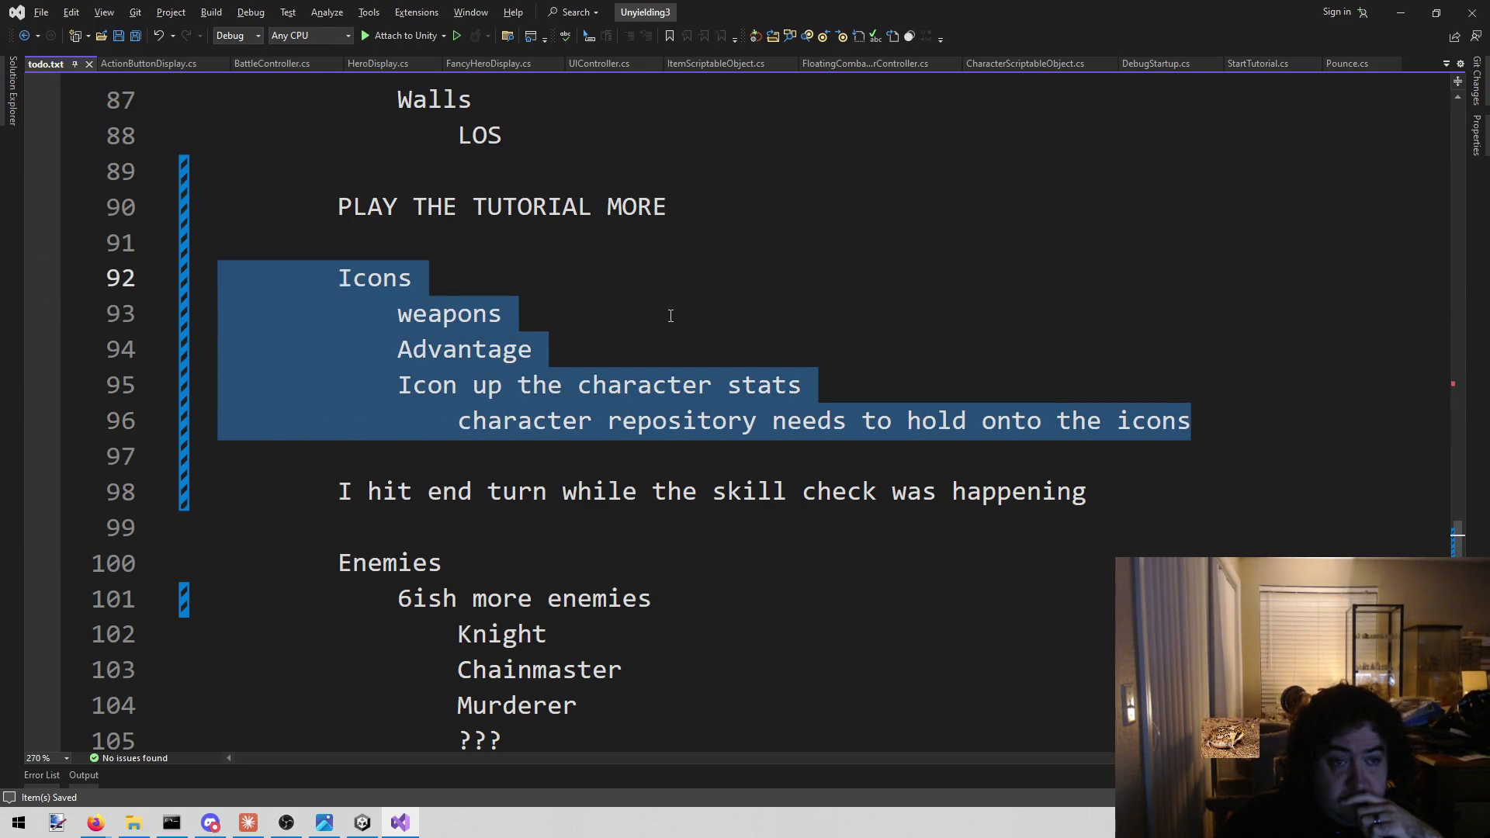
click(703, 311)
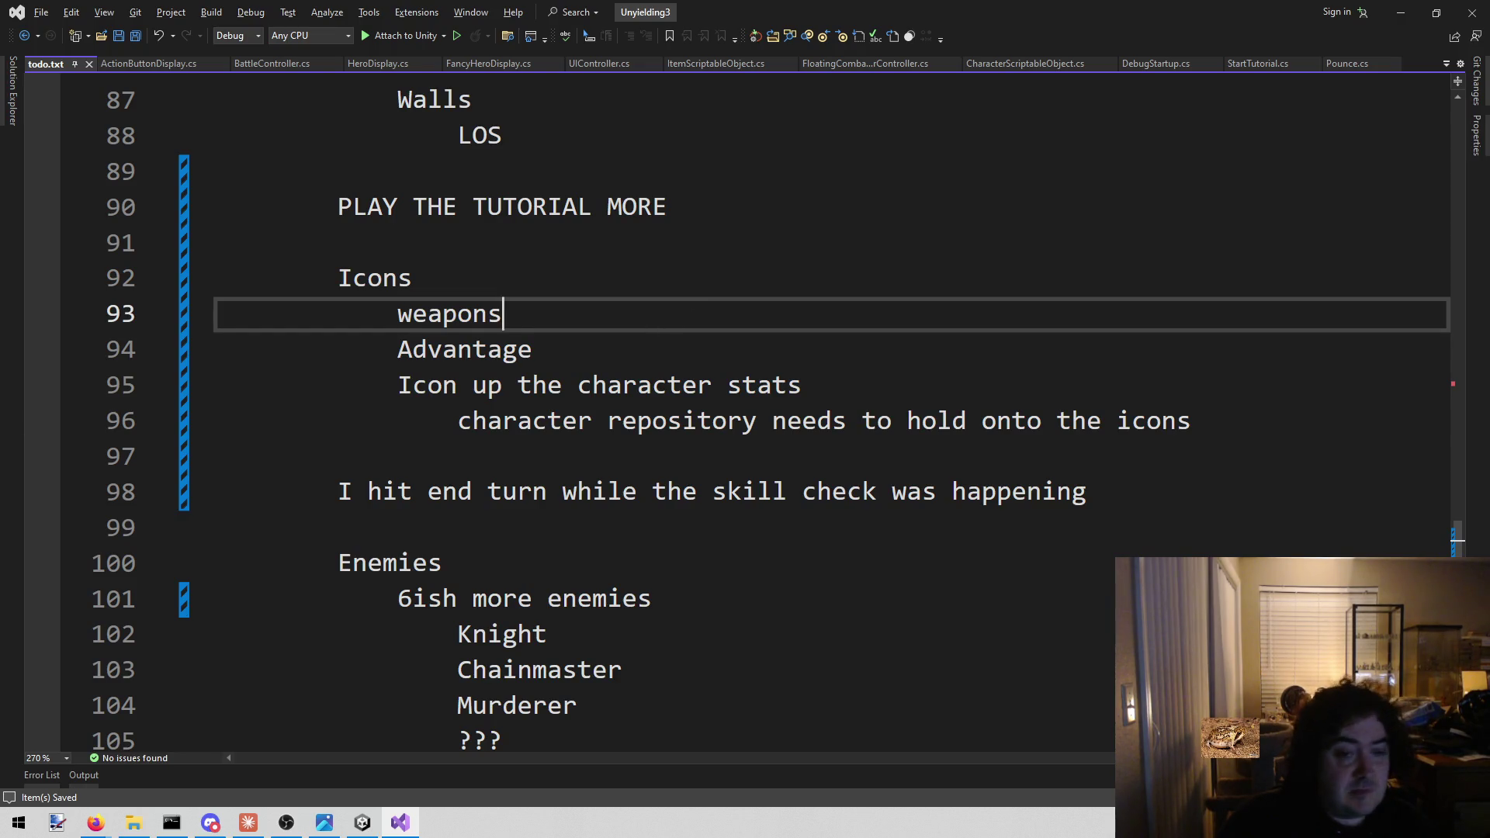
key(alt+Tab)
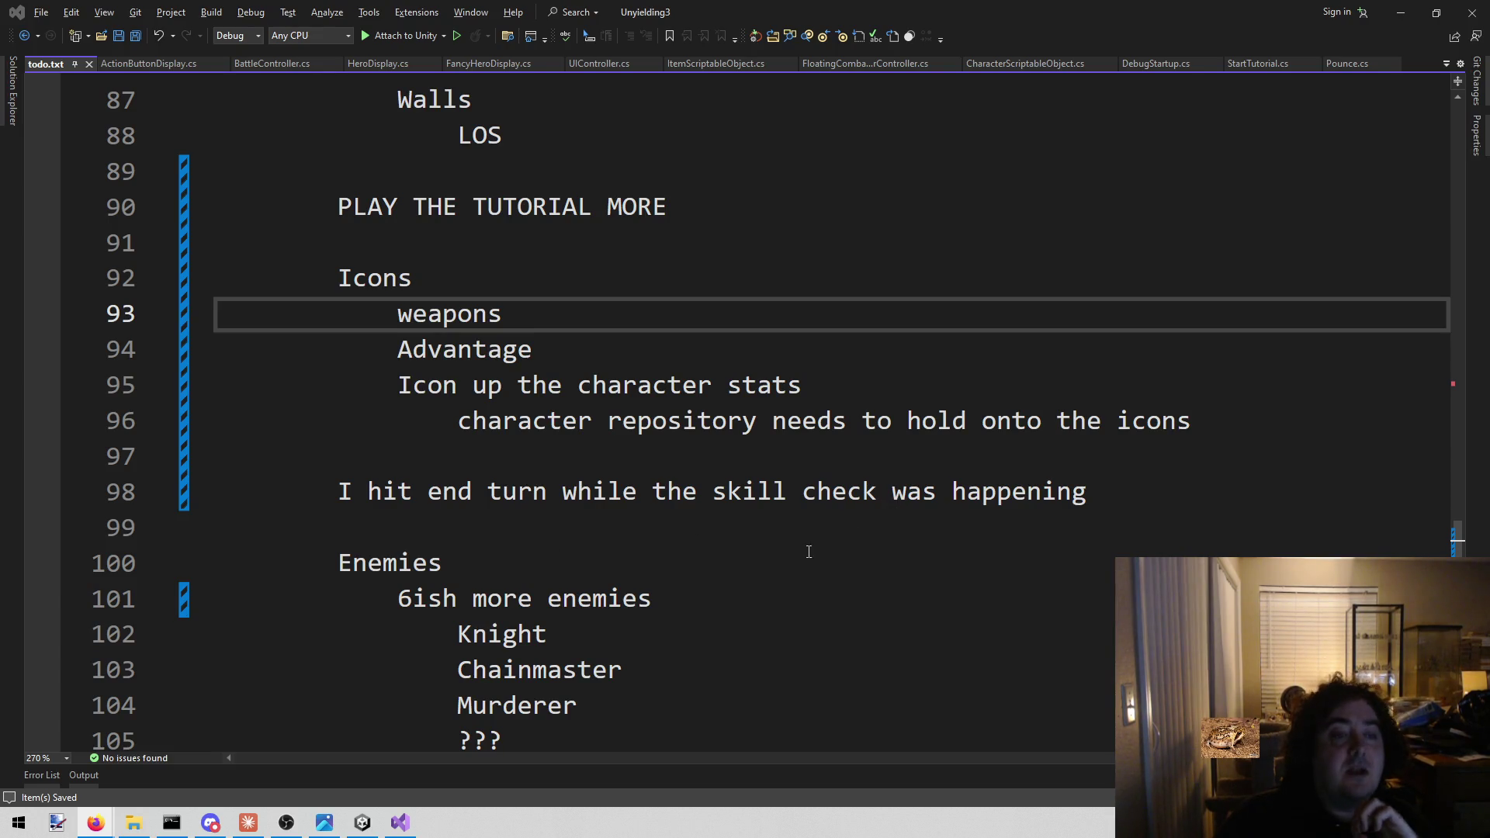
Place the cursor after the skill check note, then return to the Unity editor
click(772, 529)
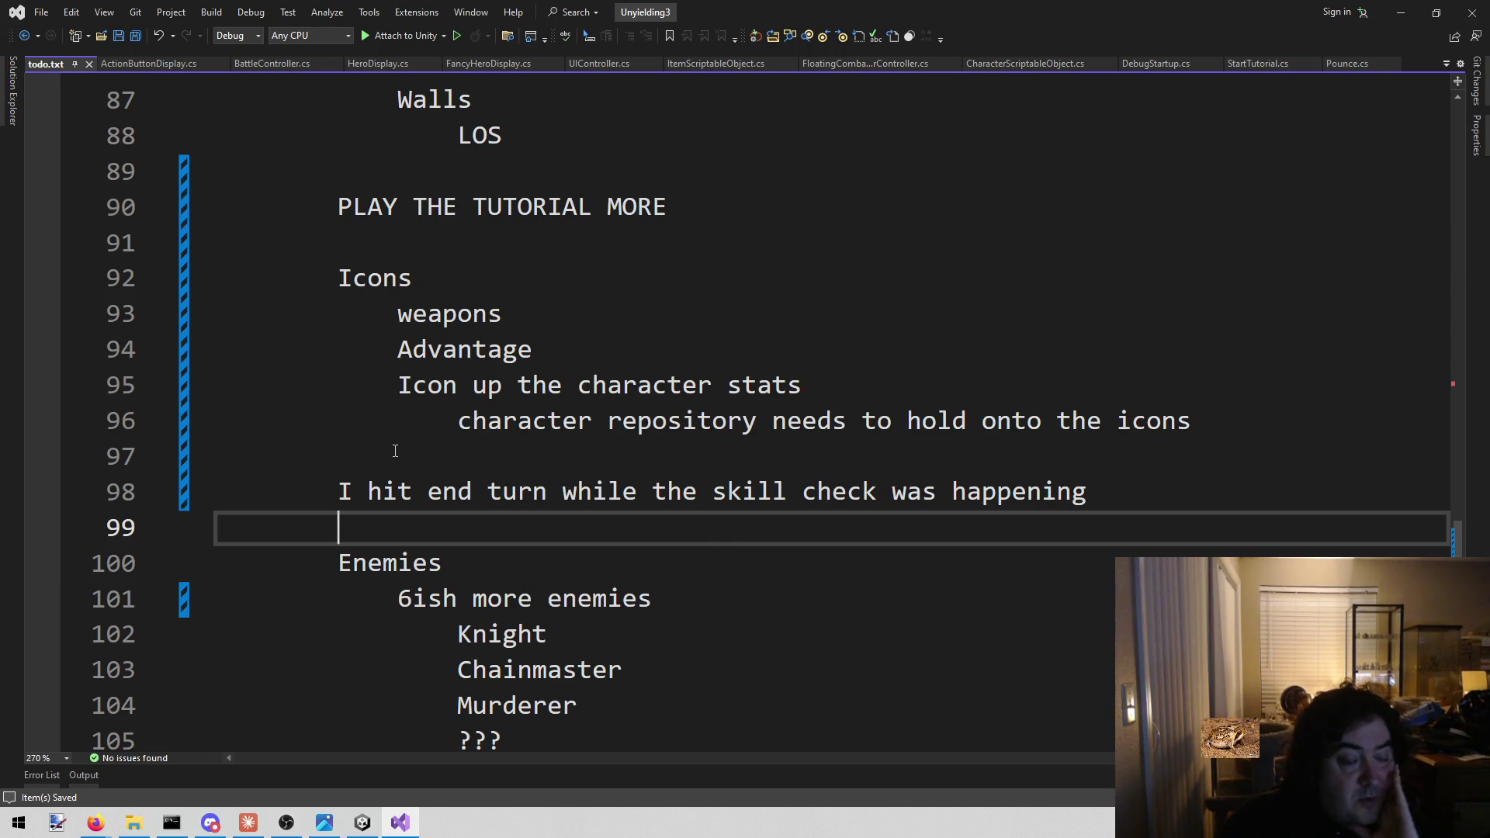
click(324, 822)
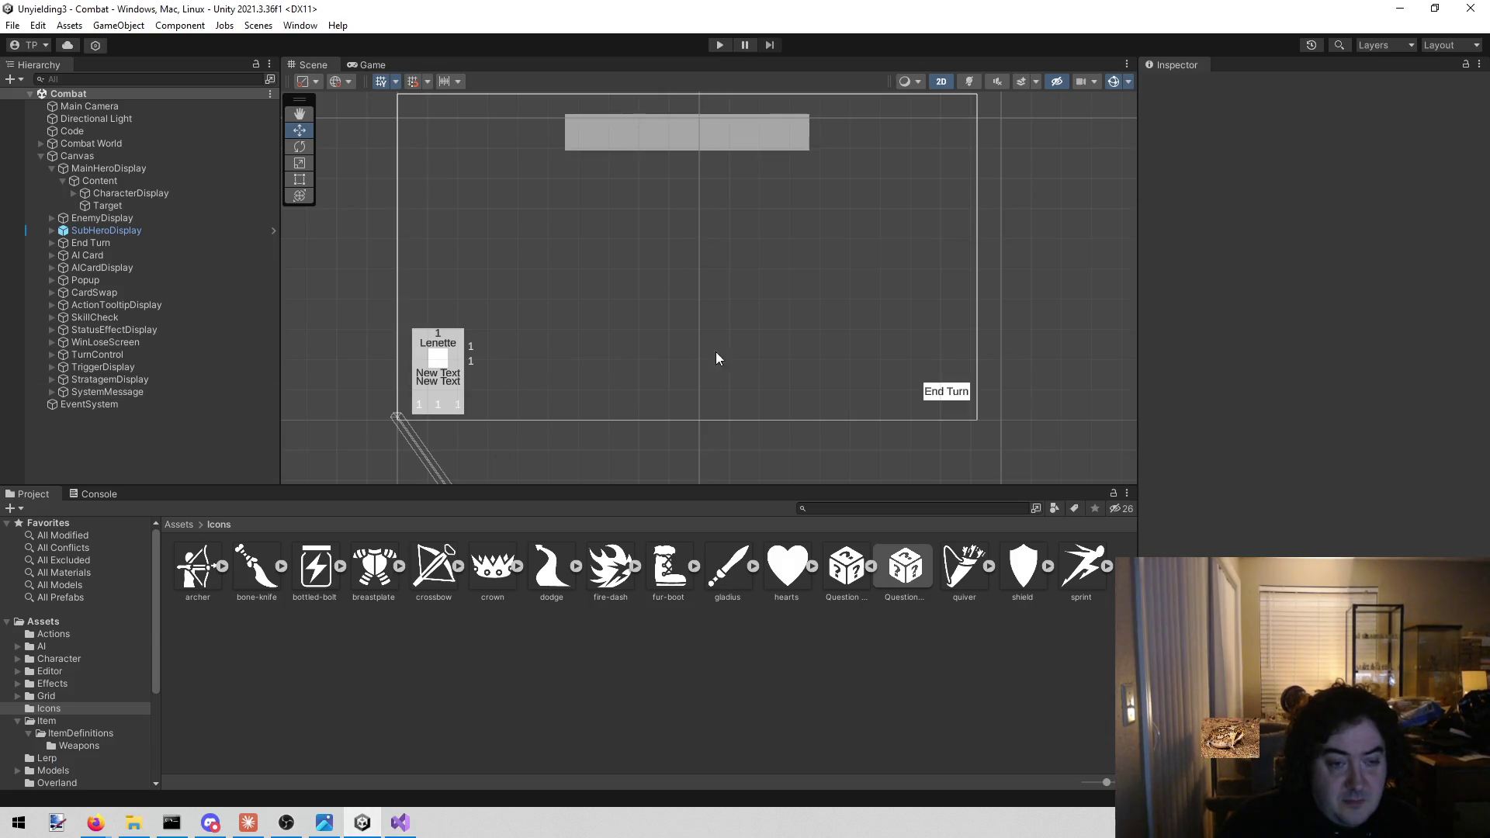